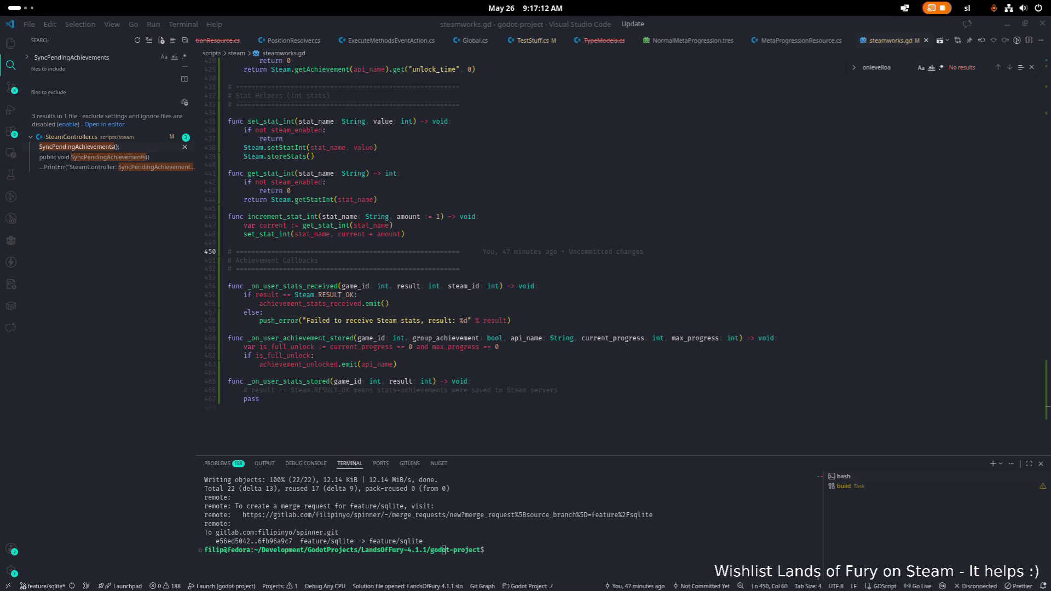
Replace all of steamworks.gd with the new achievement code and save it
{"action": "left_click", "coordinate": [503, 225]}
{"action": "key", "text": "ctrl+a"}
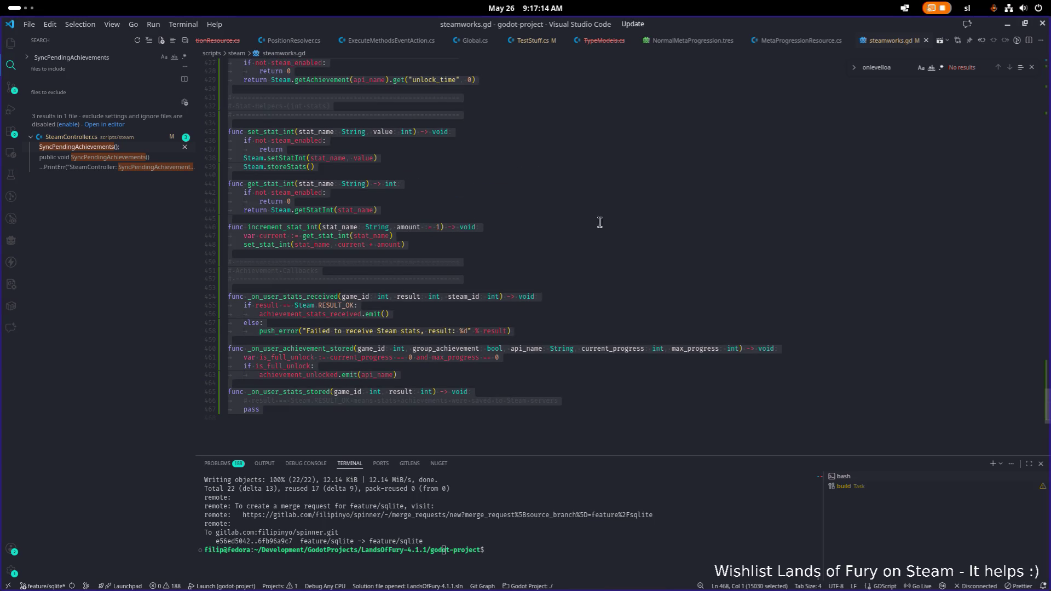
{"action": "key", "text": "ctrl+v"}
{"action": "scroll", "coordinate": [538, 228], "scroll_direction": "up", "scroll_amount": 15}
{"action": "key", "text": "ctrl+s"}
{"action": "scroll", "coordinate": [539, 227], "scroll_direction": "up", "scroll_amount": 20}
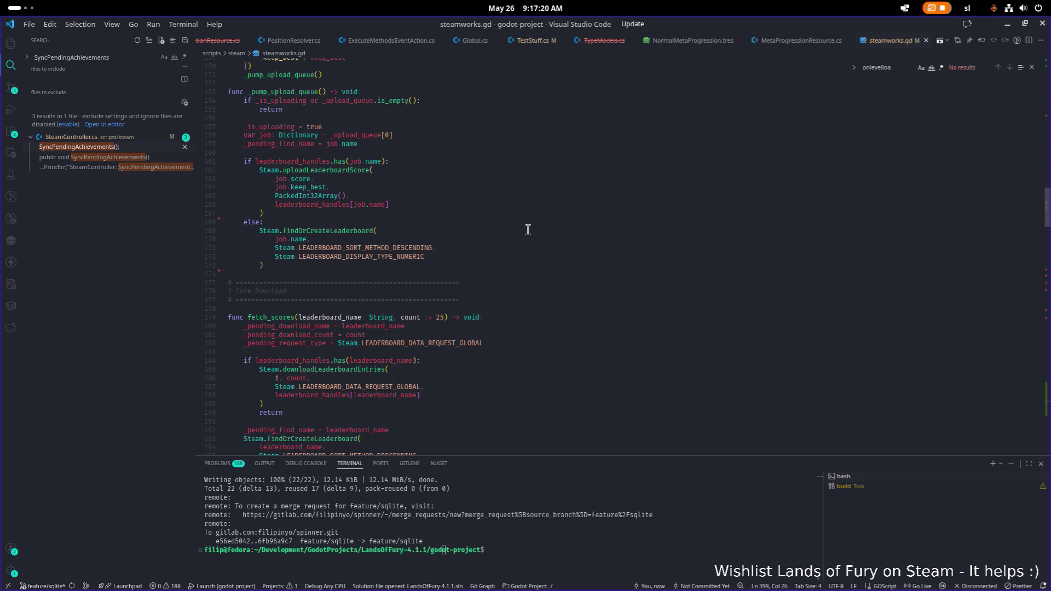
{"action": "scroll", "coordinate": [528, 230], "scroll_direction": "up", "scroll_amount": 20}
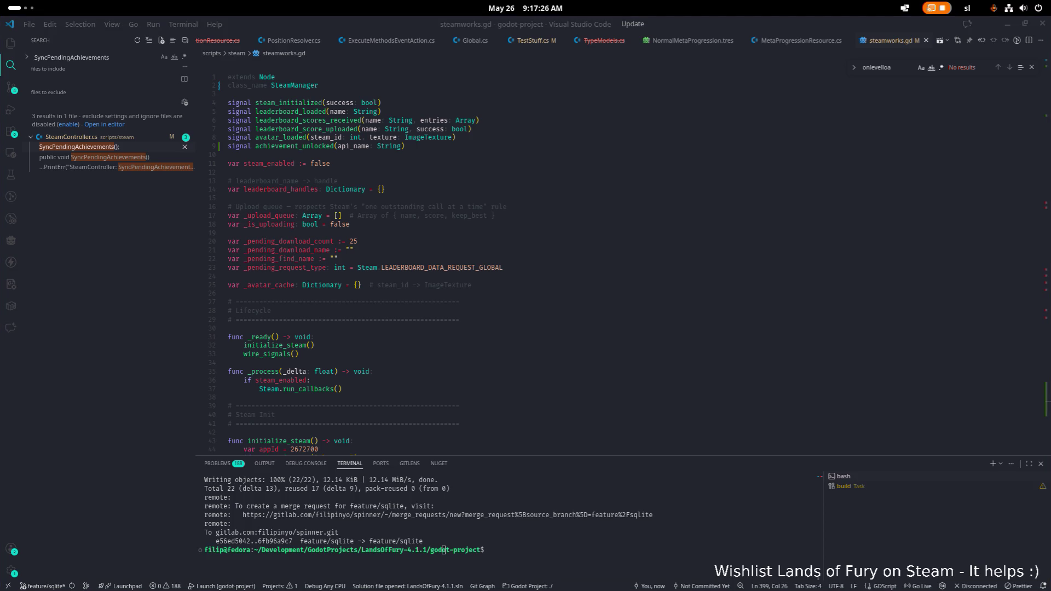
Open SteamController.cs, replace its contents with the new achievement code, and save
{"action": "left_click", "coordinate": [359, 242]}
{"action": "key", "text": "ctrl+p"}
{"action": "type", "text": "steamcon"}
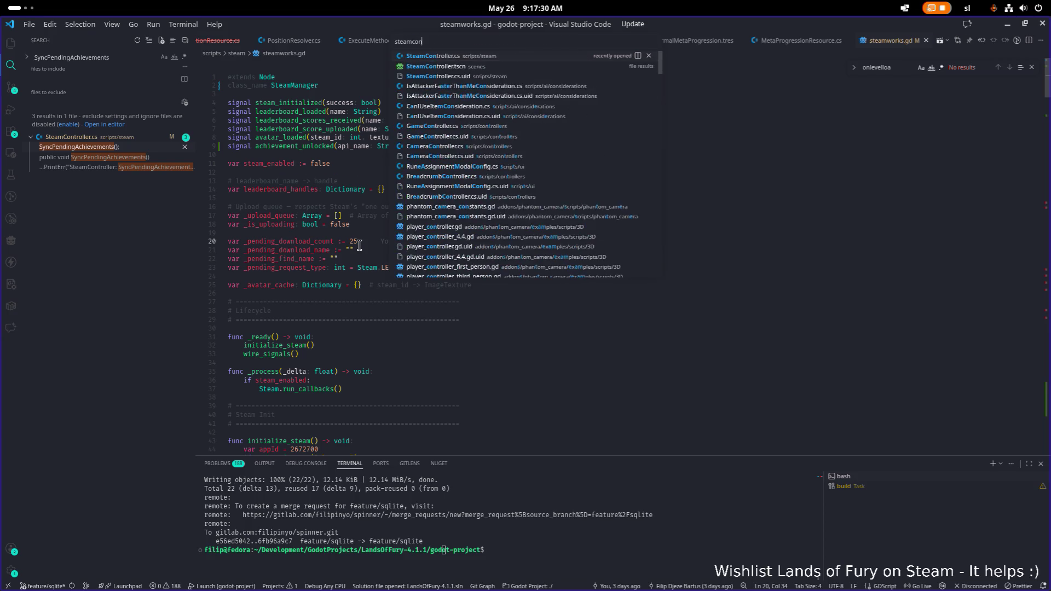
{"action": "key", "text": "Return"}
{"action": "key", "text": "ctrl+a"}
{"action": "key", "text": "ctrl+v"}
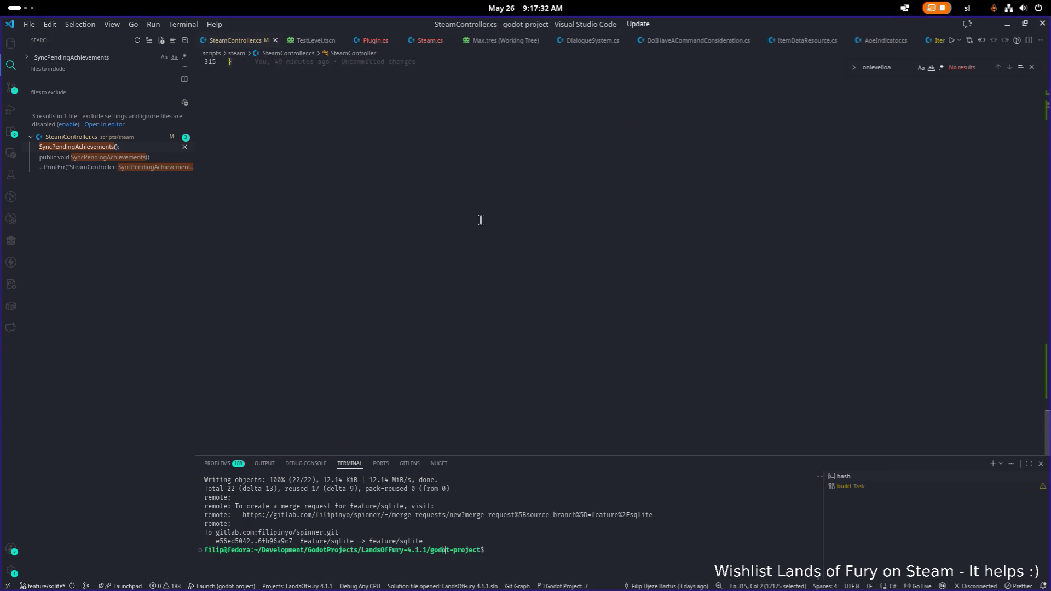
{"action": "key", "text": "ctrl+z"}
{"action": "key", "text": "ctrl+s"}
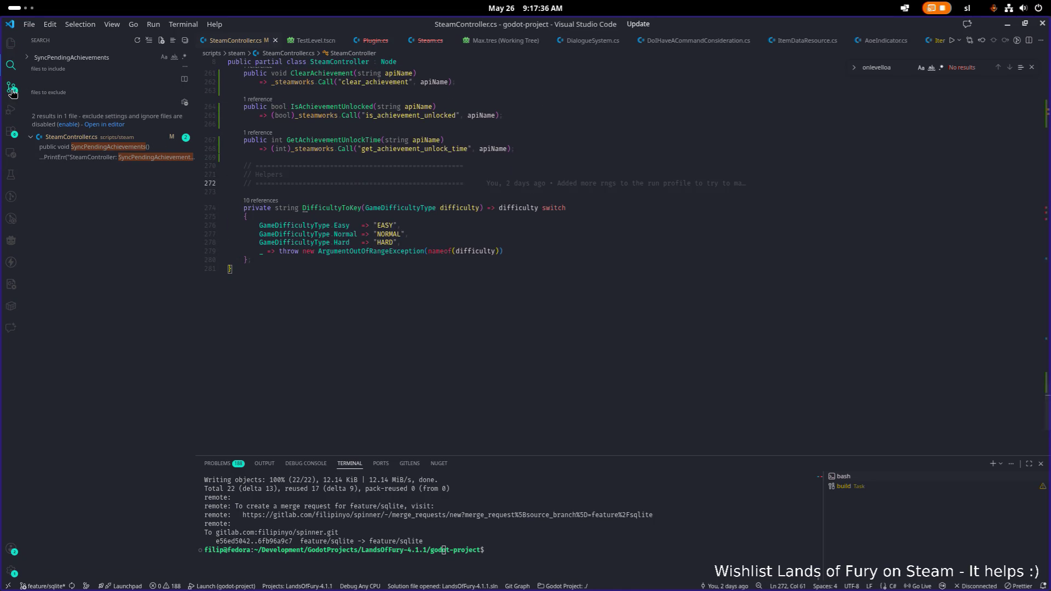
Review the uncommitted SteamController.cs diff against the last commit in Source Control
{"action": "left_click", "coordinate": [11, 88]}
{"action": "left_click", "coordinate": [71, 125]}
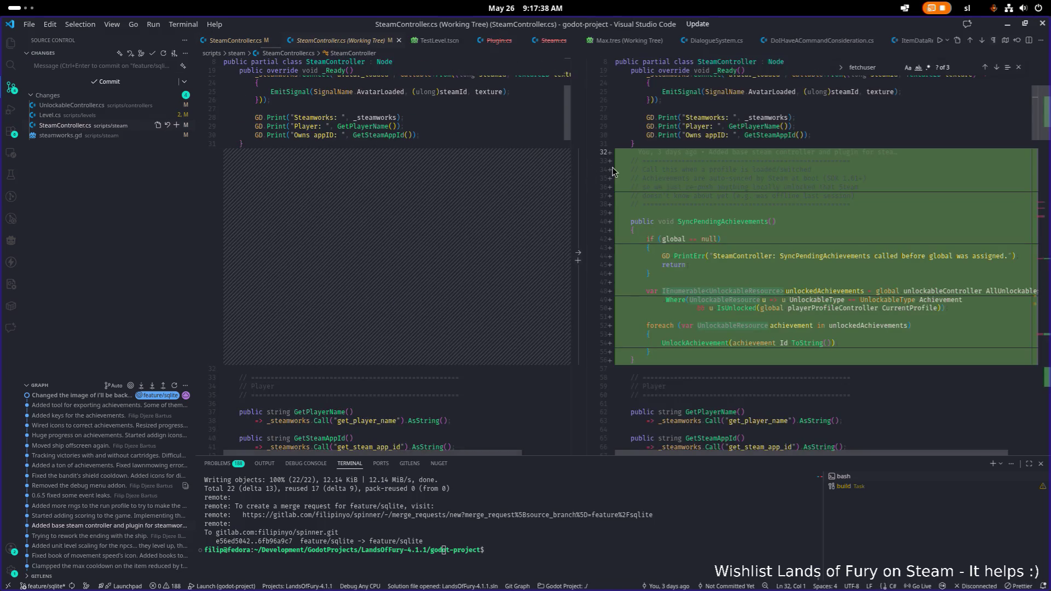
{"action": "scroll", "coordinate": [423, 189], "scroll_direction": "up", "scroll_amount": 4}
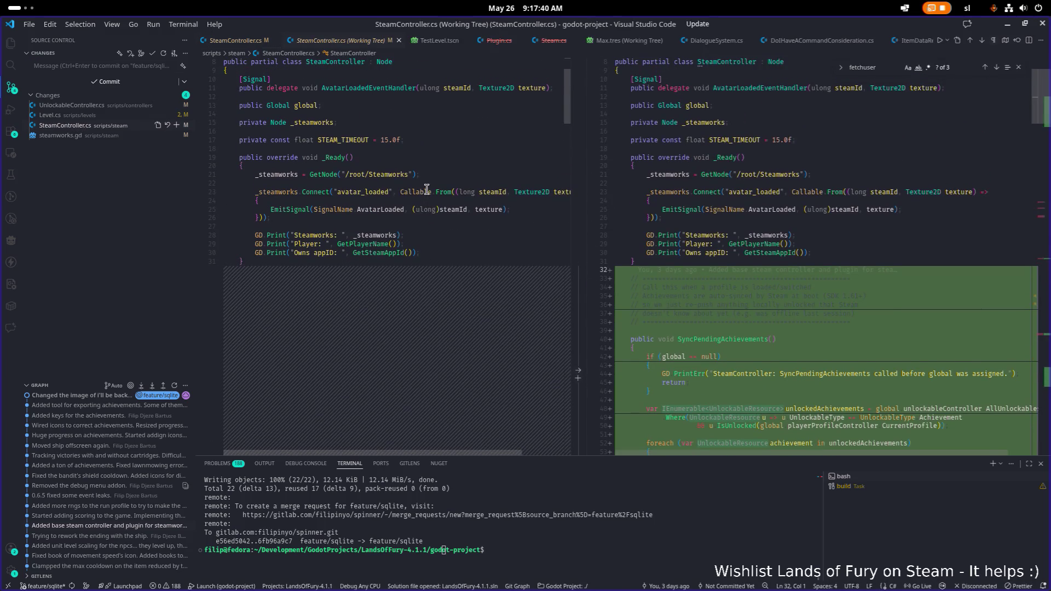
{"action": "scroll", "coordinate": [788, 206], "scroll_direction": "down", "scroll_amount": 15}
{"action": "scroll", "coordinate": [788, 205], "scroll_direction": "down", "scroll_amount": 20}
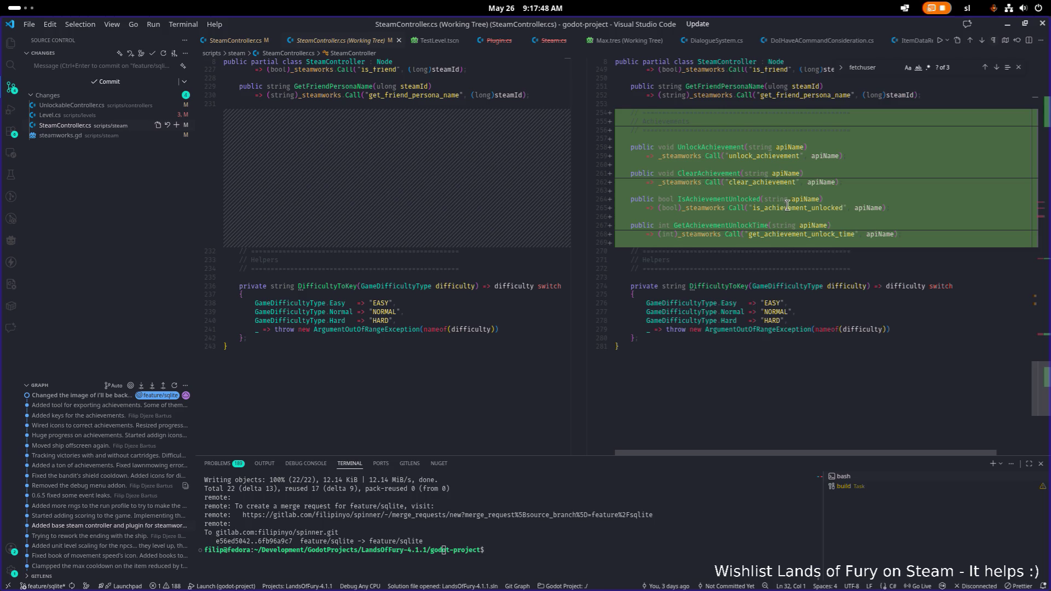
{"action": "mouse_move", "coordinate": [787, 204]}
{"action": "scroll", "coordinate": [771, 212], "scroll_direction": "up", "scroll_amount": 10}
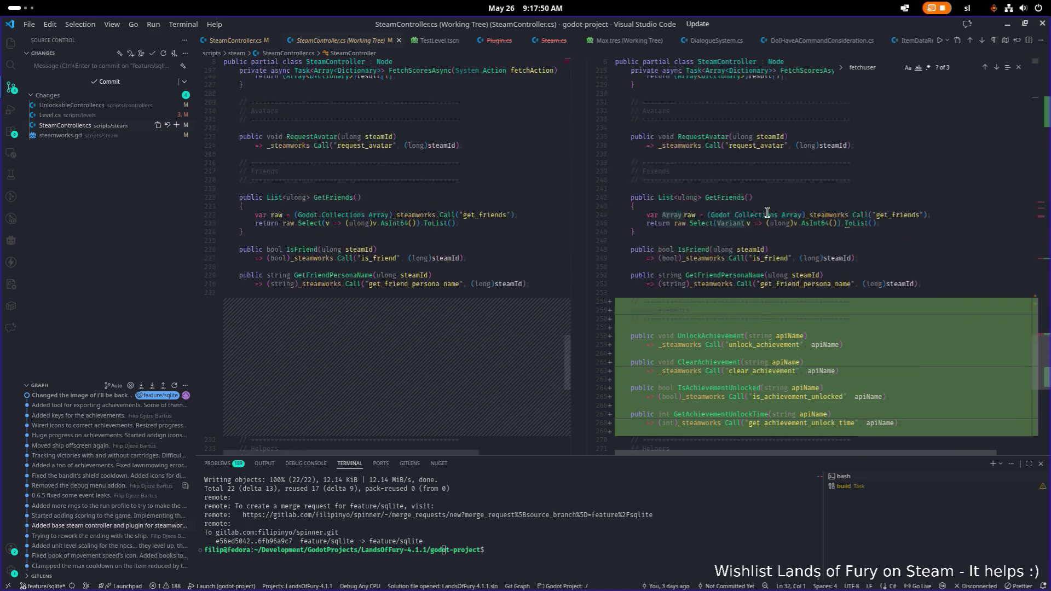
{"action": "scroll", "coordinate": [767, 212], "scroll_direction": "down", "scroll_amount": 5}
{"action": "scroll", "coordinate": [768, 212], "scroll_direction": "up", "scroll_amount": 10}
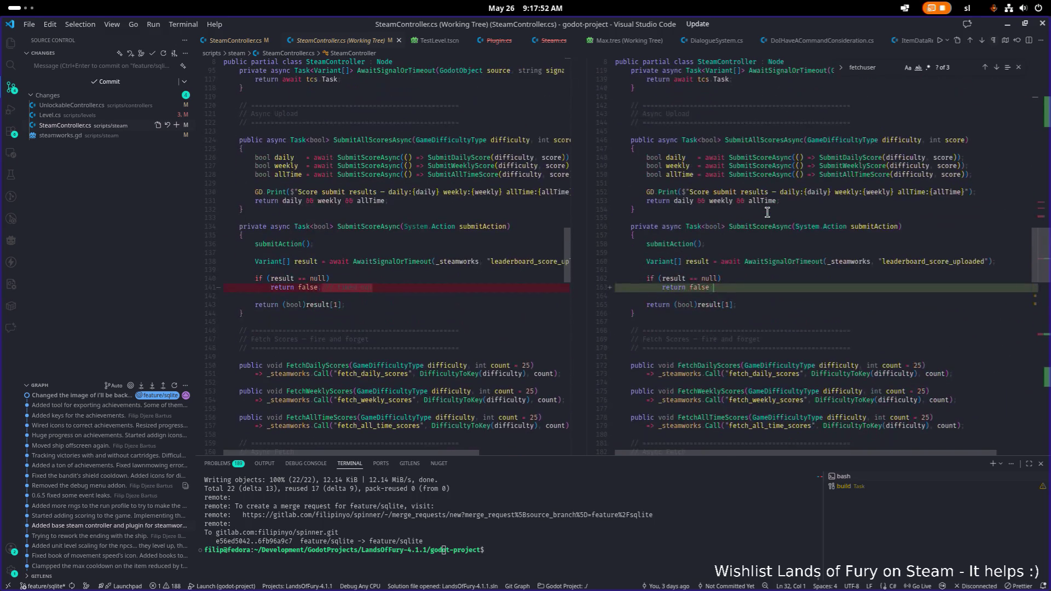
{"action": "scroll", "coordinate": [767, 212], "scroll_direction": "up", "scroll_amount": 20}
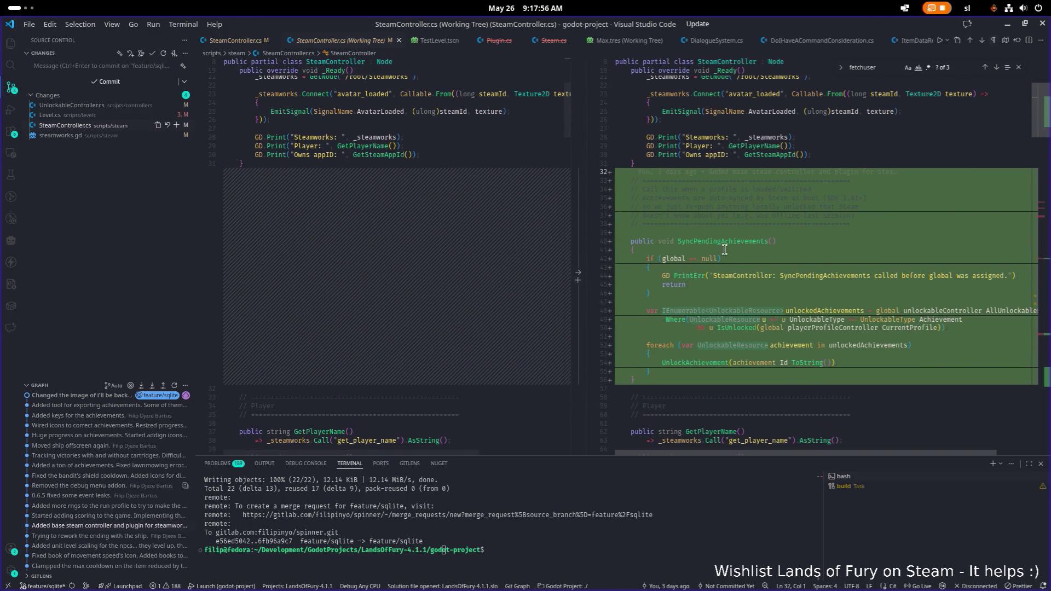
{"action": "mouse_move", "coordinate": [773, 242]}
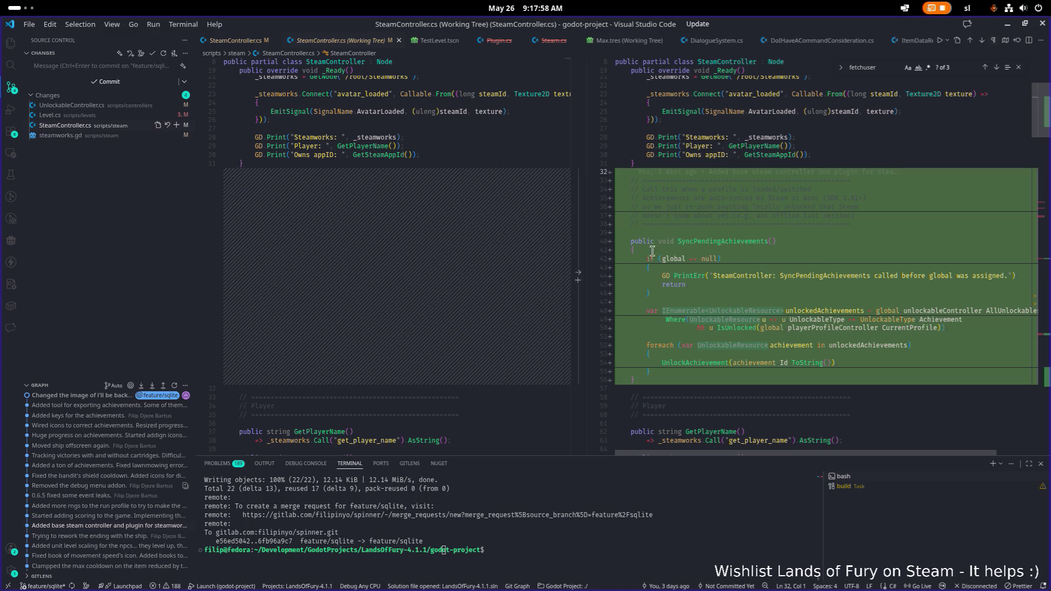
Review the steamworks.gd diff, including is_achievement_unlocked, then close that comparison tab
{"action": "left_click", "coordinate": [81, 136]}
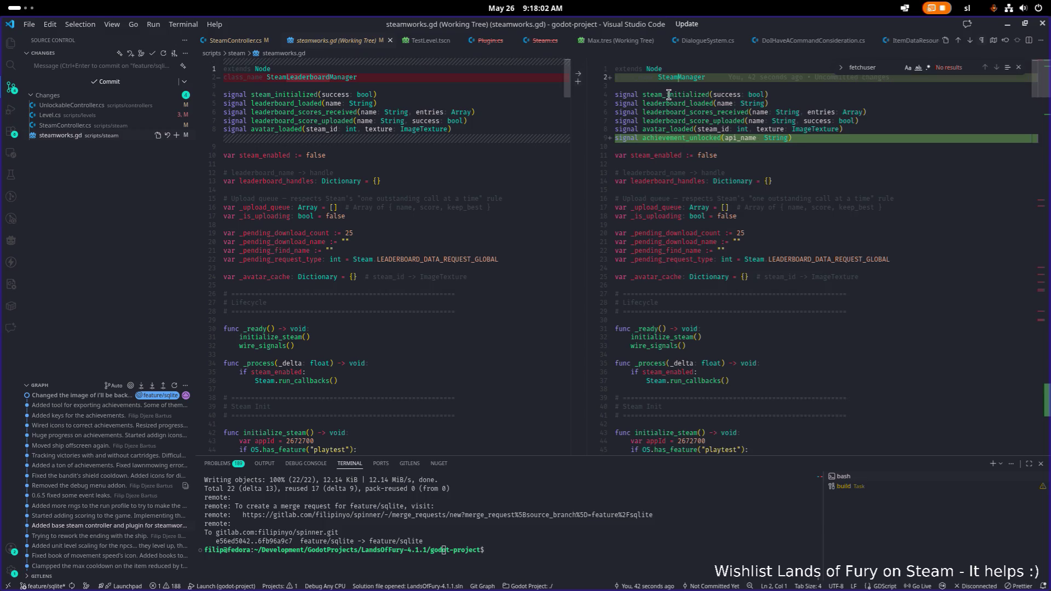
{"action": "scroll", "coordinate": [714, 149], "scroll_direction": "down", "scroll_amount": 20}
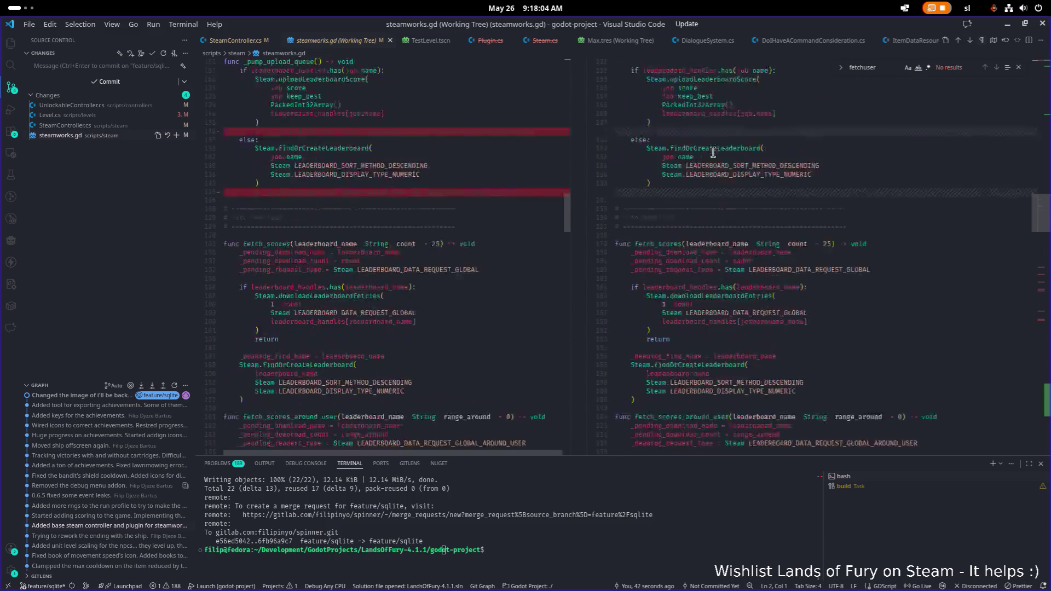
{"action": "scroll", "coordinate": [714, 151], "scroll_direction": "up", "scroll_amount": 20}
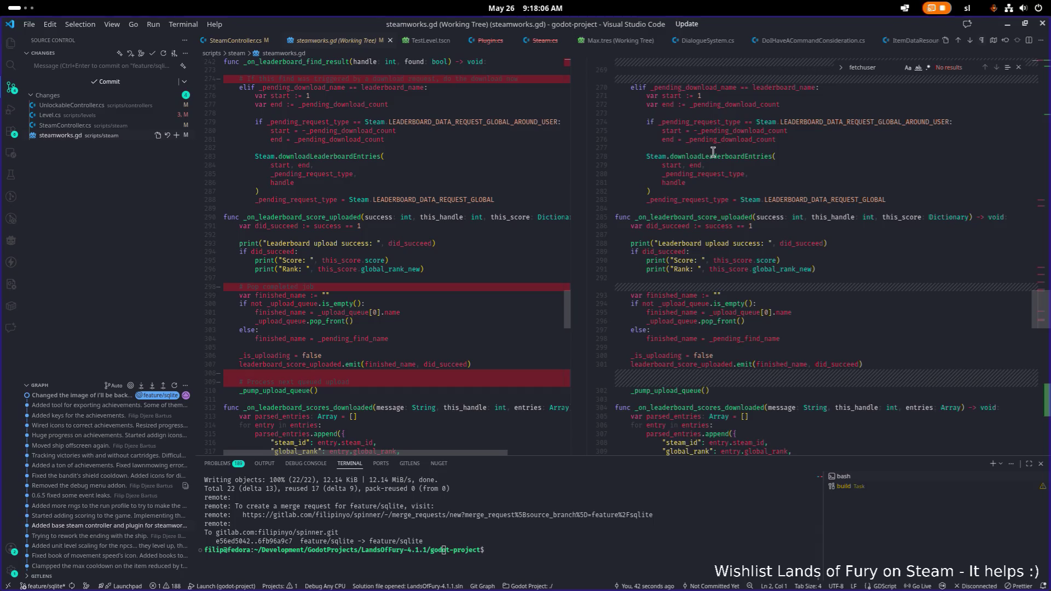
{"action": "scroll", "coordinate": [713, 151], "scroll_direction": "up", "scroll_amount": 15}
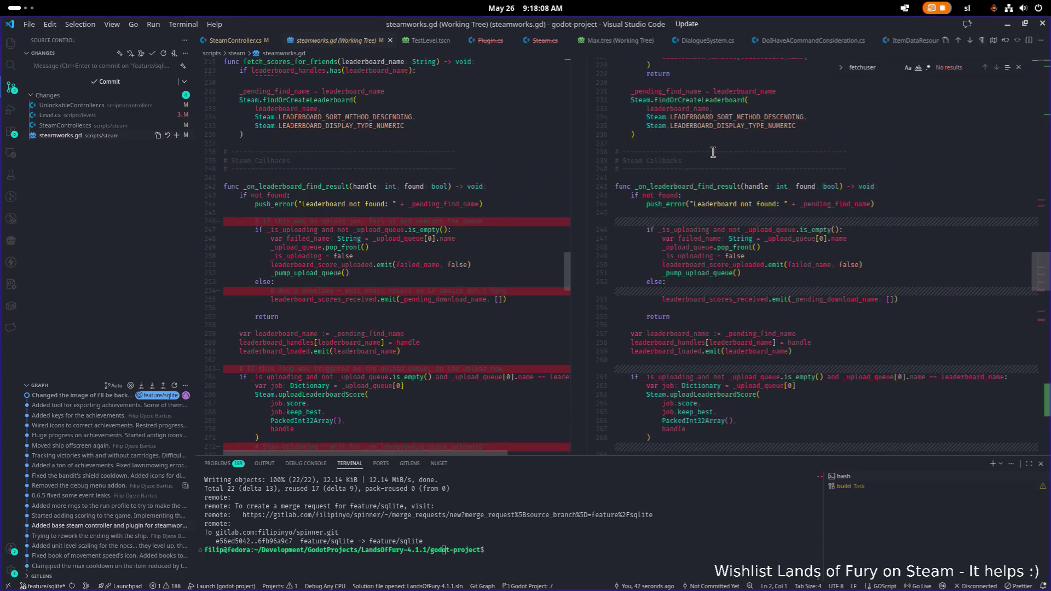
{"action": "scroll", "coordinate": [713, 151], "scroll_direction": "down", "scroll_amount": 1}
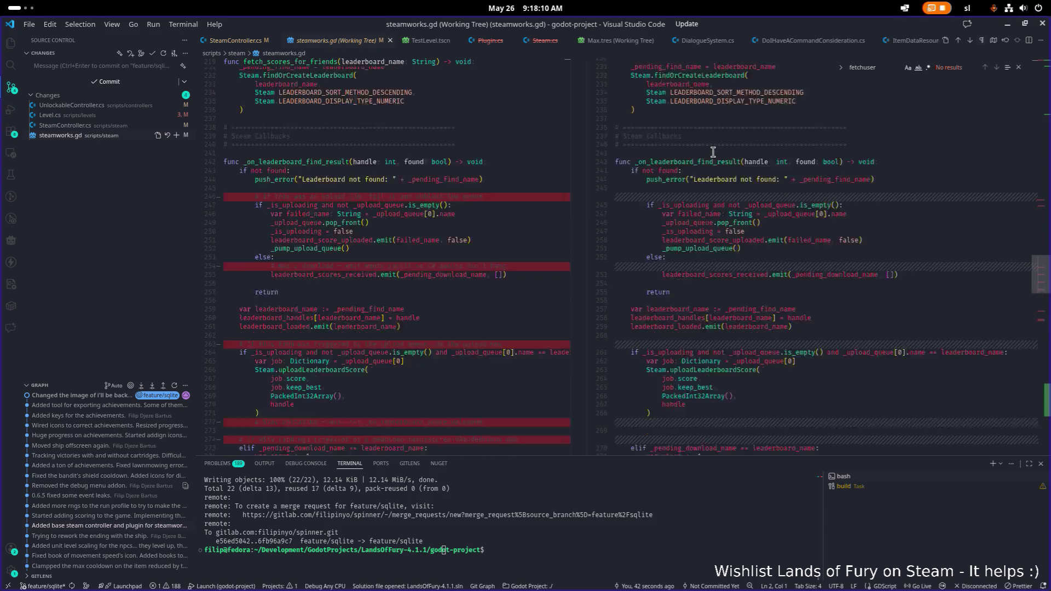
{"action": "scroll", "coordinate": [714, 152], "scroll_direction": "down", "scroll_amount": 20}
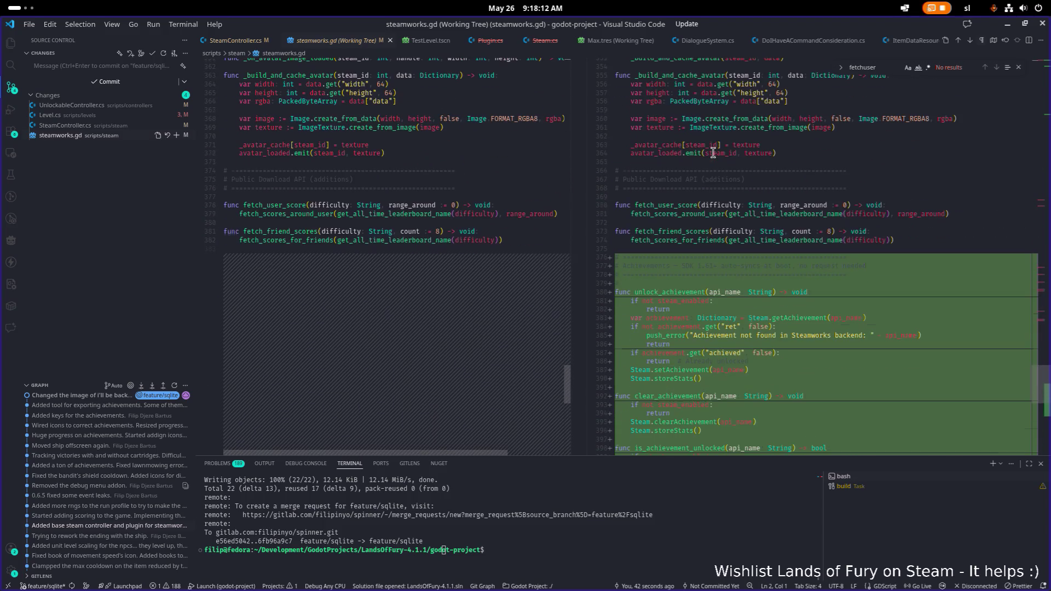
{"action": "scroll", "coordinate": [713, 152], "scroll_direction": "down", "scroll_amount": 10}
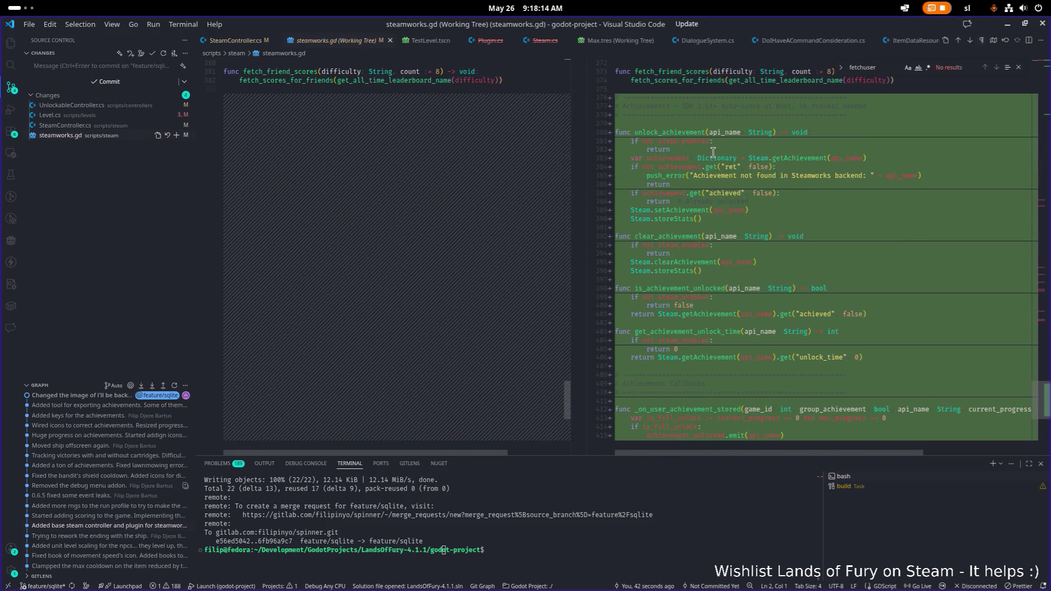
{"action": "left_click", "coordinate": [713, 184]}
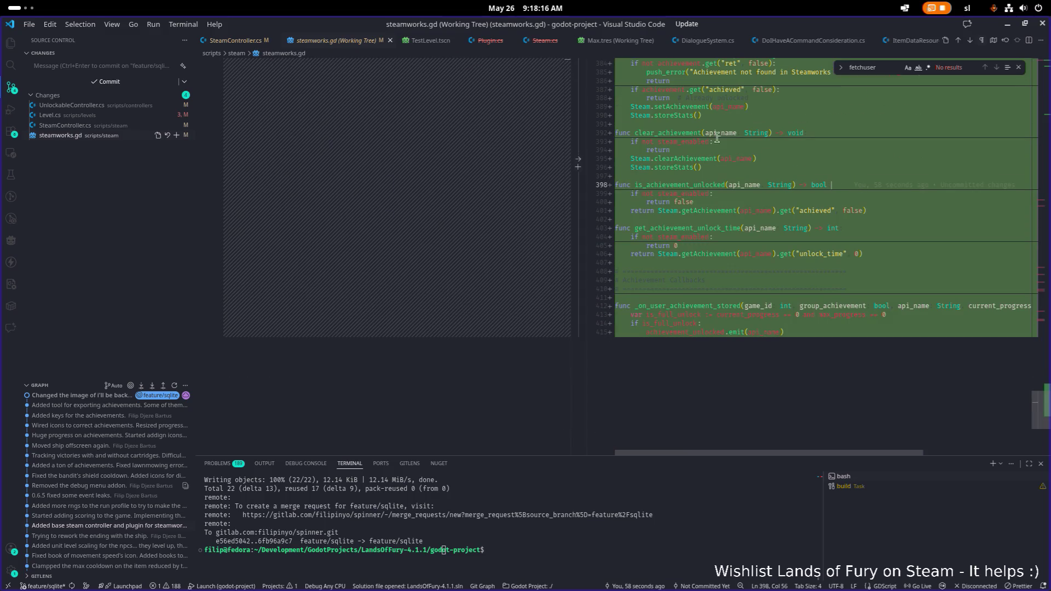
{"action": "middle_click", "coordinate": [335, 41]}
{"action": "scroll", "coordinate": [379, 141], "scroll_direction": "up", "scroll_amount": 8}
{"action": "left_click", "coordinate": [533, 161]}
{"action": "left_click", "coordinate": [1008, 25]}
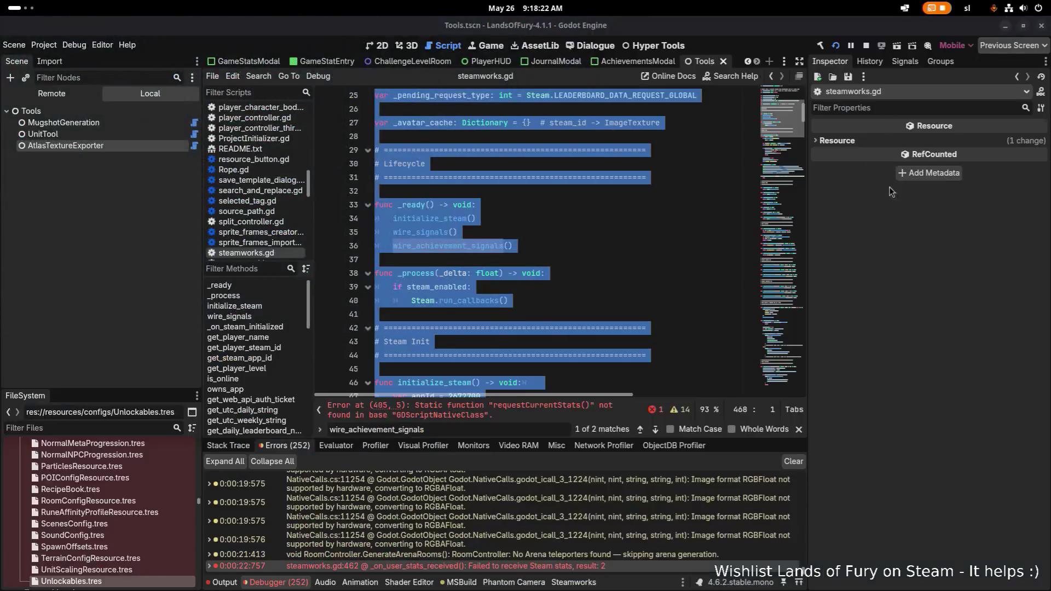
Rebuild the project, dismiss the build failure, and scroll steamworks.gd to the achievement callbacks
{"action": "left_click", "coordinate": [836, 46]}
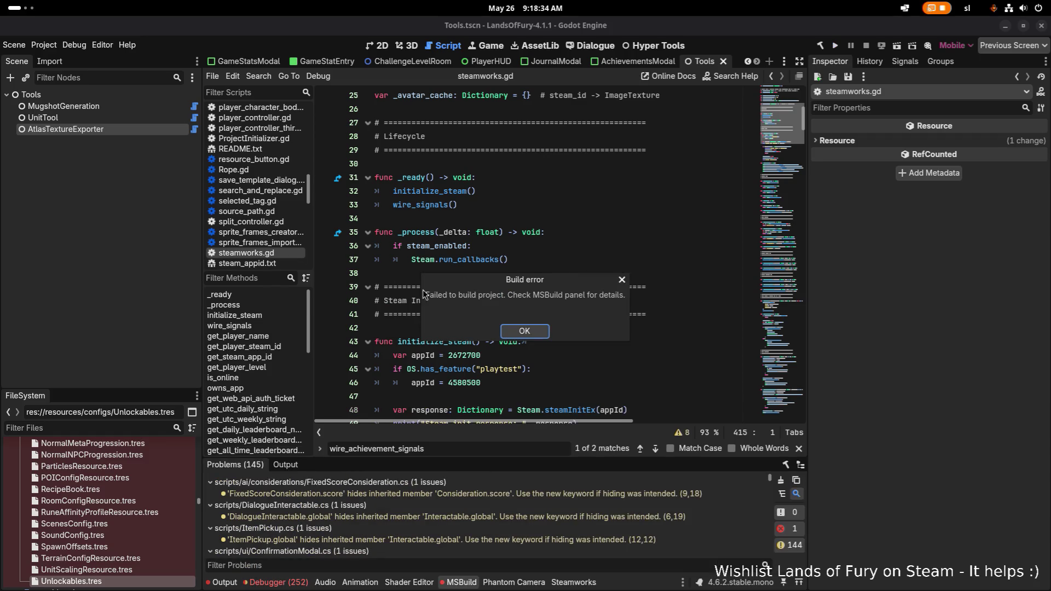
{"action": "key", "text": "Return"}
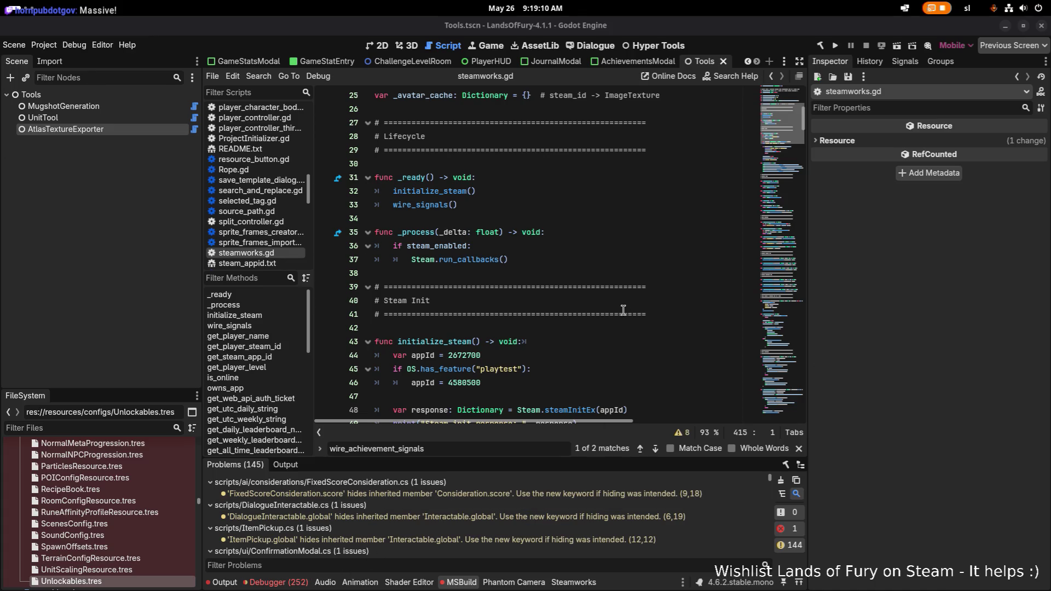
{"action": "scroll", "coordinate": [619, 306], "scroll_direction": "down", "scroll_amount": 20}
{"action": "left_click_drag", "start_coordinate": [783, 225], "coordinate": [784, 404]}
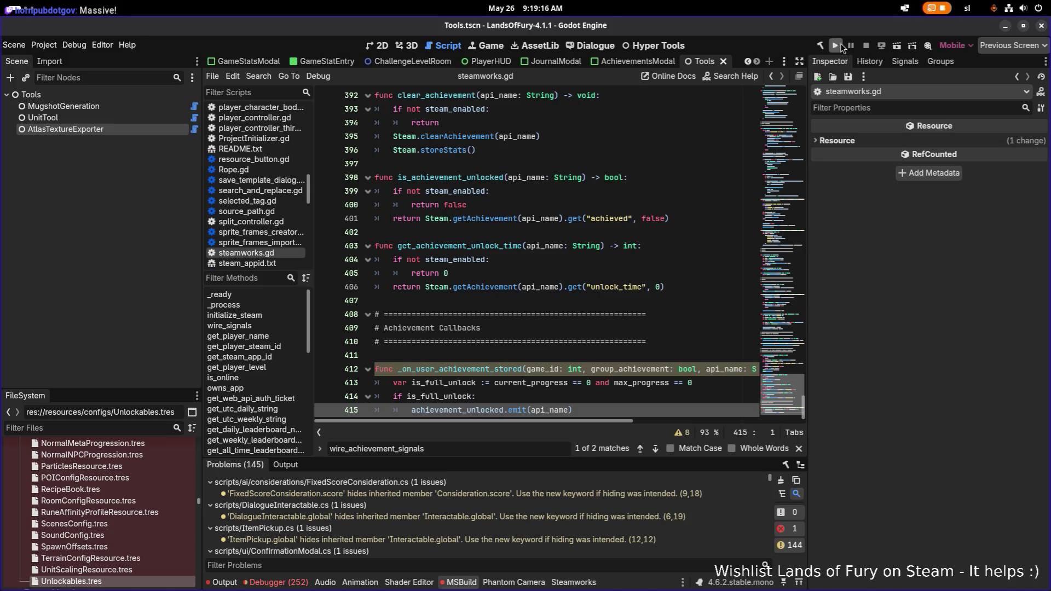
Open the missing SteamController RequestStats error from the build problems list in the code editor
{"action": "left_click", "coordinate": [465, 586]}
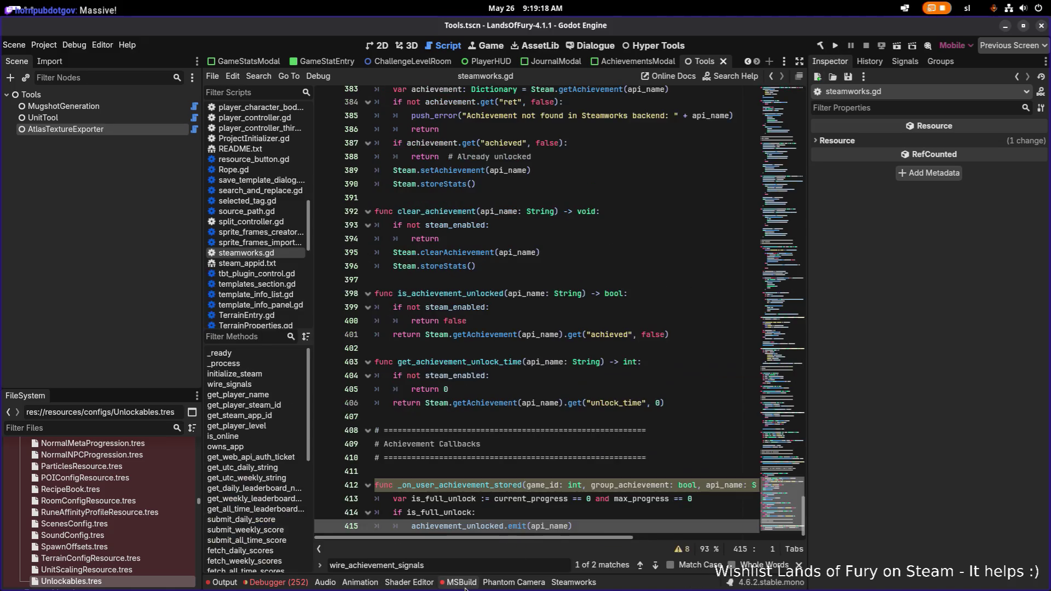
{"action": "left_click", "coordinate": [465, 585]}
{"action": "scroll", "coordinate": [535, 520], "scroll_direction": "down", "scroll_amount": 5}
{"action": "scroll", "coordinate": [533, 516], "scroll_direction": "down", "scroll_amount": 10}
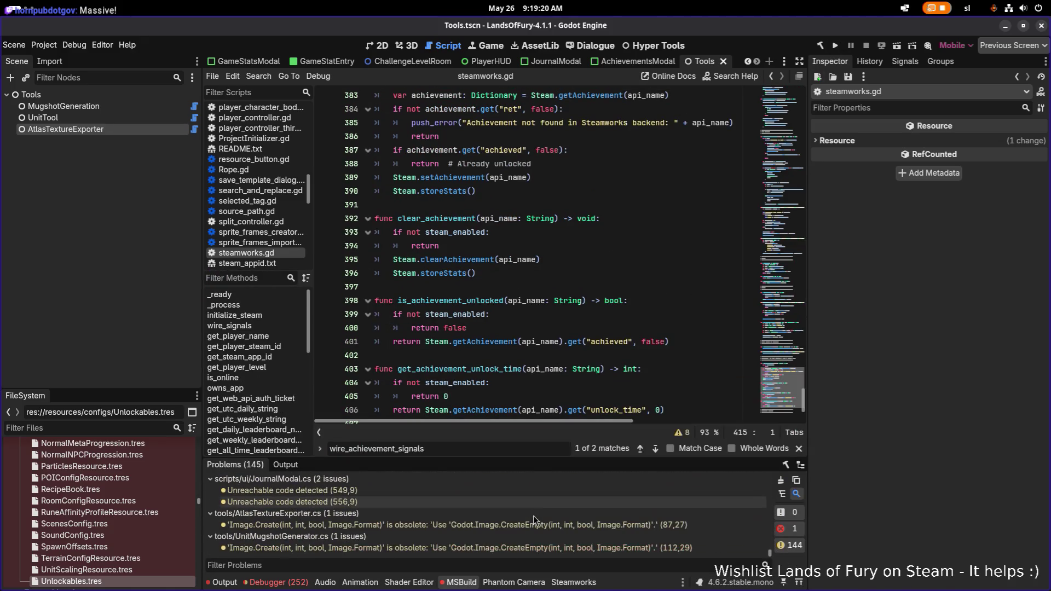
{"action": "scroll", "coordinate": [534, 516], "scroll_direction": "down", "scroll_amount": 4}
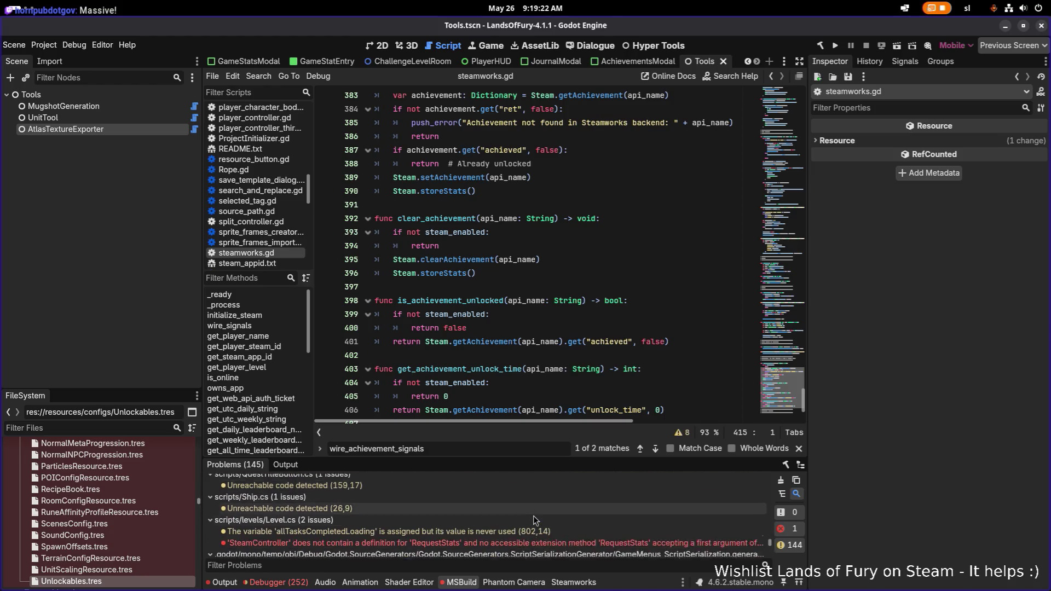
{"action": "double_click", "coordinate": [520, 519]}
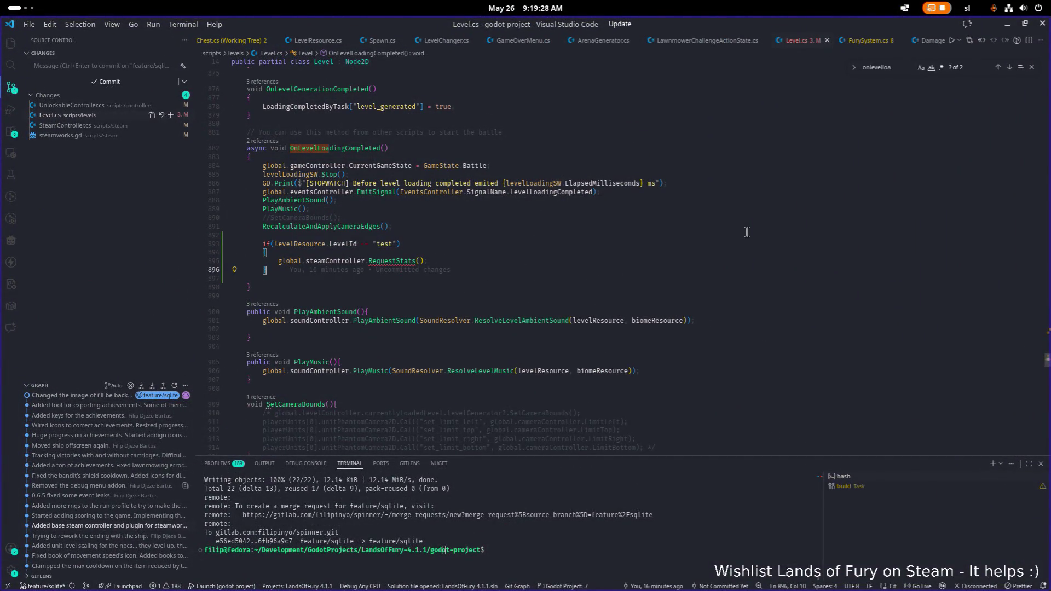
Delete the test-level RequestStats block in Level.cs and save
{"action": "key", "text": "shift+Up"}
{"action": "key", "text": "shift+Up"}
{"action": "key", "text": "shift+Up"}
{"action": "key", "text": "BackSpace"}
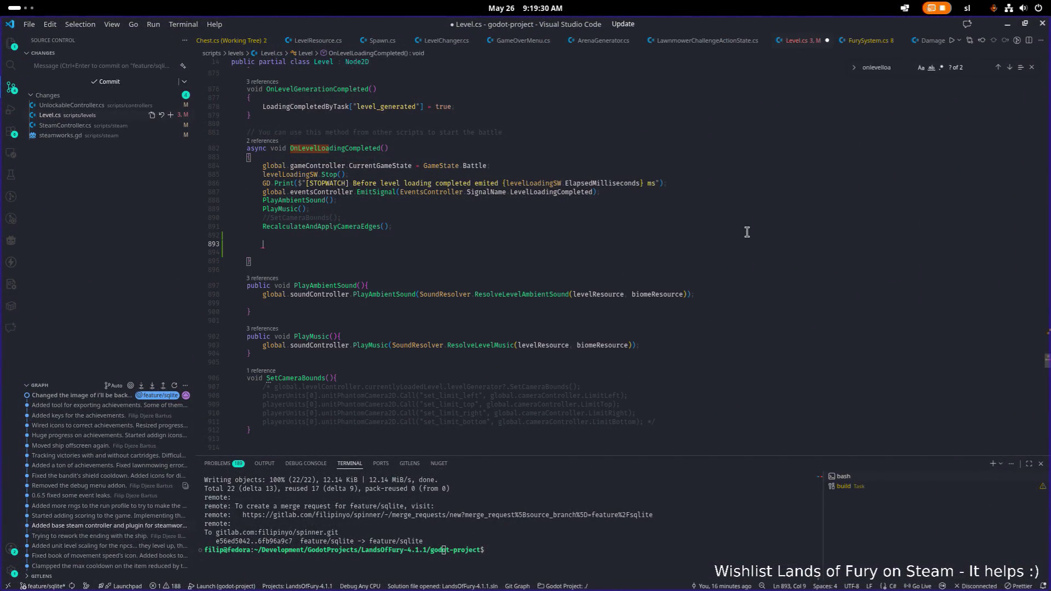
{"action": "key", "text": "Delete"}
{"action": "key", "text": "BackSpace"}
{"action": "key", "text": "BackSpace"}
{"action": "key", "text": "BackSpace"}
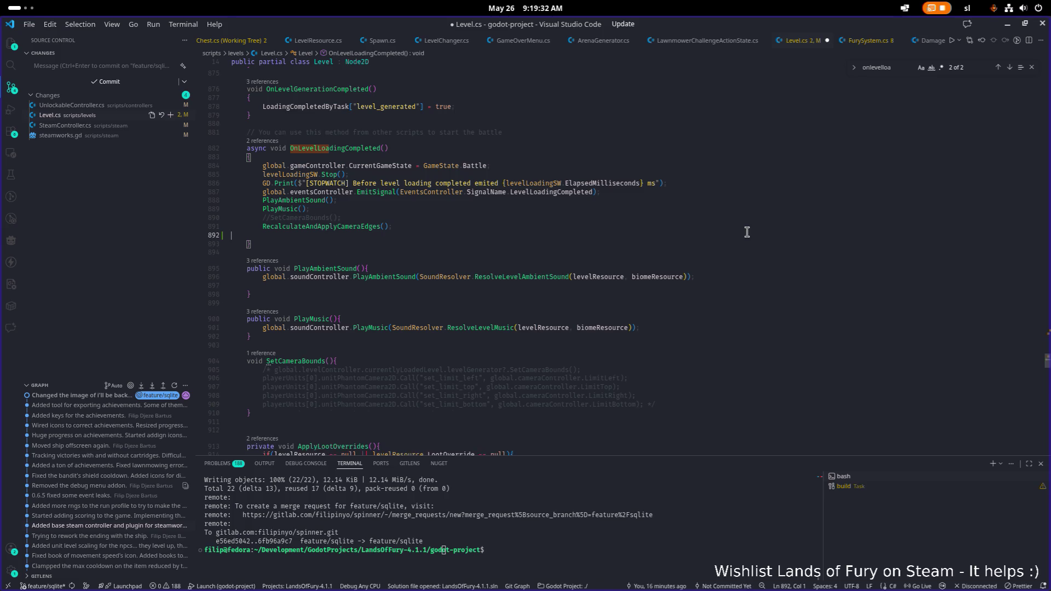
{"action": "key", "text": "ctrl+s"}
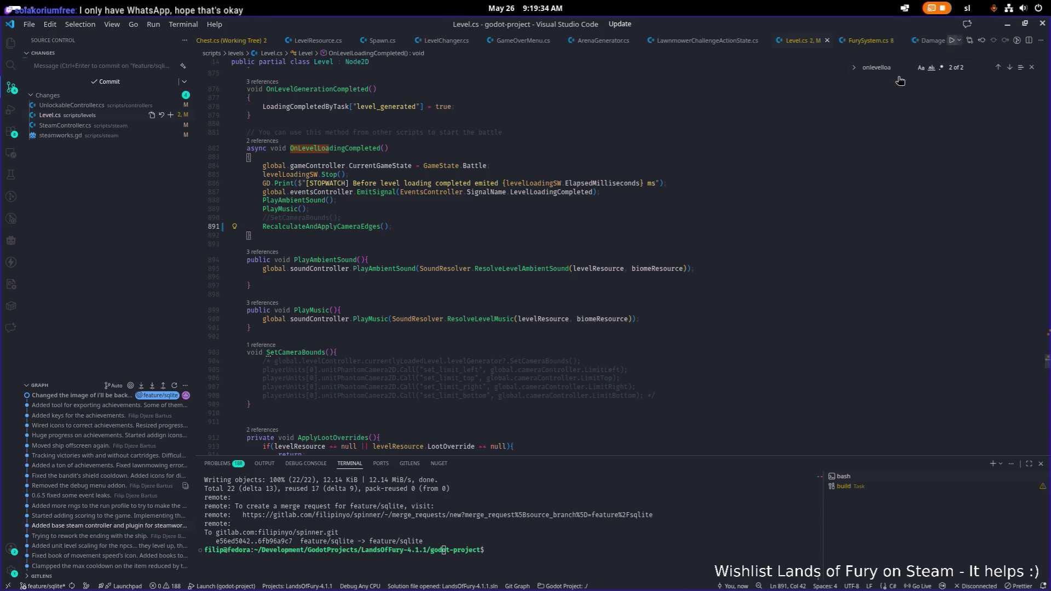
Look up the SyncPendingAchievements method definition in SteamController.cs via project search
{"action": "left_click", "coordinate": [107, 126]}
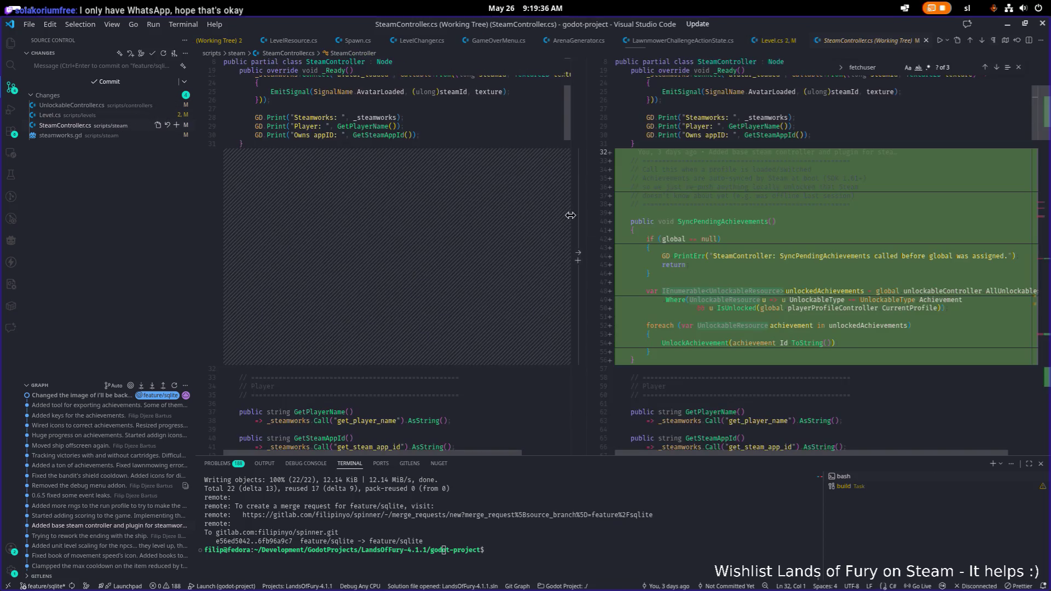
{"action": "double_click", "coordinate": [756, 221]}
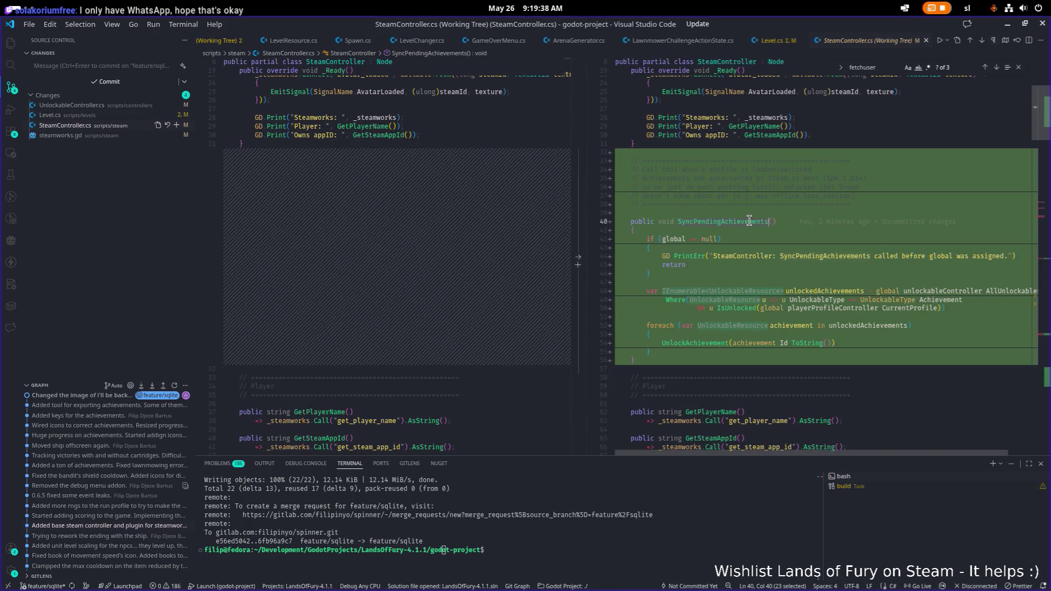
{"action": "key", "text": "ctrl+shift+f"}
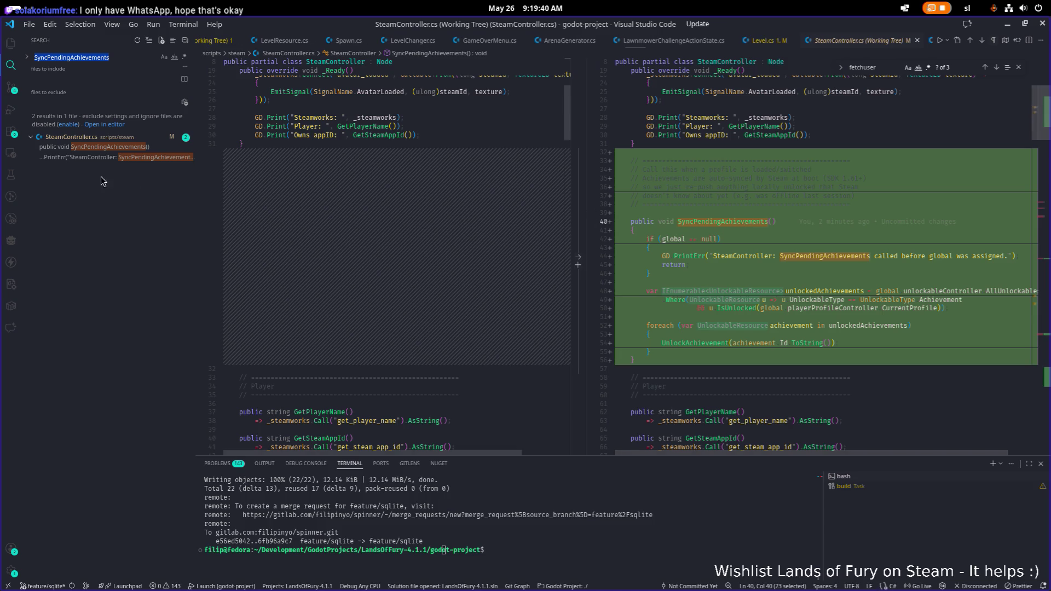
{"action": "left_click", "coordinate": [98, 158]}
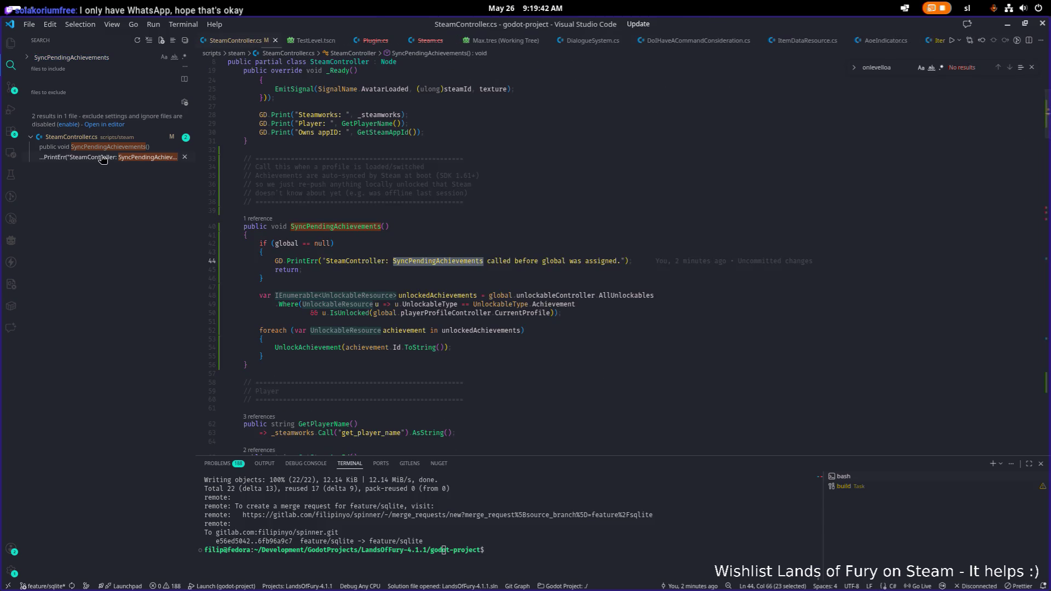
{"action": "left_click", "coordinate": [109, 147]}
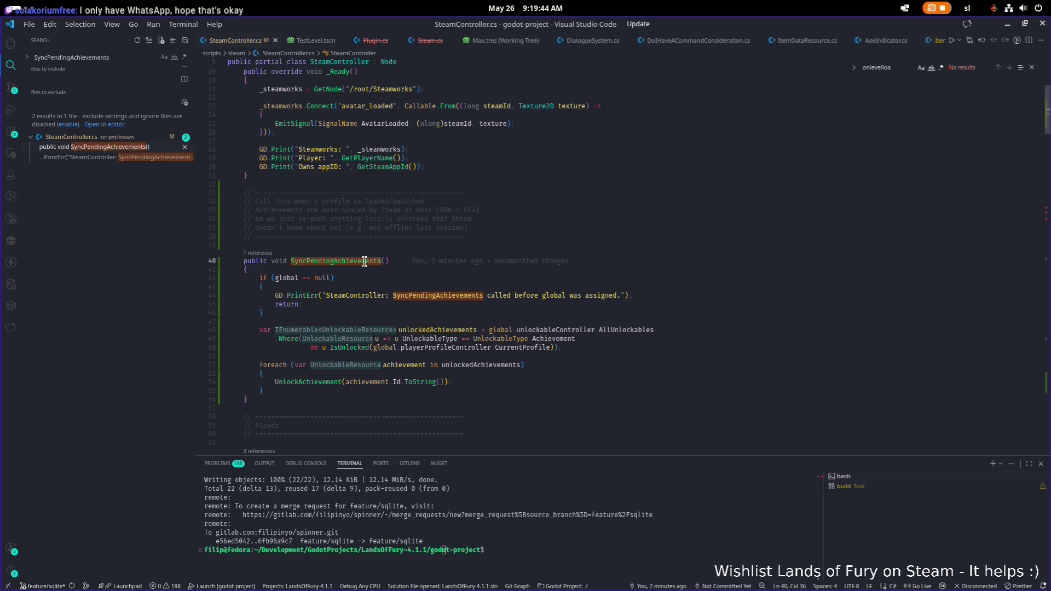
{"action": "left_click", "coordinate": [584, 242]}
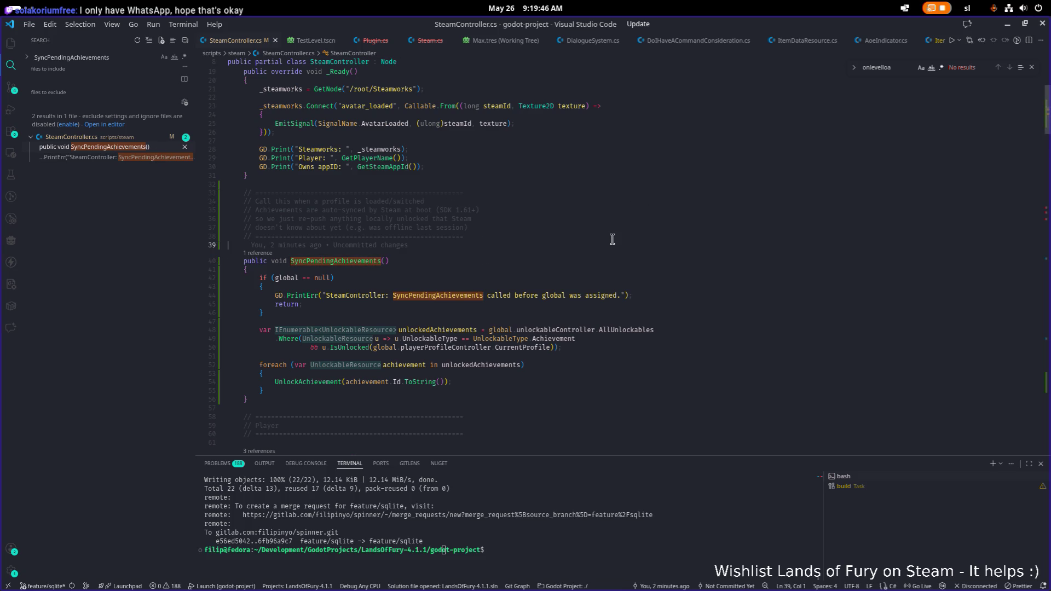
Reopen Level.cs, paste the test-level block back, and delete its RequestStats() call
{"action": "key", "text": "ctrl+p"}
{"action": "type", "text": "level"}
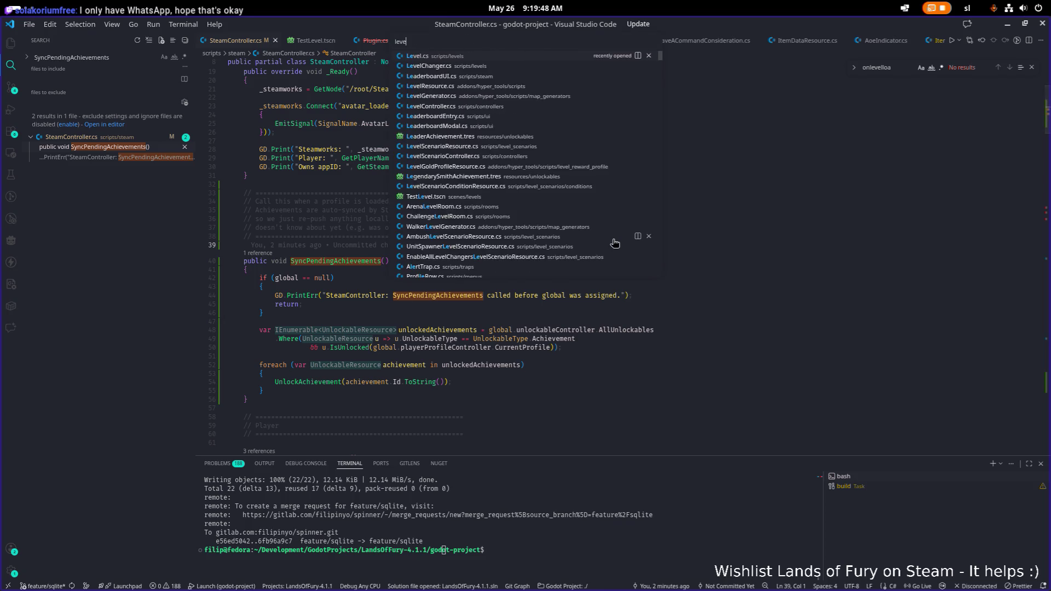
{"action": "key", "text": "Return"}
{"action": "key", "text": "Return"}
{"action": "key", "text": "Return"}
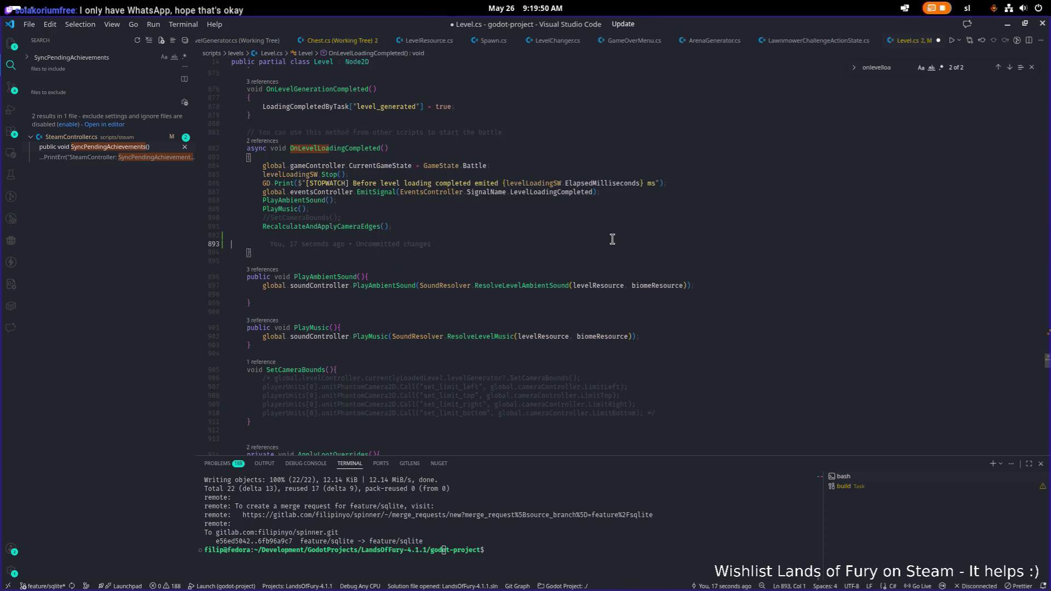
{"action": "type", "text": "if(levelResource.LevelId == \"test\")         {             global.steamController.RequestStats();         }"}
{"action": "key", "text": "Down"}
{"action": "key", "text": "Down"}
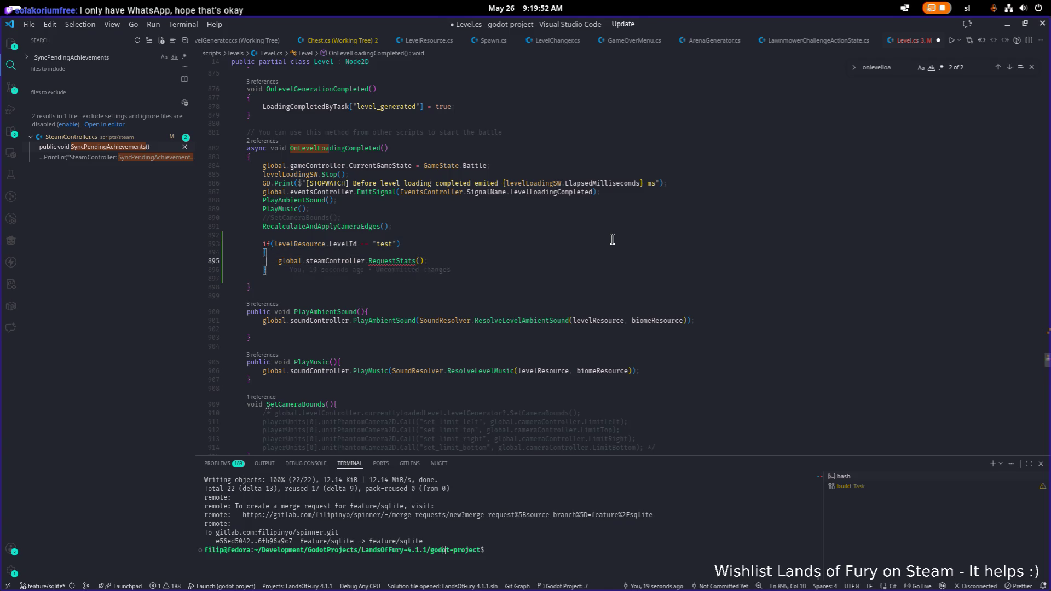
{"action": "key", "text": "End"}
{"action": "key", "text": "shift+Home"}
{"action": "key", "text": "BackSpace"}
Write global.steamController.SyncPendingAchievements(); in place of the call and save Level.cs
{"action": "type", "text": "SyncPendingAchievements"}
{"action": "key", "text": "shift+Home"}
{"action": "key", "text": "BackSpace"}
{"action": "type", "text": "global."}
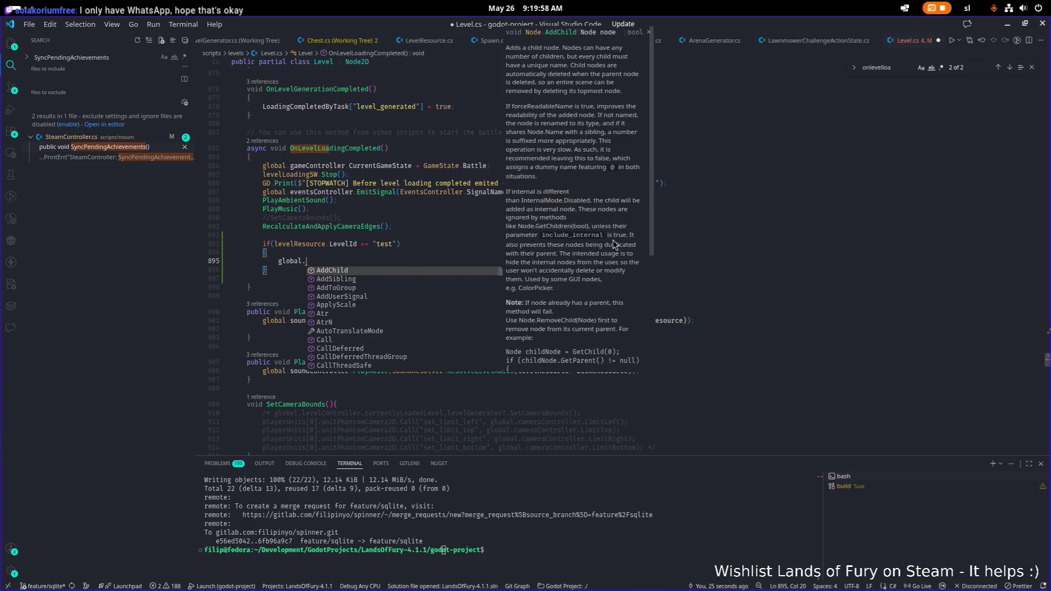
{"action": "type", "text": "steamController.SyncPendingAchievements();"}
{"action": "key", "text": "ctrl+s"}
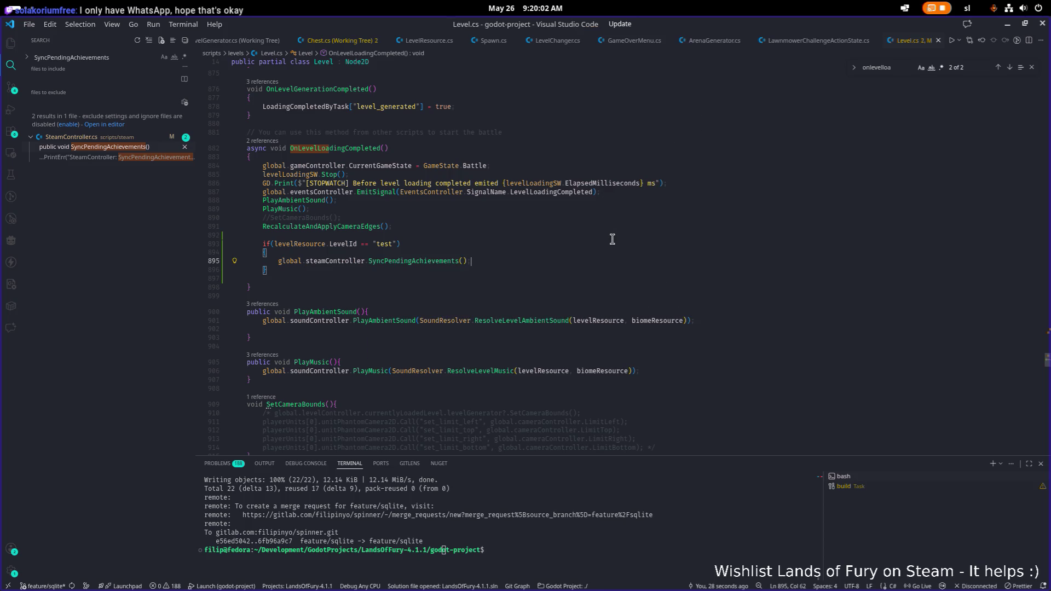
{"action": "left_click", "coordinate": [1007, 25]}
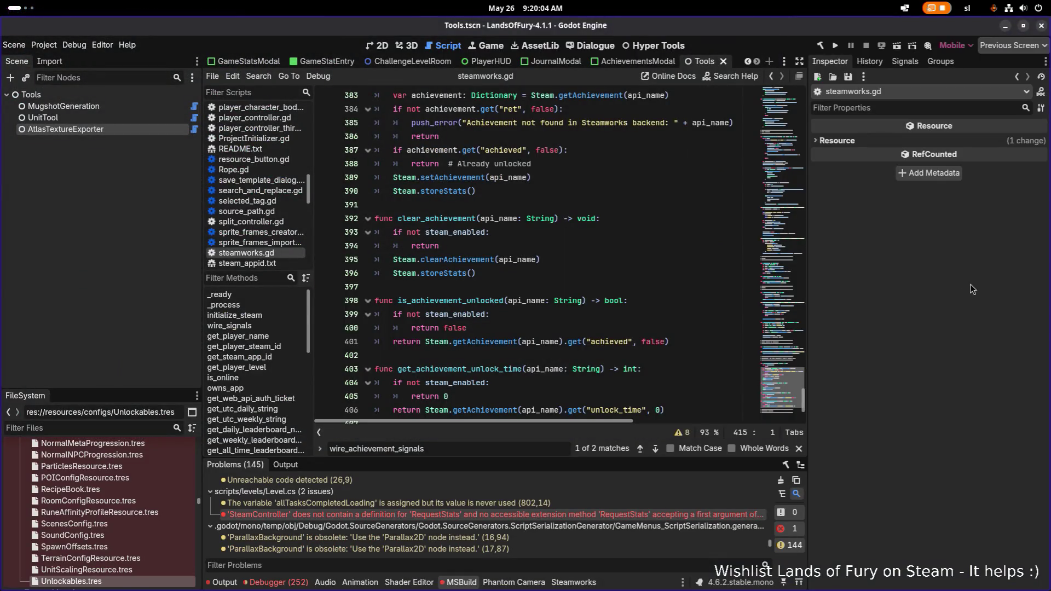
Build the .NET project with the Build Project hammer button from the steamworks.gd script
{"action": "left_click", "coordinate": [557, 330]}
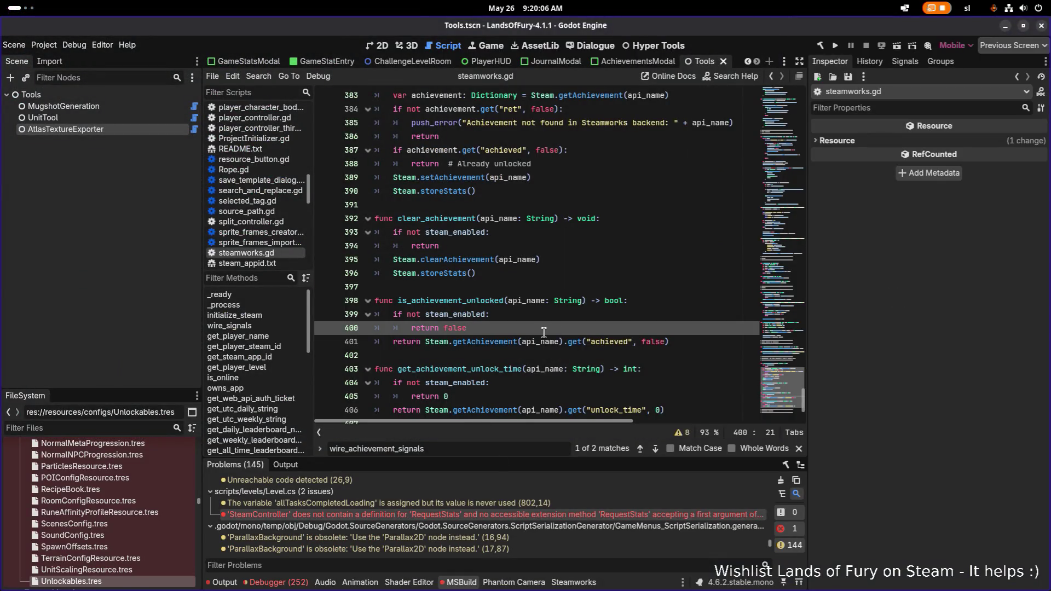
{"action": "left_click", "coordinate": [518, 368]}
{"action": "left_click", "coordinate": [524, 246]}
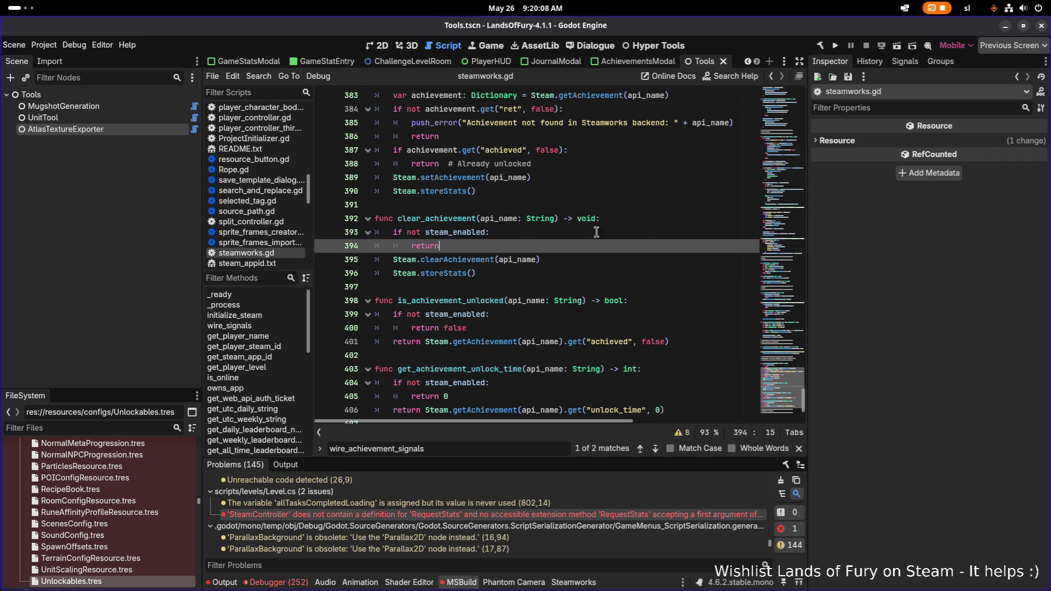
{"action": "left_click", "coordinate": [821, 46]}
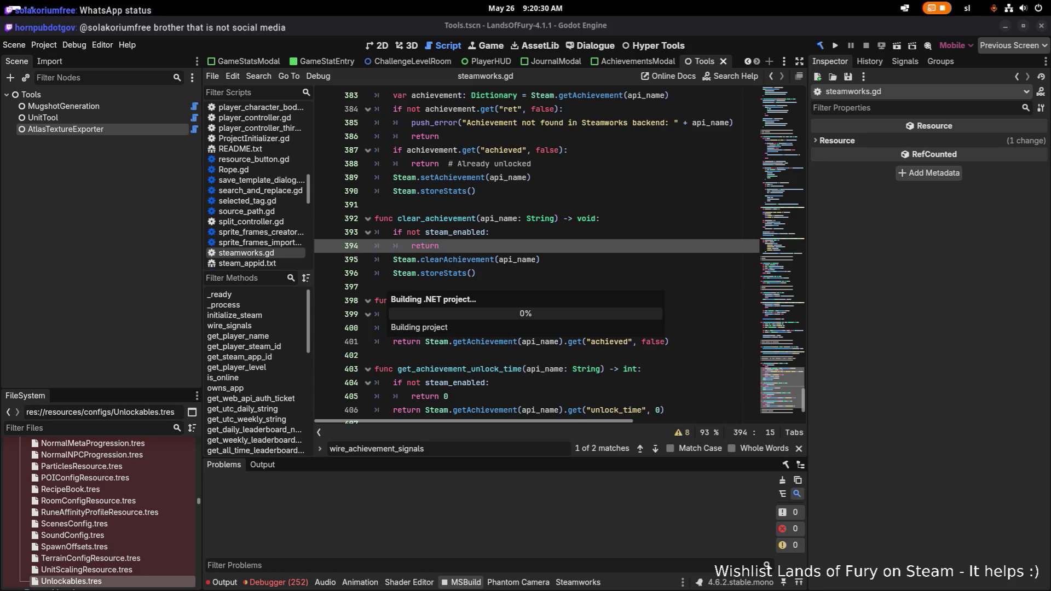
{"action": "key", "text": "alt+Tab"}
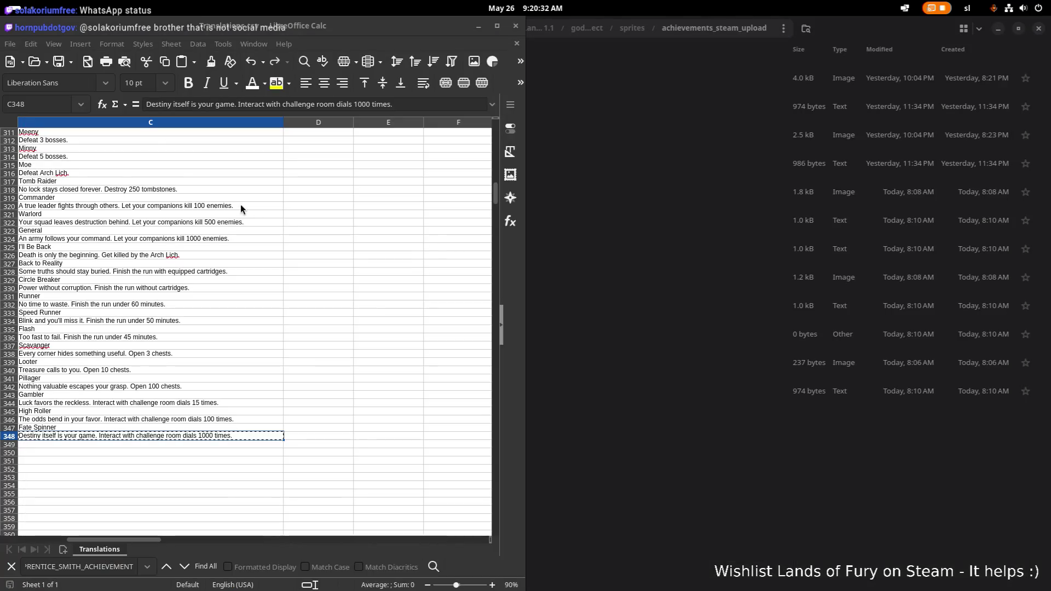
Relaunch Godot from the Ptyxis terminal and reopen the LandsOfFury-4.1.1 project
{"action": "key", "text": "alt+Tab"}
{"action": "key", "text": "alt+Tab"}
{"action": "key", "text": "alt+Tab"}
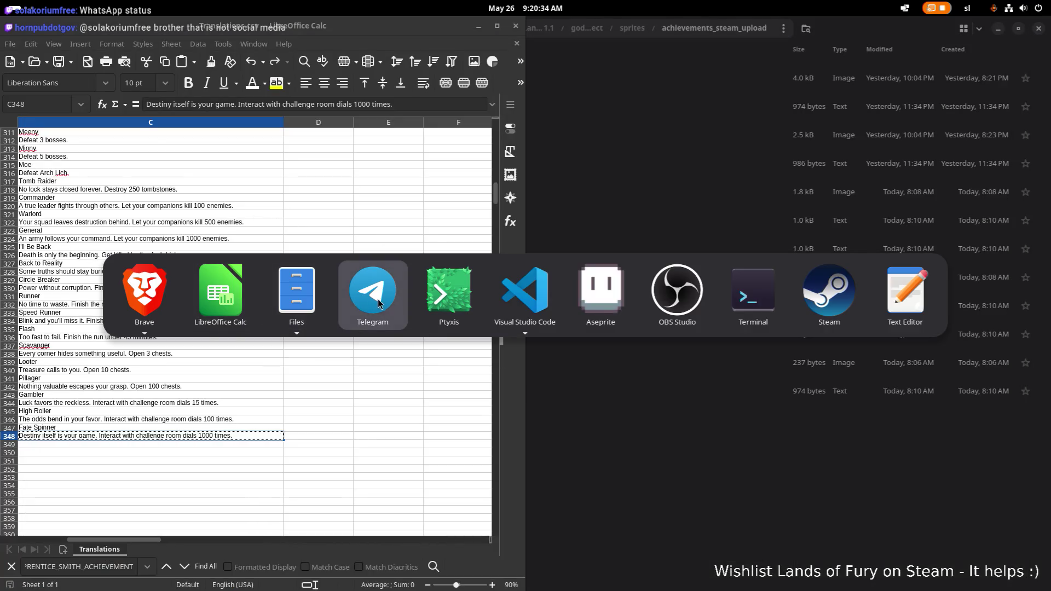
{"action": "left_click", "coordinate": [445, 304]}
{"action": "key", "text": "ctrl+c"}
{"action": "key", "text": "Up"}
{"action": "key", "text": "Return"}
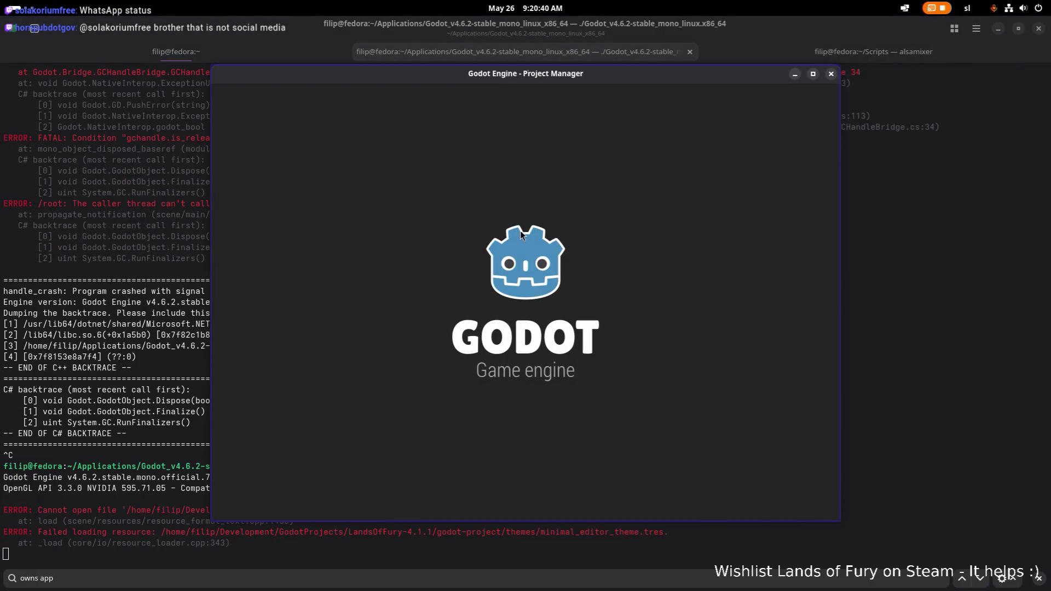
{"action": "double_click", "coordinate": [509, 151]}
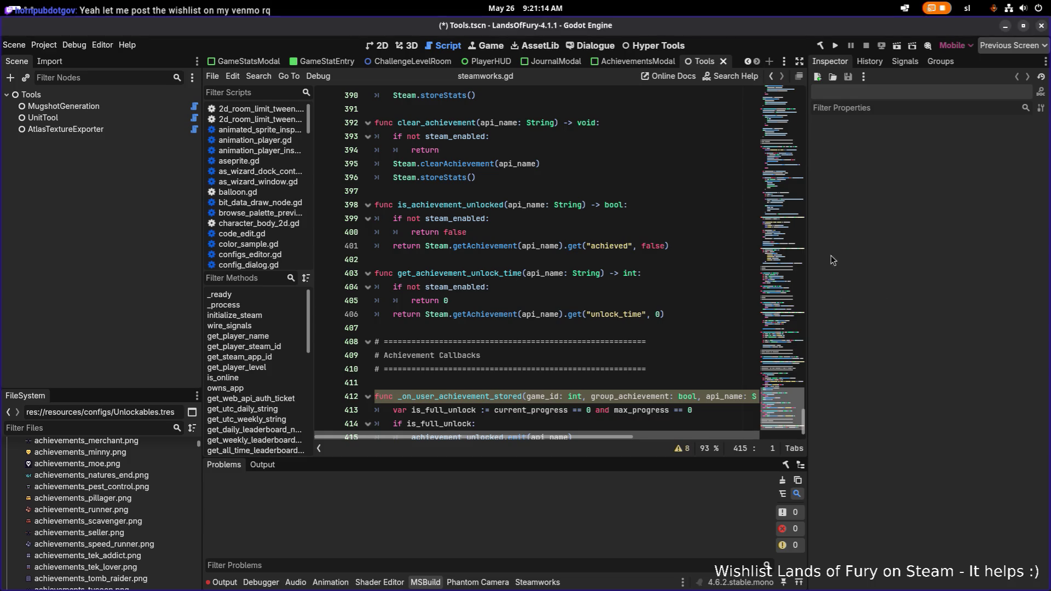
Run the game, start with the first profile into The Glade, then close it with F8
{"action": "left_click", "coordinate": [835, 45]}
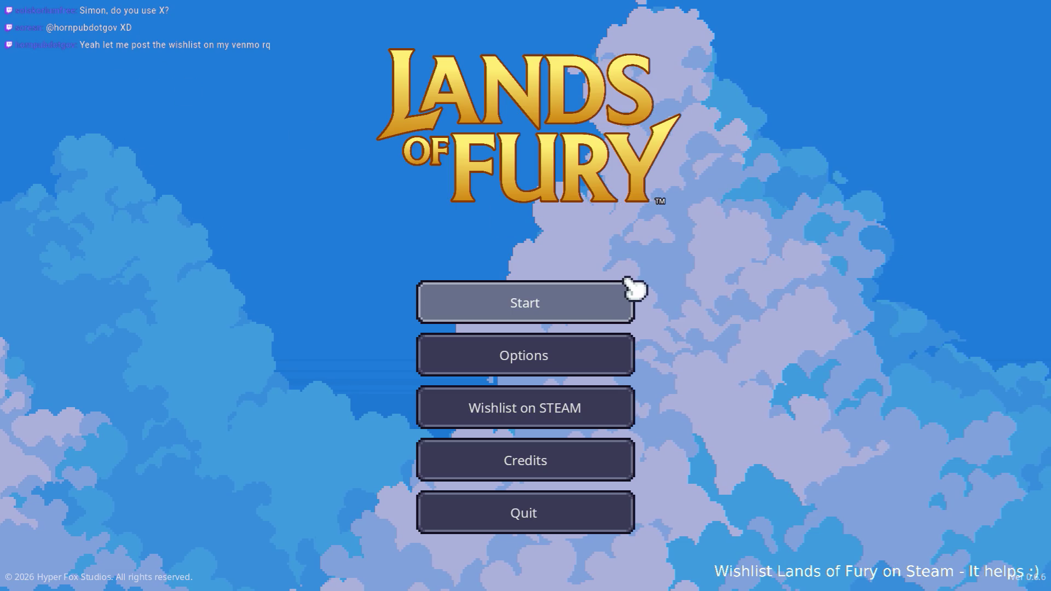
{"action": "left_click", "coordinate": [619, 291]}
{"action": "left_click", "coordinate": [547, 301]}
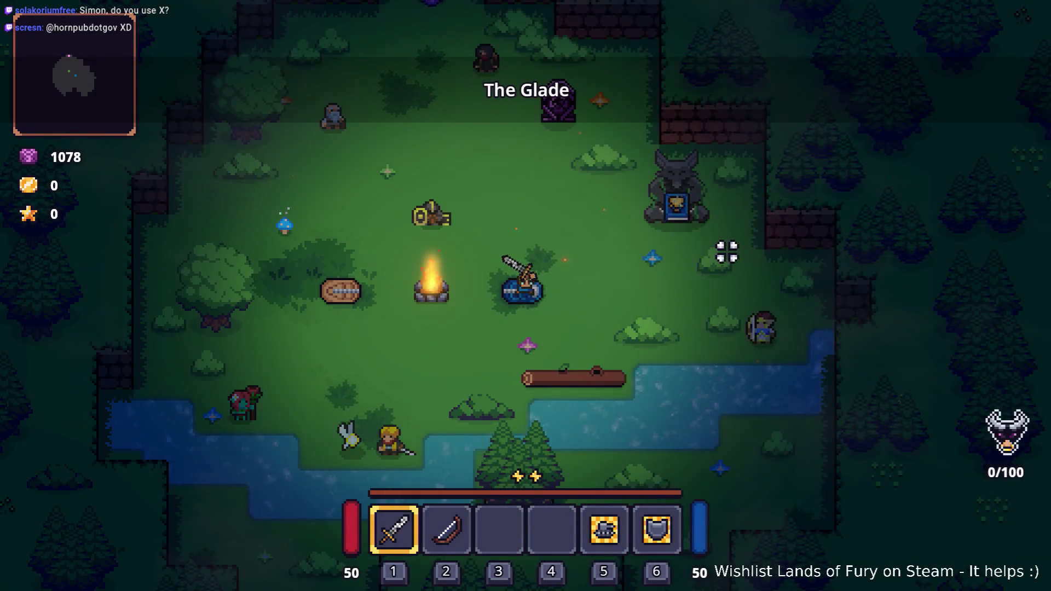
{"action": "key", "text": "F8"}
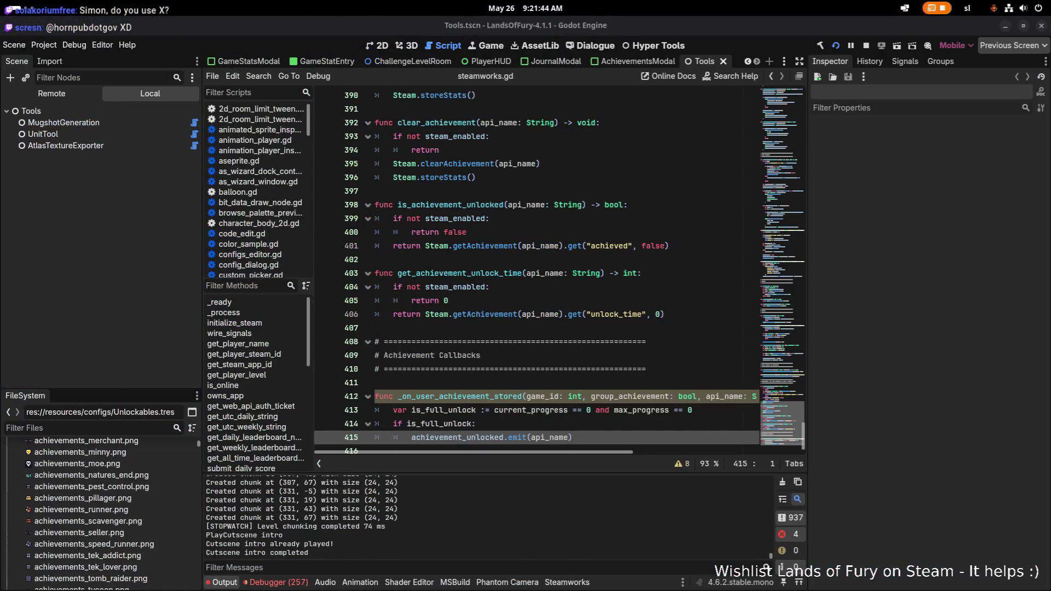
In the Debugger Errors list, expand the apprentice_smith_achievement error to show its source and stack trace
{"action": "left_click", "coordinate": [276, 582]}
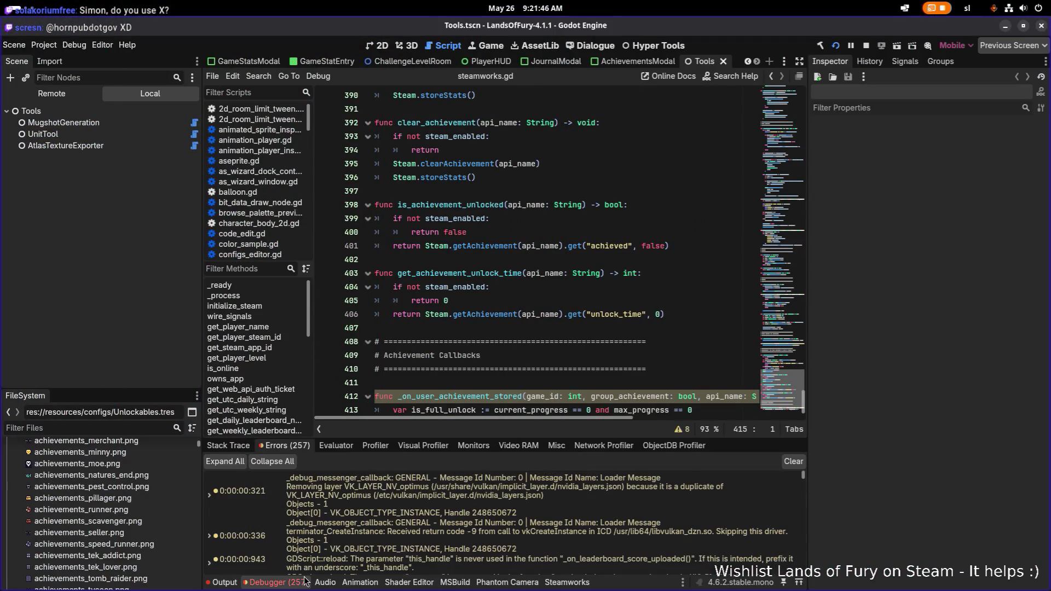
{"action": "scroll", "coordinate": [377, 521], "scroll_direction": "down", "scroll_amount": 20}
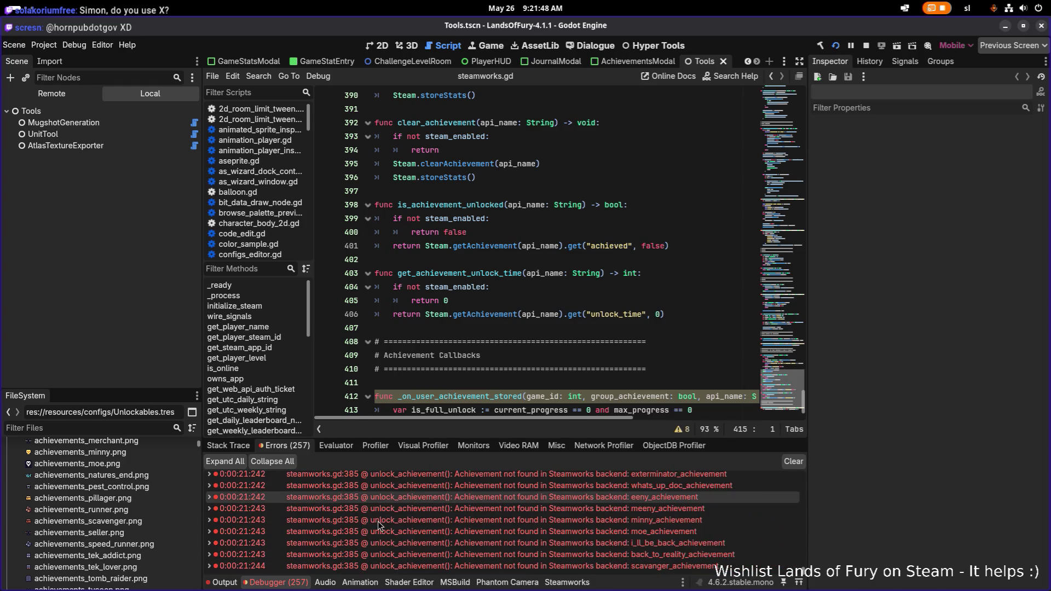
{"action": "scroll", "coordinate": [400, 519], "scroll_direction": "up", "scroll_amount": 2}
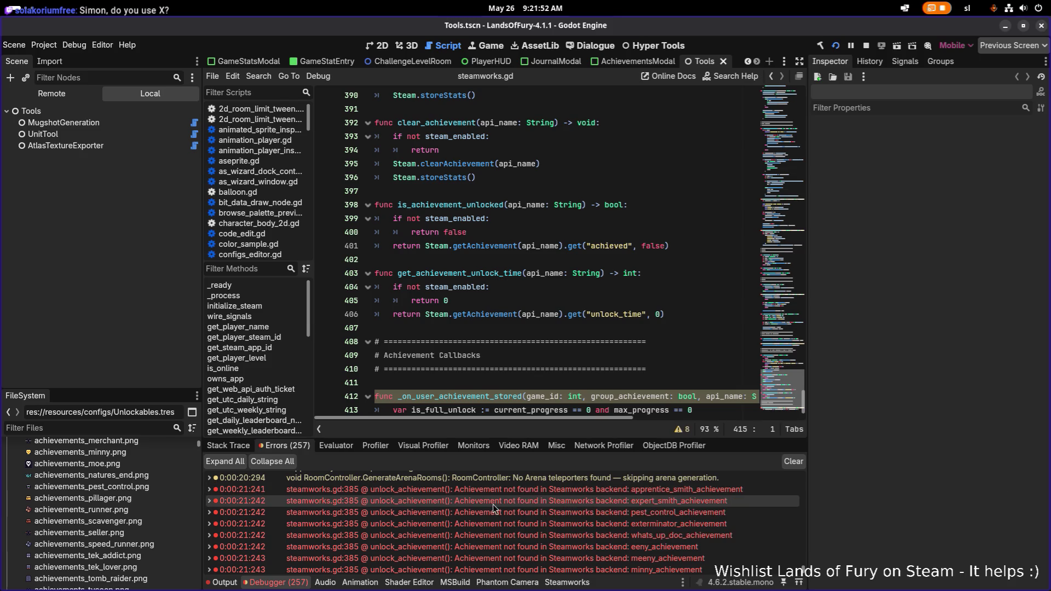
{"action": "double_click", "coordinate": [526, 490]}
{"action": "scroll", "coordinate": [527, 495], "scroll_direction": "down", "scroll_amount": 2}
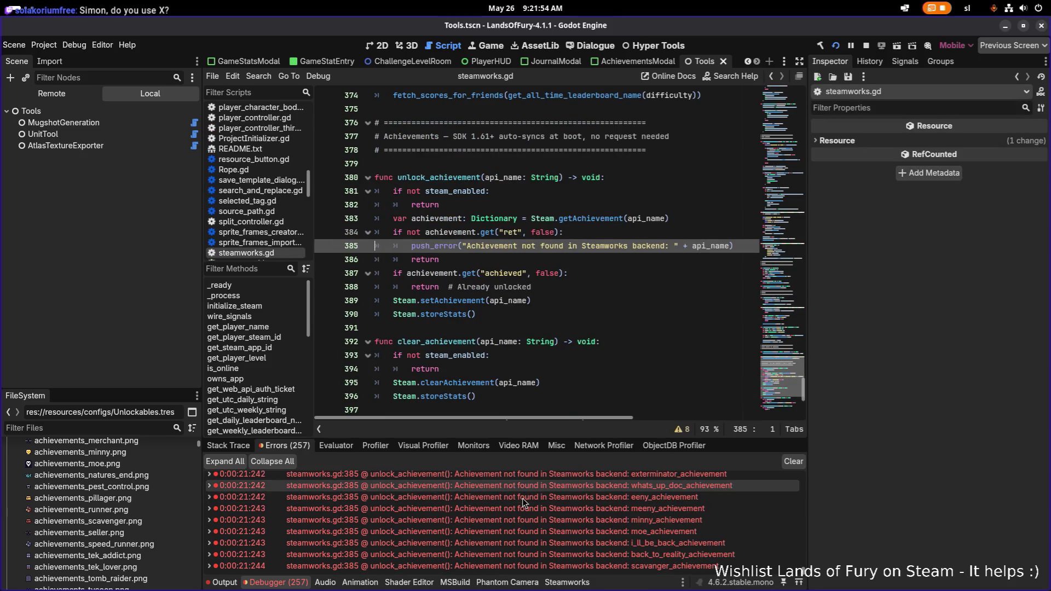
{"action": "scroll", "coordinate": [525, 499], "scroll_direction": "up", "scroll_amount": 3}
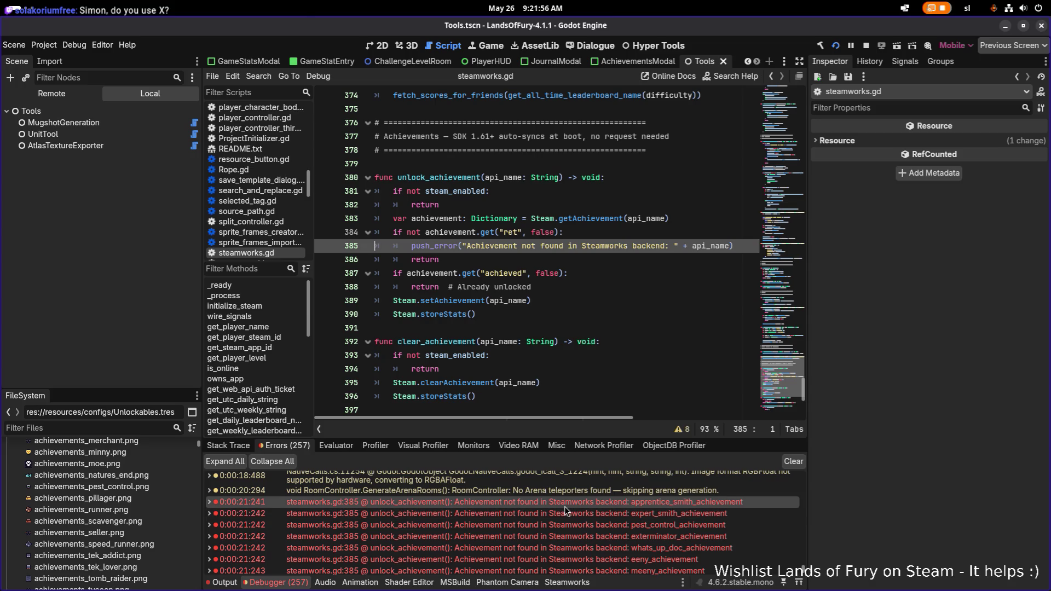
{"action": "scroll", "coordinate": [547, 511], "scroll_direction": "down", "scroll_amount": 3}
{"action": "scroll", "coordinate": [546, 510], "scroll_direction": "up", "scroll_amount": 2}
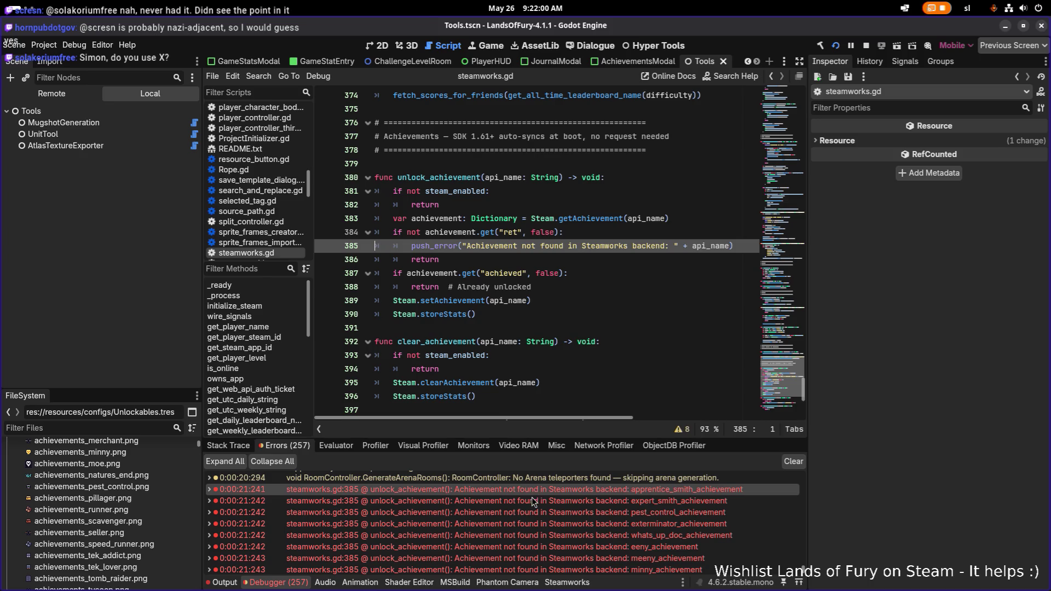
{"action": "mouse_move", "coordinate": [533, 499]}
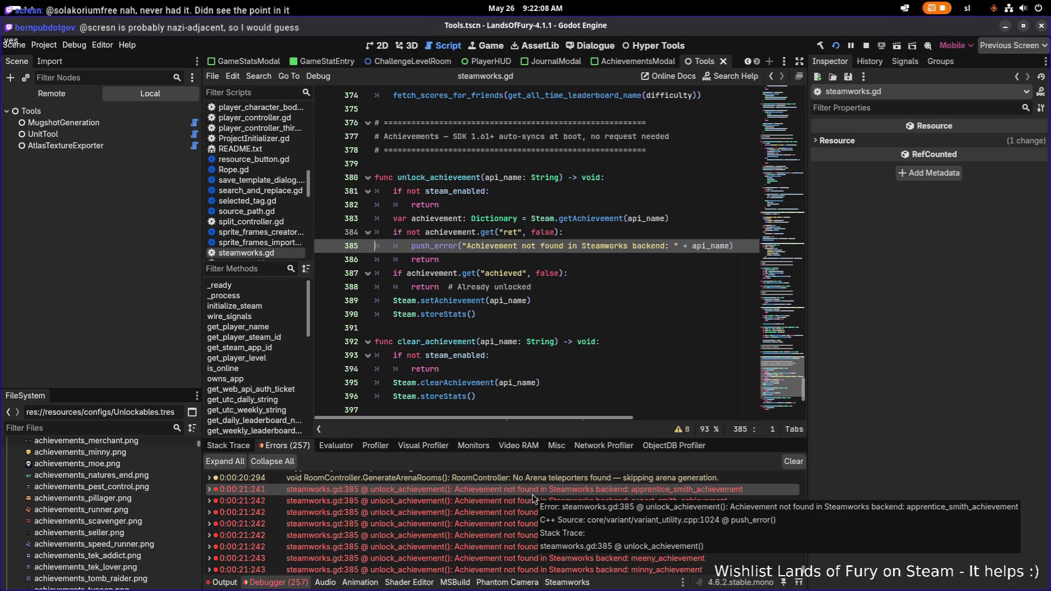
{"action": "double_click", "coordinate": [529, 493]}
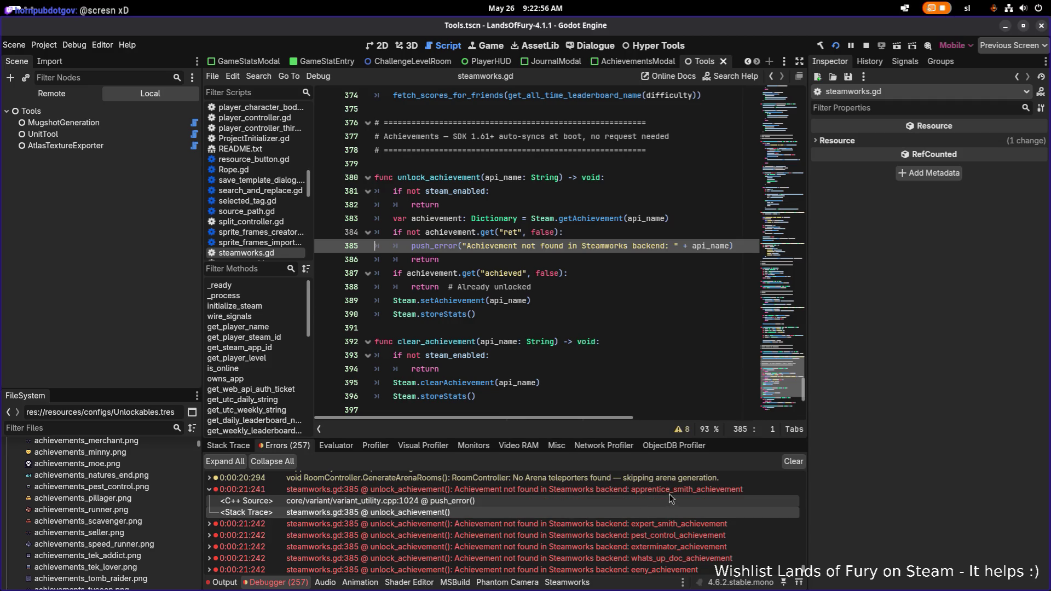
{"action": "key", "text": "alt+Tab"}
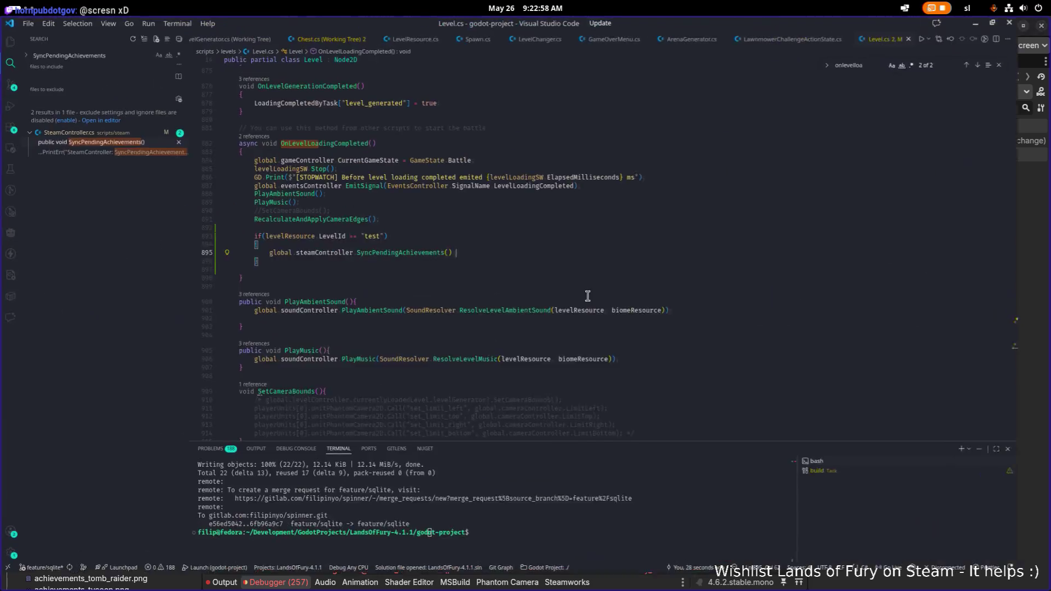
Bring up the LoF bug-tracking spreadsheet among Brave's windows
{"action": "key", "text": "alt+Tab"}
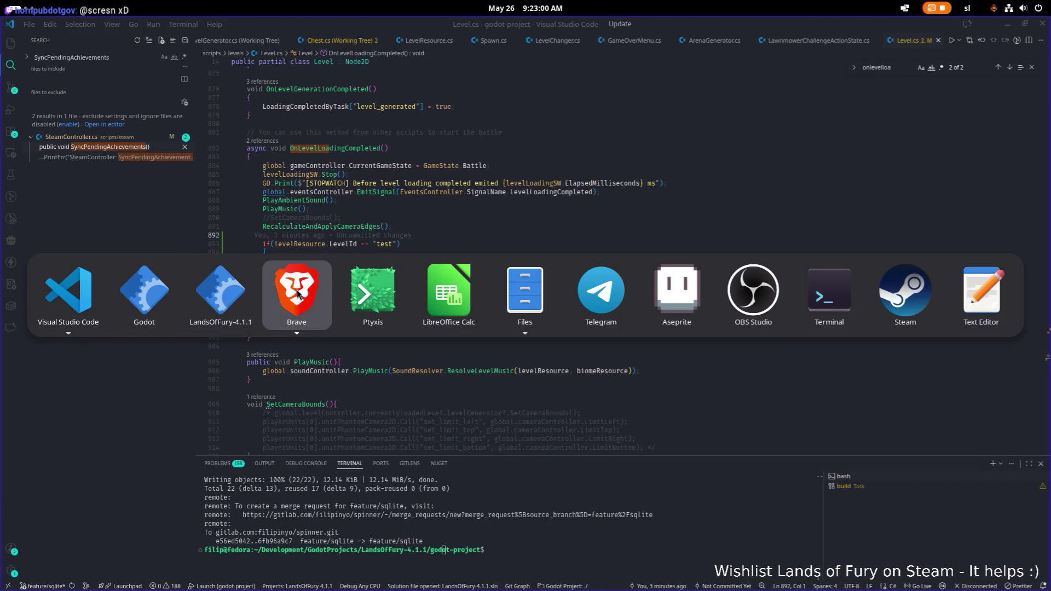
{"action": "key", "text": "Escape"}
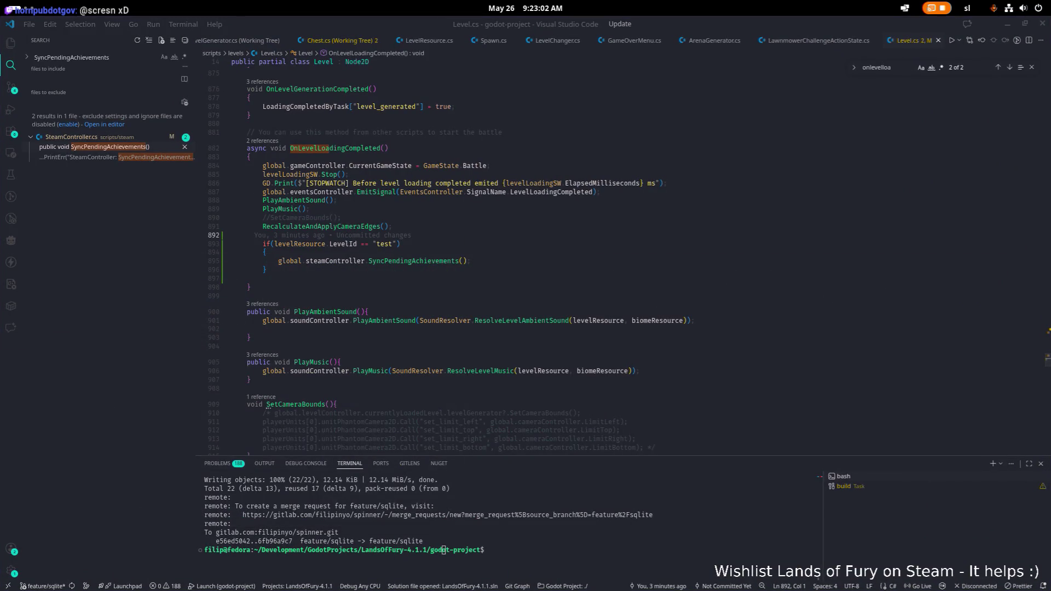
{"action": "key", "text": "alt+Tab"}
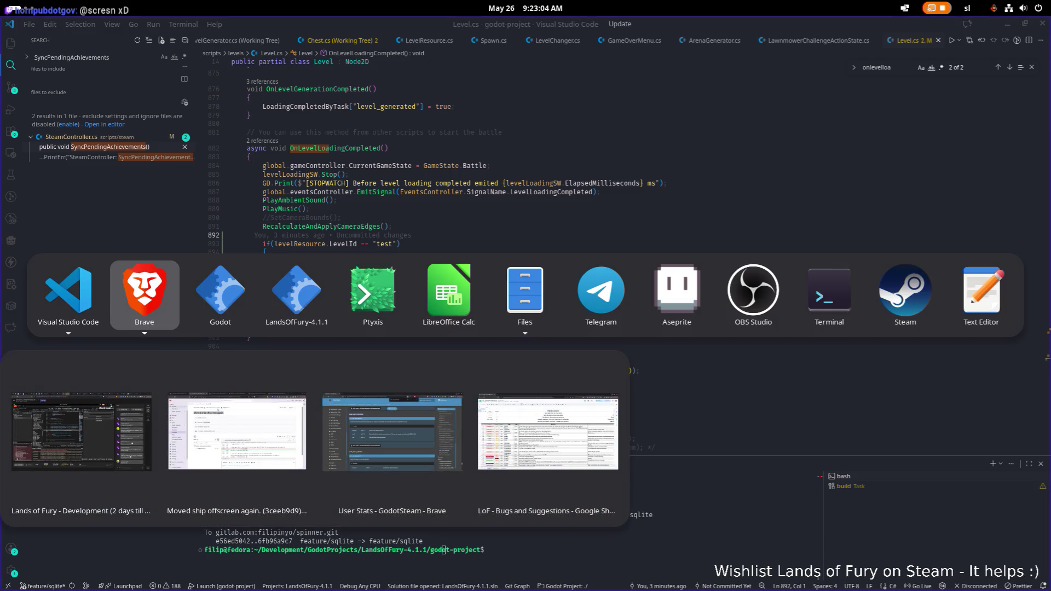
{"action": "key", "text": "Right"}
{"action": "key", "text": "Right"}
{"action": "key", "text": "Left"}
{"action": "key", "text": "Left"}
{"action": "key", "text": "Right"}
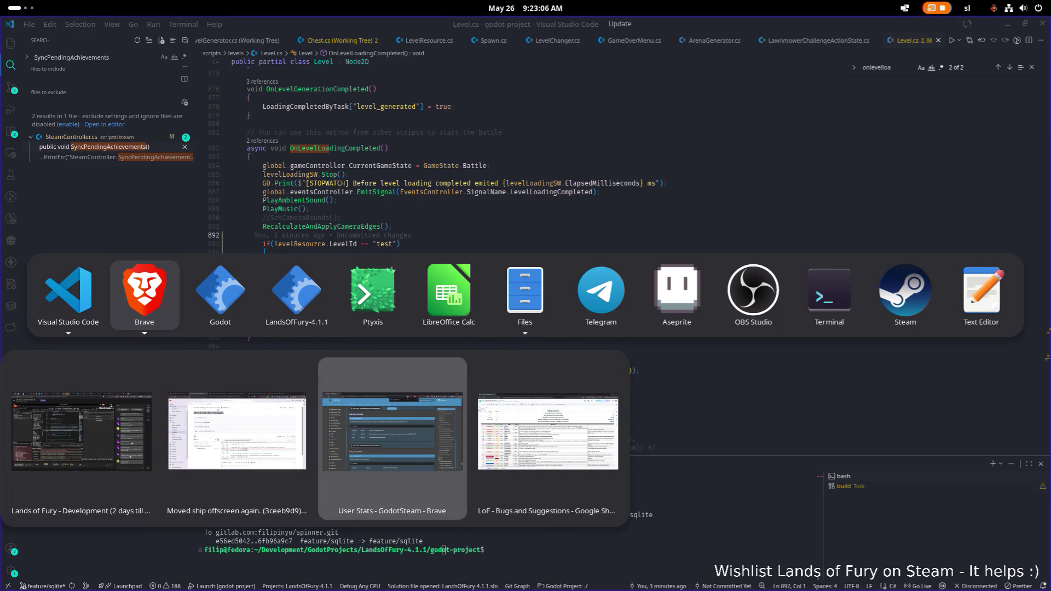
{"action": "key", "text": "Left"}
{"action": "key", "text": "Escape"}
{"action": "key", "text": "alt+Tab"}
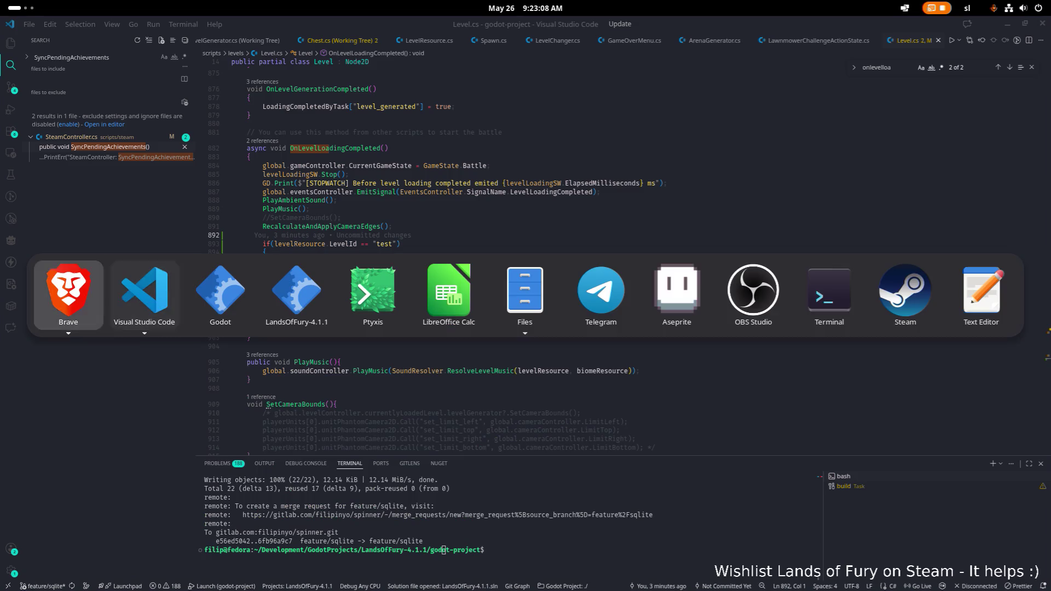
{"action": "key", "text": "Escape"}
{"action": "key", "text": "alt+Tab"}
{"action": "key", "text": "Left"}
{"action": "key", "text": "Left"}
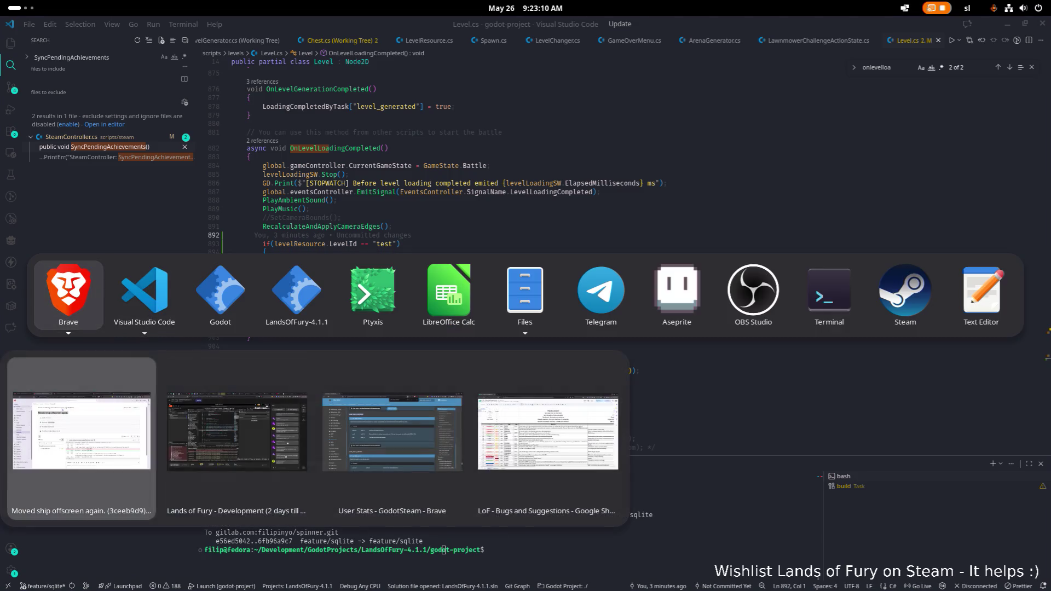
{"action": "key", "text": "Right"}
{"action": "key", "text": "Right"}
{"action": "key", "text": "Left"}
{"action": "key", "text": "Right"}
{"action": "key", "text": "Right"}
{"action": "key", "text": "alt+Tab"}
{"action": "key", "text": "Down"}
{"action": "key", "text": "Escape"}
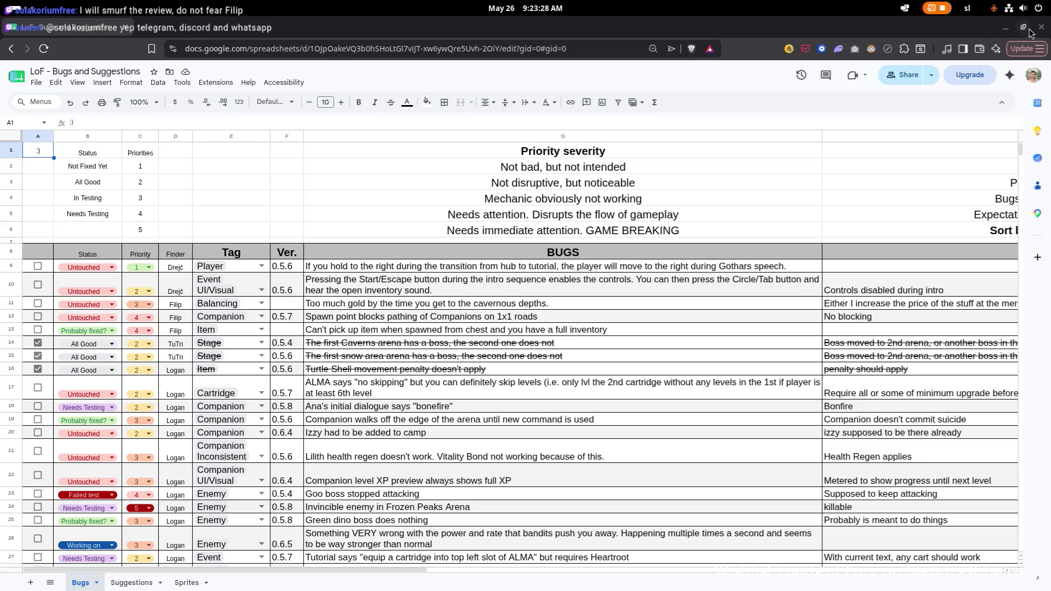
Minimize Brave and VS Code so Godot's error list is visible again
{"action": "left_click", "coordinate": [1006, 27]}
{"action": "left_click", "coordinate": [690, 261]}
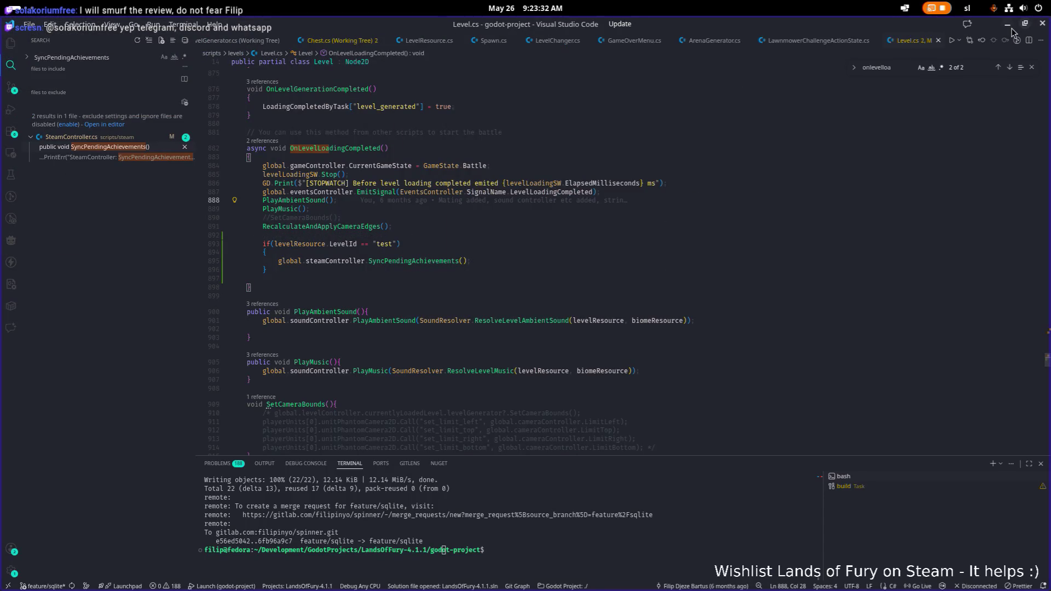
{"action": "left_click", "coordinate": [1008, 24]}
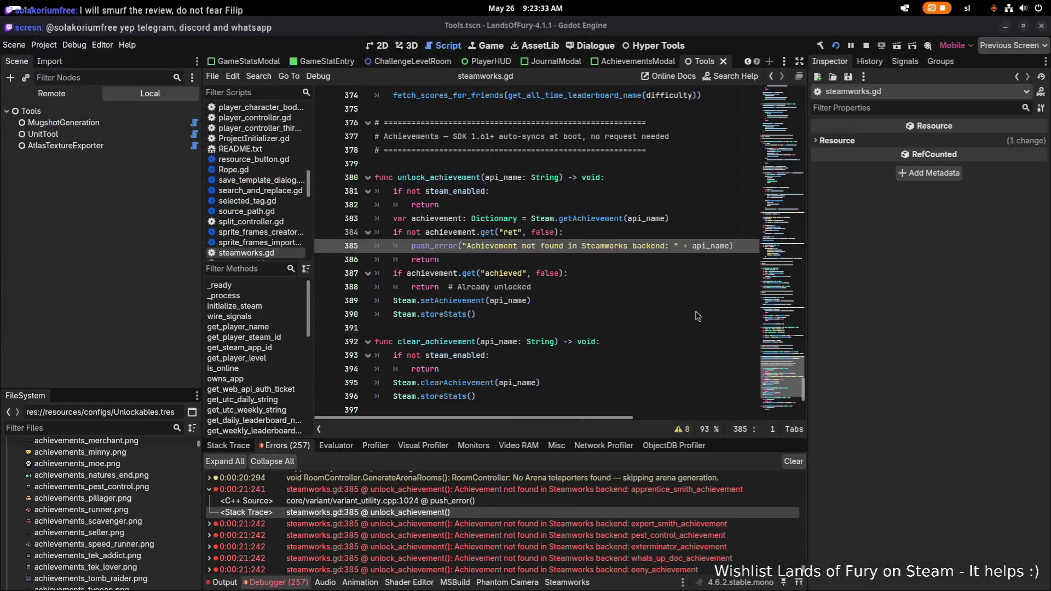
Search steamworks.gd for apprentice_smith_achievement using the script find bar
{"action": "double_click", "coordinate": [661, 488]}
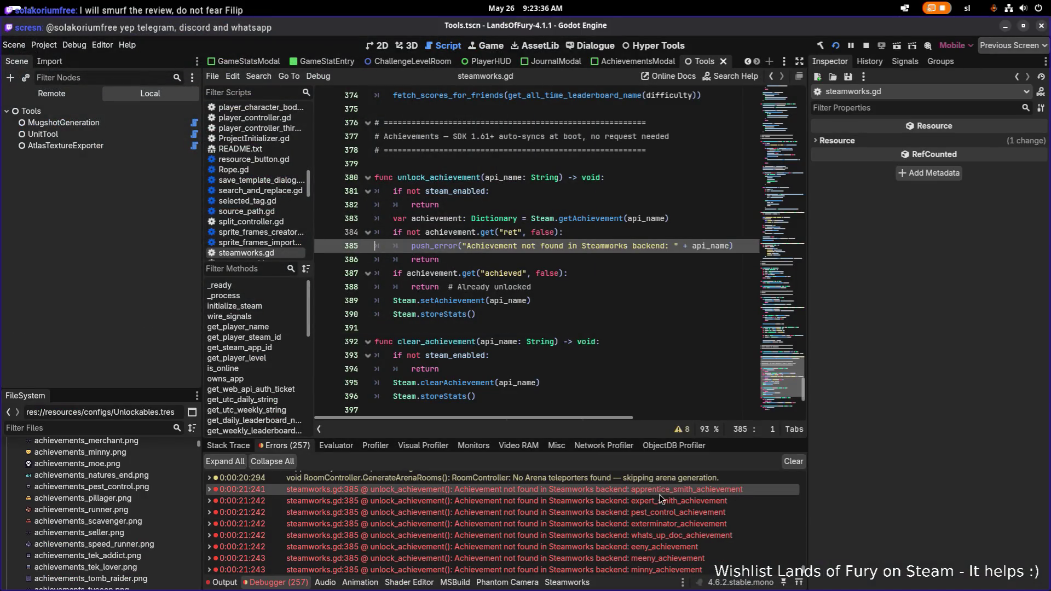
{"action": "double_click", "coordinate": [665, 493]}
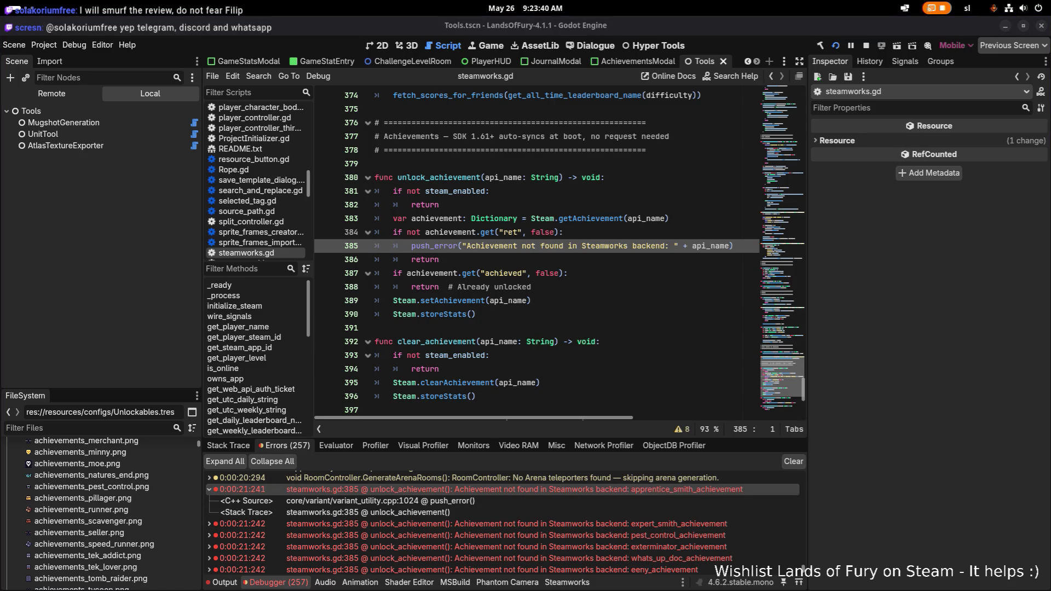
{"action": "left_click", "coordinate": [454, 515]}
{"action": "key", "text": "ctrl+f"}
{"action": "type", "text": "apprentice_smith_achievement"}
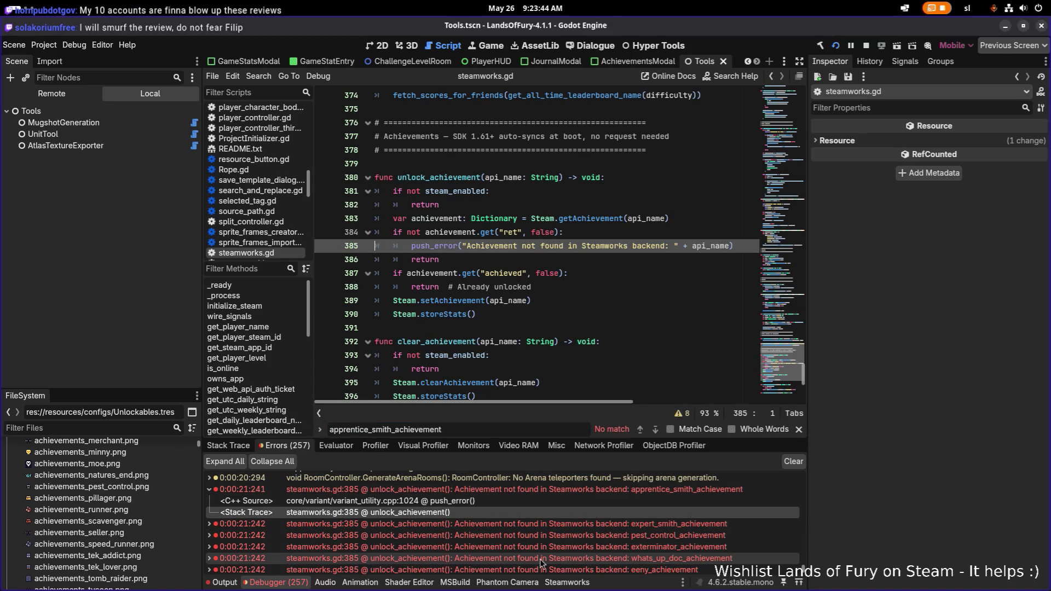
{"action": "left_click", "coordinate": [568, 558]}
{"action": "key", "text": "ctrl+f"}
{"action": "left_click", "coordinate": [540, 501]}
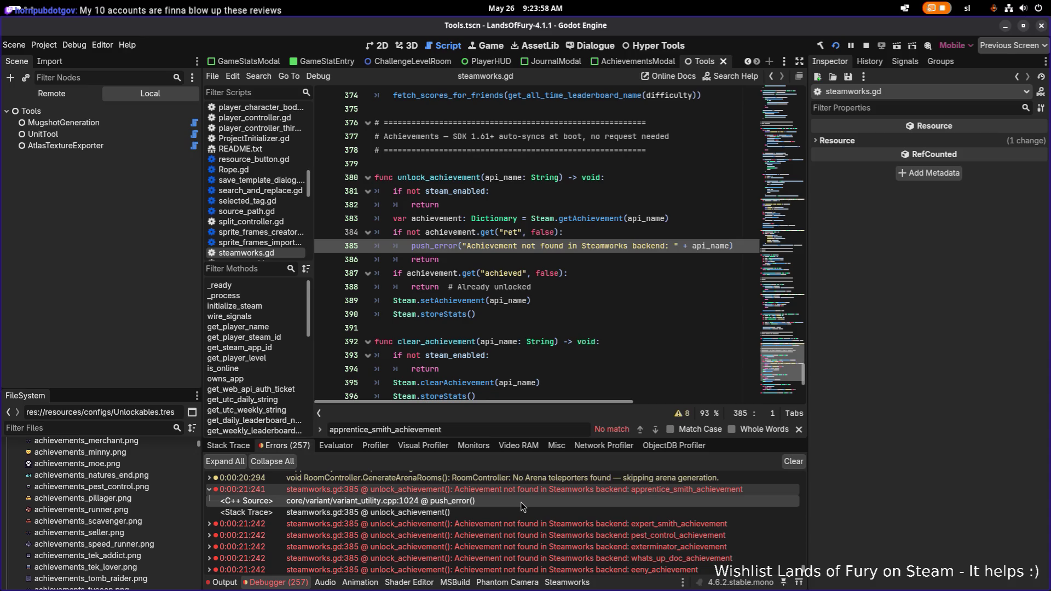
Scroll the error list, re-expand the apprentice_smith_achievement error, and switch to Text Editor
{"action": "scroll", "coordinate": [521, 501], "scroll_direction": "down", "scroll_amount": 1}
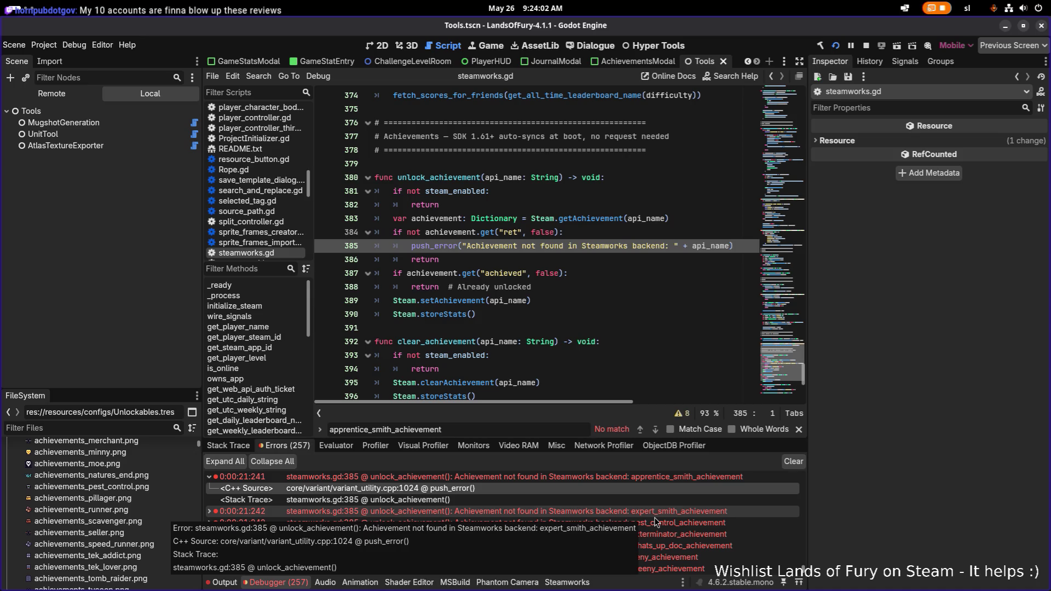
{"action": "scroll", "coordinate": [657, 523], "scroll_direction": "down", "scroll_amount": 3}
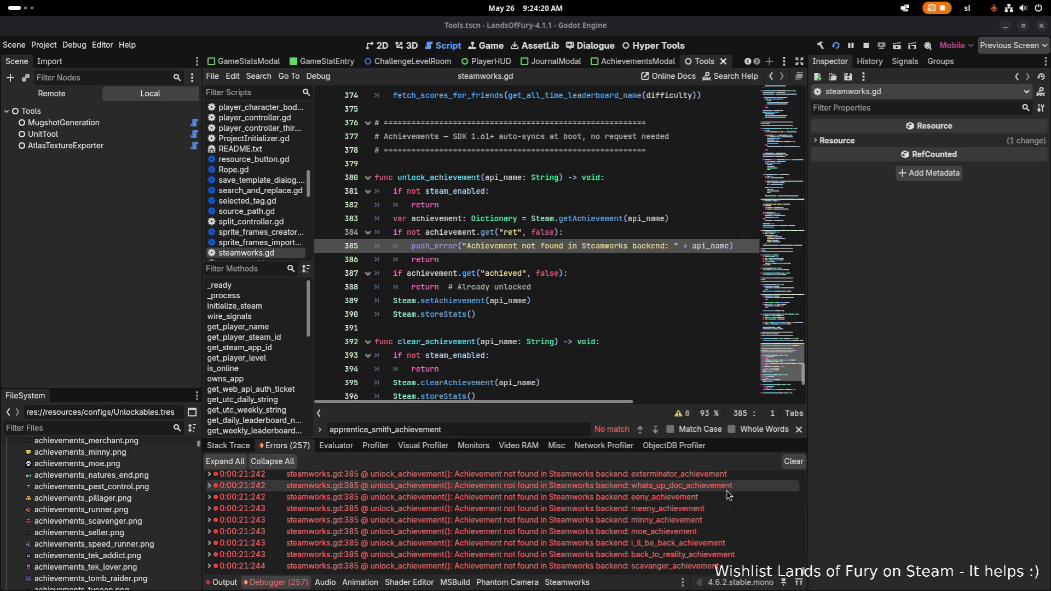
{"action": "scroll", "coordinate": [725, 490], "scroll_direction": "up", "scroll_amount": 5}
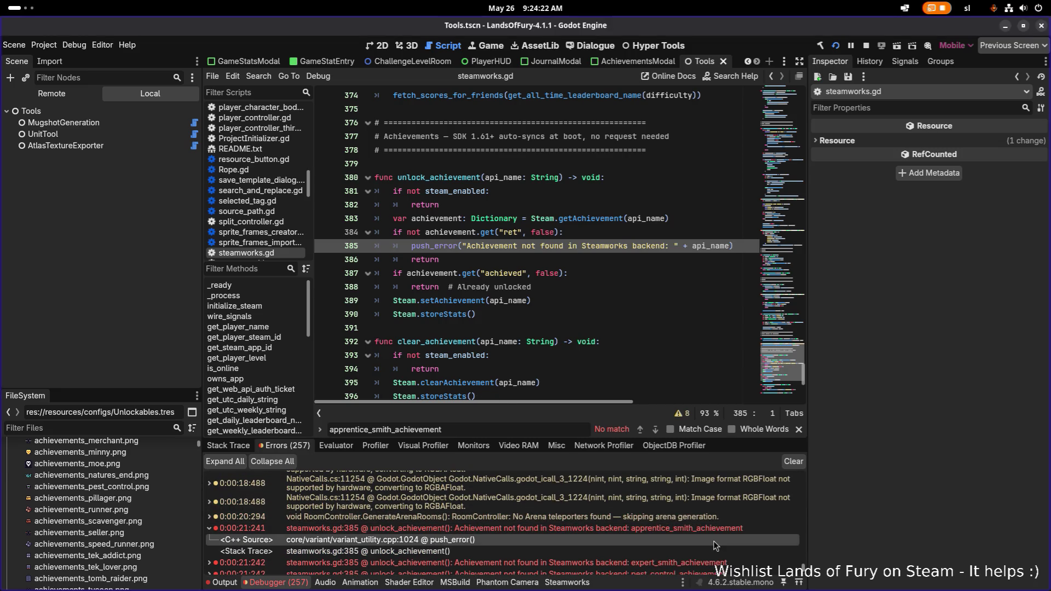
{"action": "double_click", "coordinate": [722, 529]}
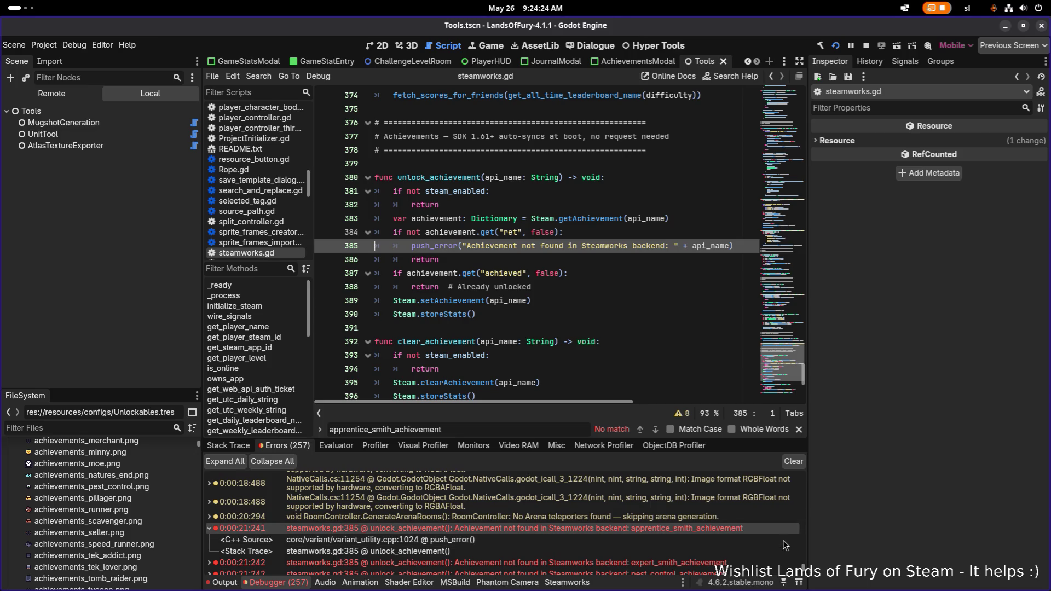
{"action": "key", "text": "alt+Tab"}
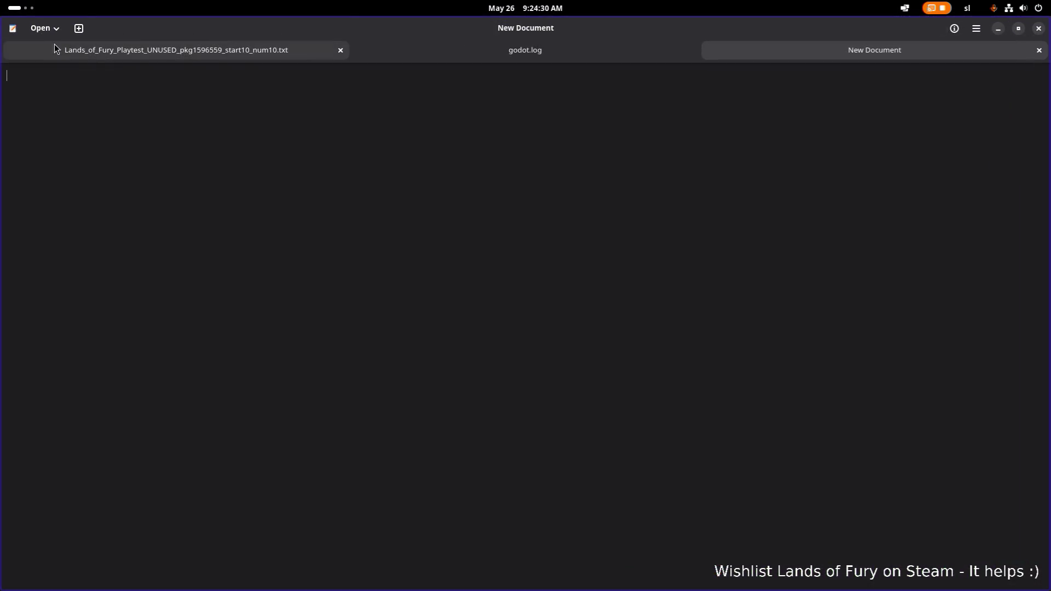
Paste the apprentice_smith_achievement error into the draft, find that name, then minimize Text Editor
{"action": "type", "text": "E 0:00:21:241   steamworks.gd:385 @ unlock_achievement(): Achievement not found in Steamworks backend: apprentice_smith_achievement   <C++ Source>  core/variant/variant_utility.cpp:1024 @ push_error()   <Stack Trace> steamworks.gd:385 @ unlock_achievement()"}
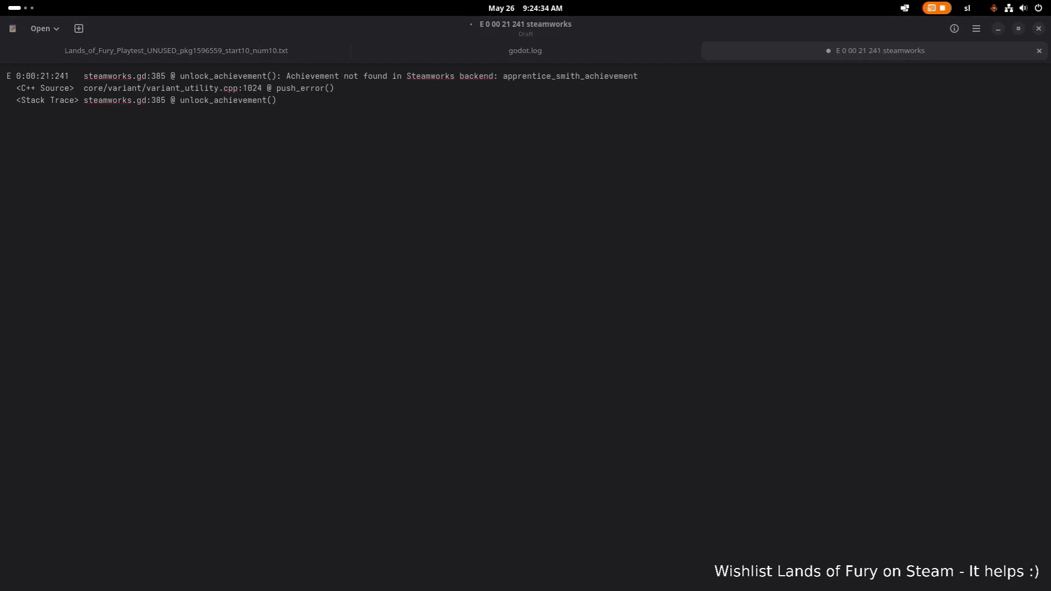
{"action": "left_click", "coordinate": [336, 233]}
{"action": "key", "text": "ctrl+f"}
{"action": "type", "text": "apprentice_smith_achievement"}
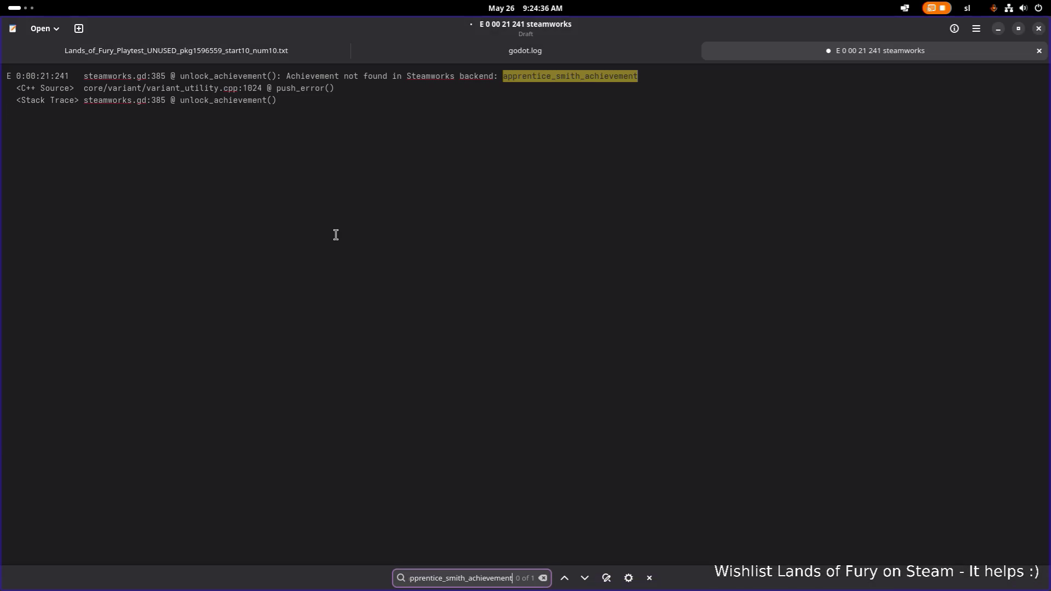
{"action": "left_click", "coordinate": [999, 29]}
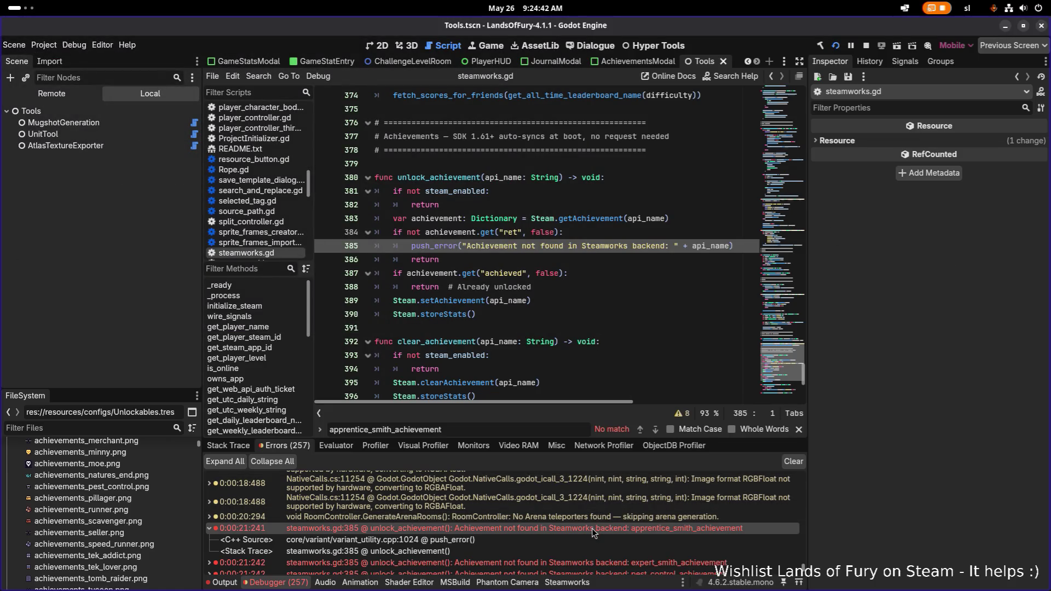
Review the 'not found in Steamworks backend' debugger errors, then switch to Visual Studio Code
{"action": "scroll", "coordinate": [733, 515], "scroll_direction": "down", "scroll_amount": 5}
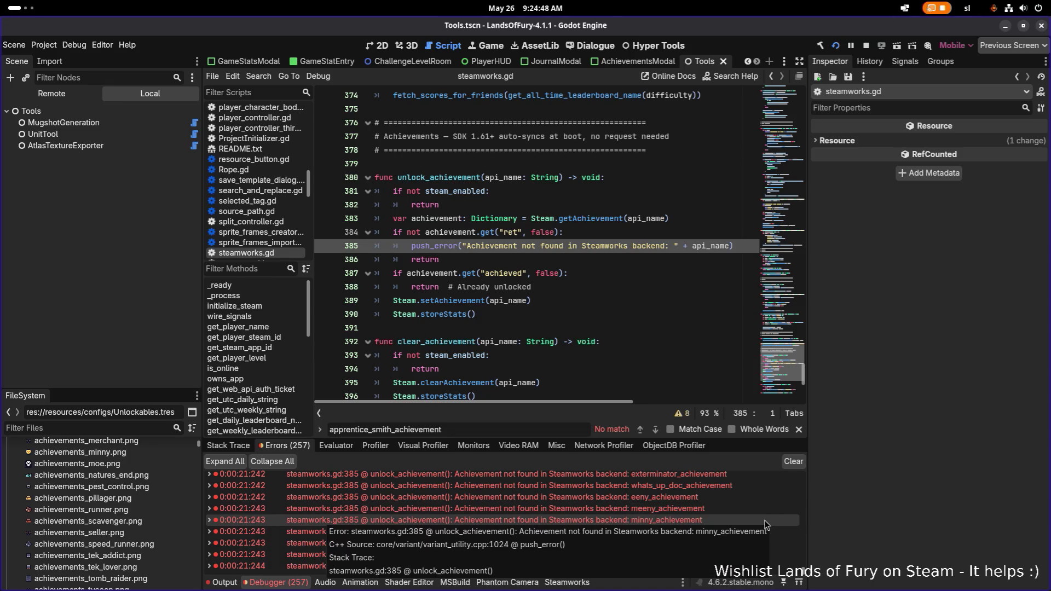
{"action": "scroll", "coordinate": [764, 521], "scroll_direction": "up", "scroll_amount": 3}
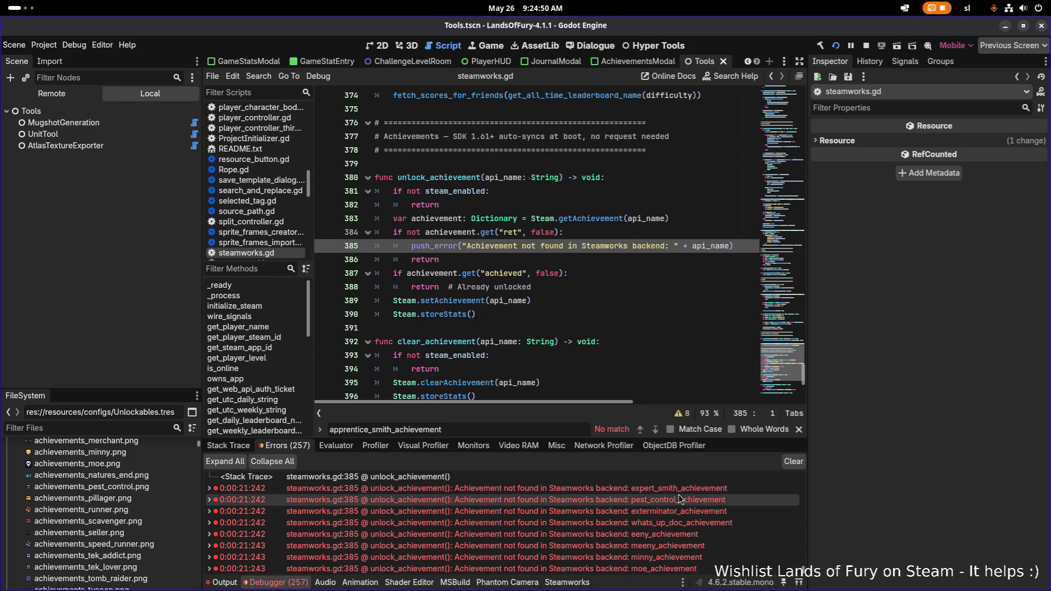
{"action": "scroll", "coordinate": [677, 491], "scroll_direction": "up", "scroll_amount": 3}
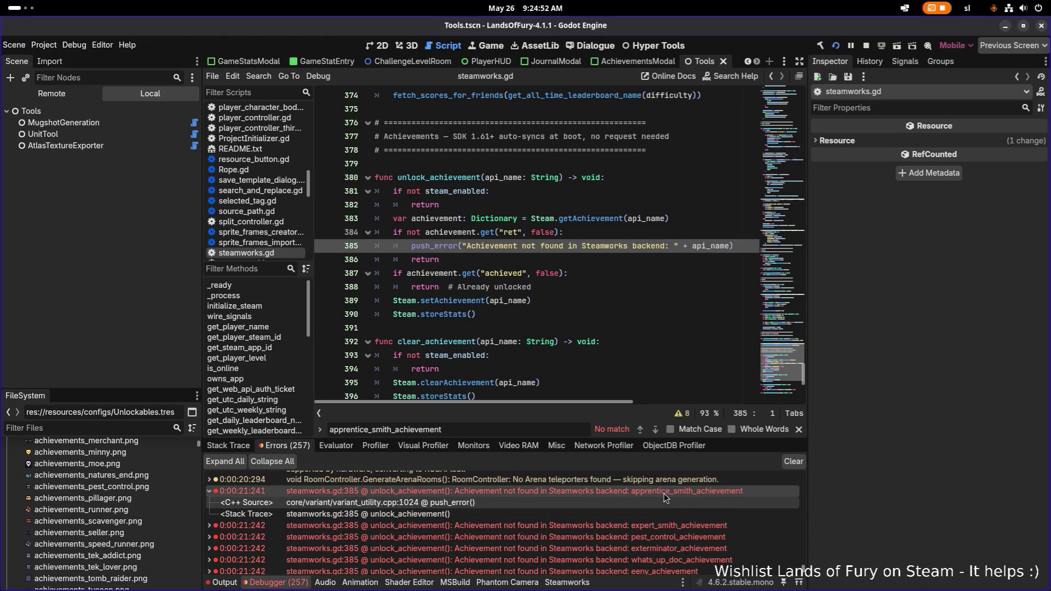
{"action": "key", "text": "alt+Tab"}
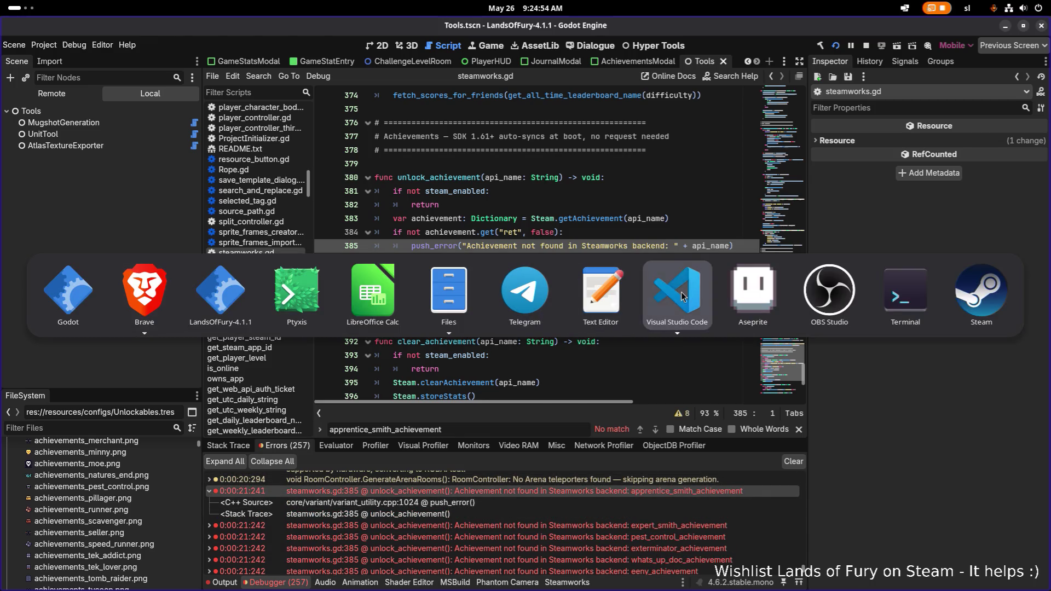
{"action": "left_click", "coordinate": [682, 296]}
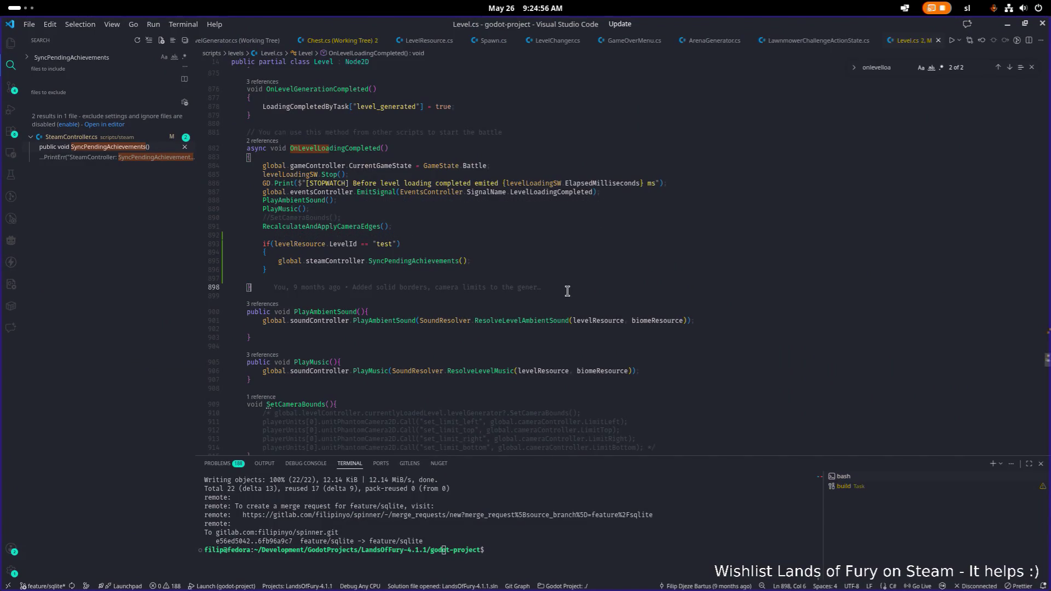
Open steamworks.gd by quick-opening 'steam' and search the file for 'unlock_'
{"action": "left_click", "coordinate": [566, 261]}
{"action": "key", "text": "ctrl+p"}
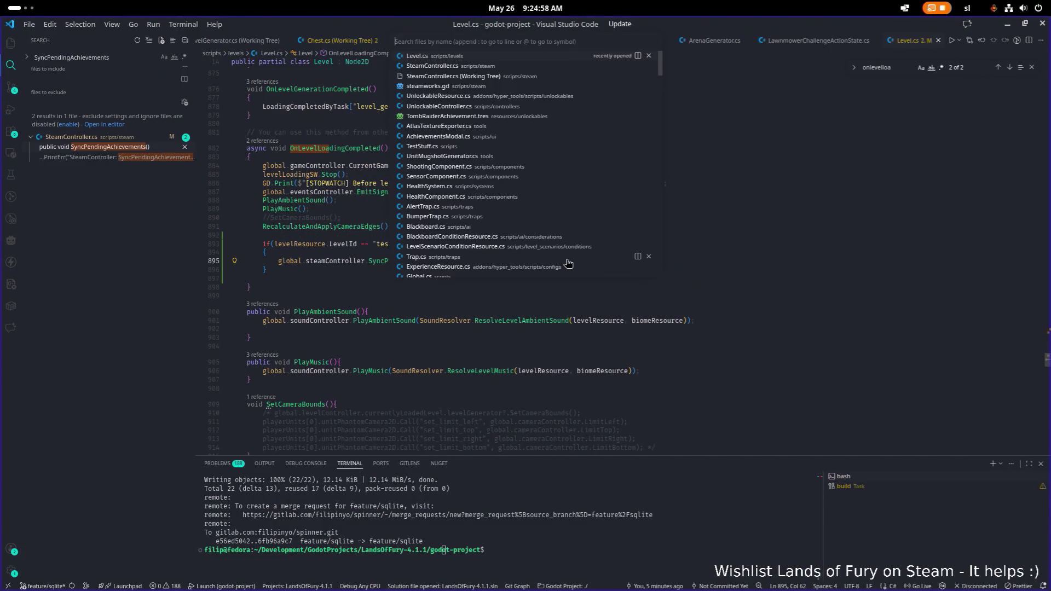
{"action": "type", "text": "steamwo"}
{"action": "key", "text": "Return"}
{"action": "key", "text": "ctrl+f"}
{"action": "type", "text": "unlock_"}
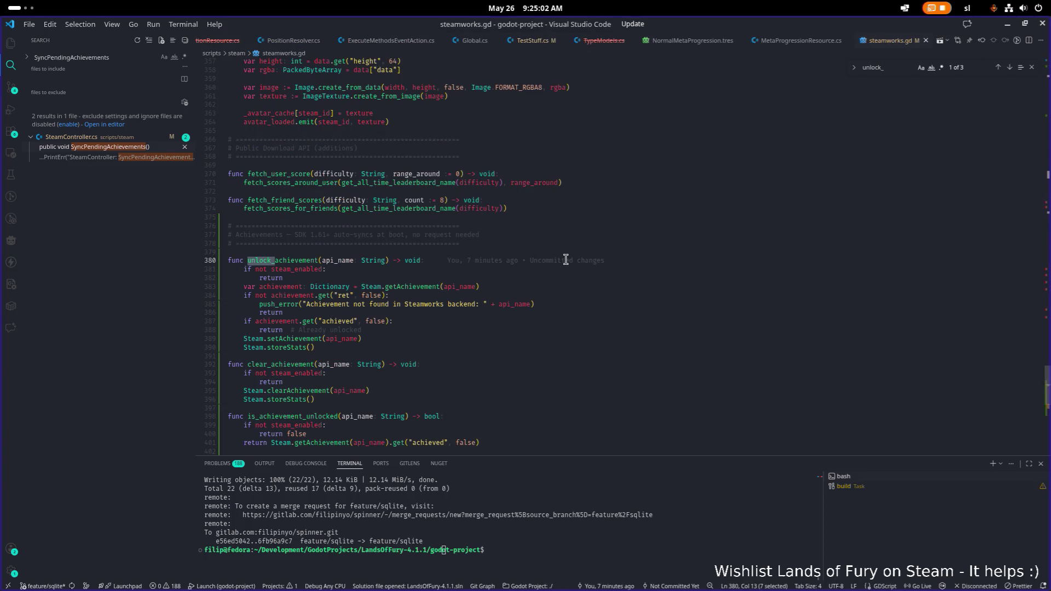
After reviewing lines 383-385, search the whole project for unlock_achievement and open the SteamController.cs match
{"action": "left_click", "coordinate": [496, 288]}
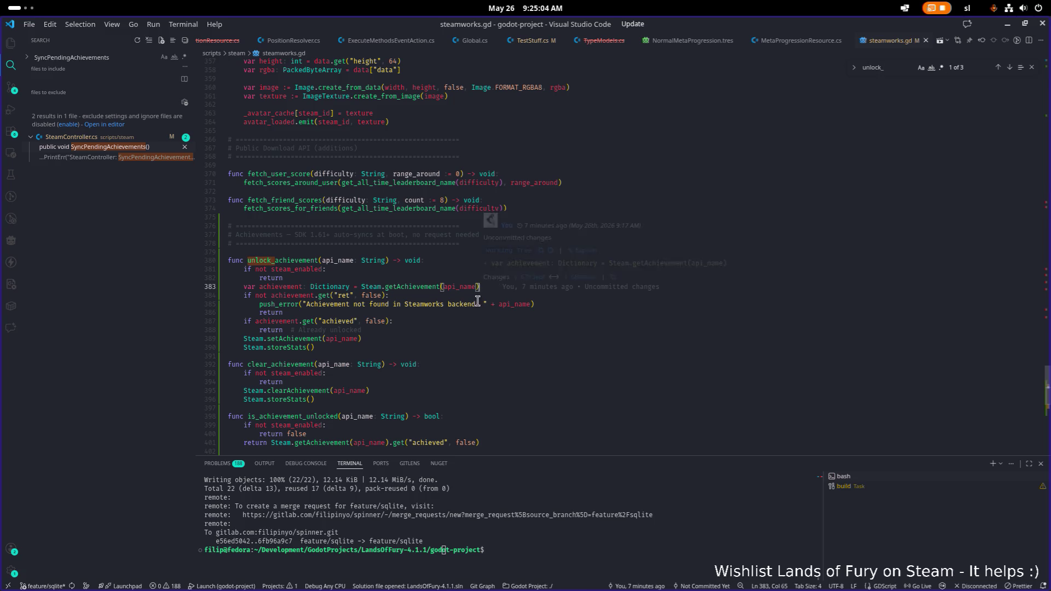
{"action": "scroll", "coordinate": [482, 289], "scroll_direction": "up", "scroll_amount": 1}
{"action": "left_click", "coordinate": [561, 313]}
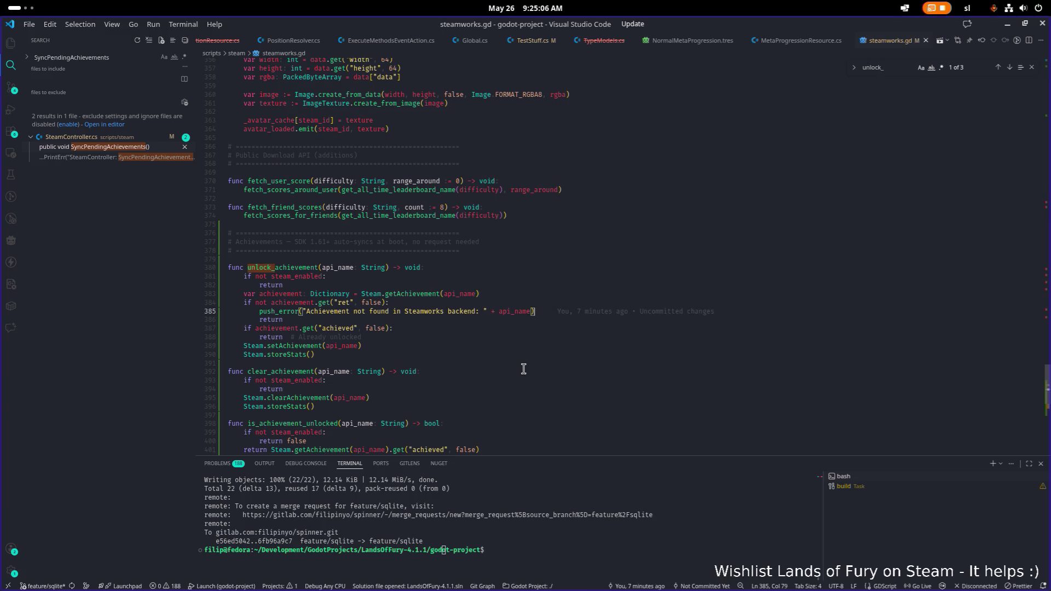
{"action": "scroll", "coordinate": [522, 369], "scroll_direction": "up", "scroll_amount": 1}
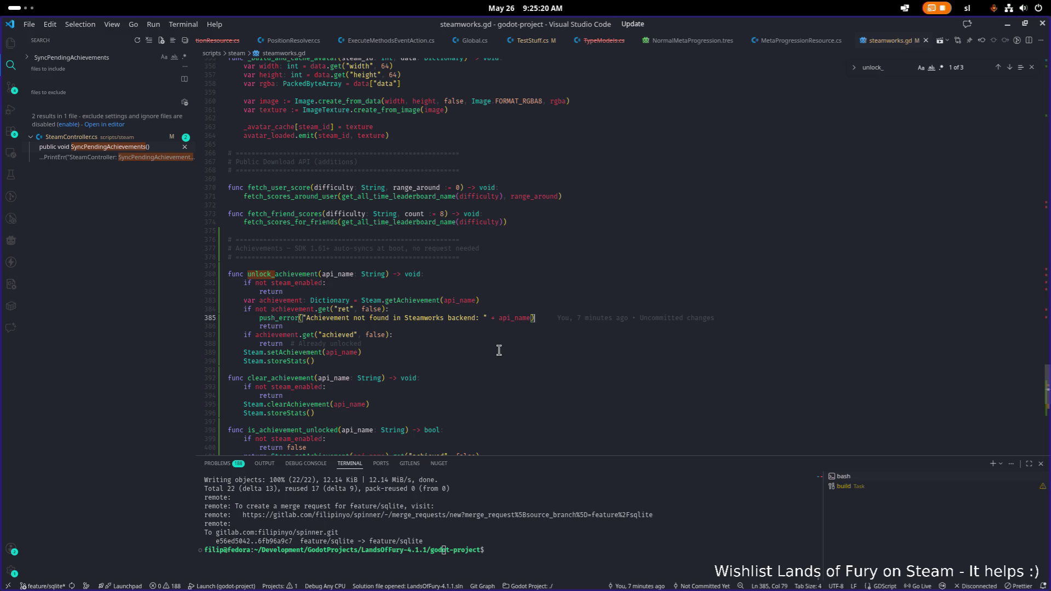
{"action": "left_click", "coordinate": [475, 301]}
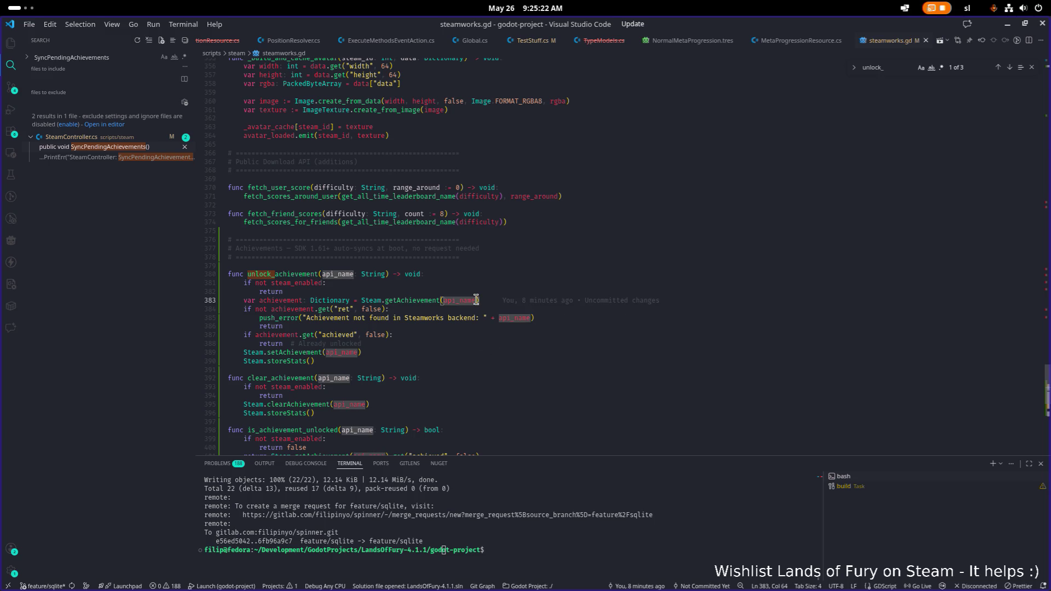
{"action": "left_click", "coordinate": [274, 275]}
{"action": "double_click", "coordinate": [275, 275]}
{"action": "key", "text": "ctrl+f"}
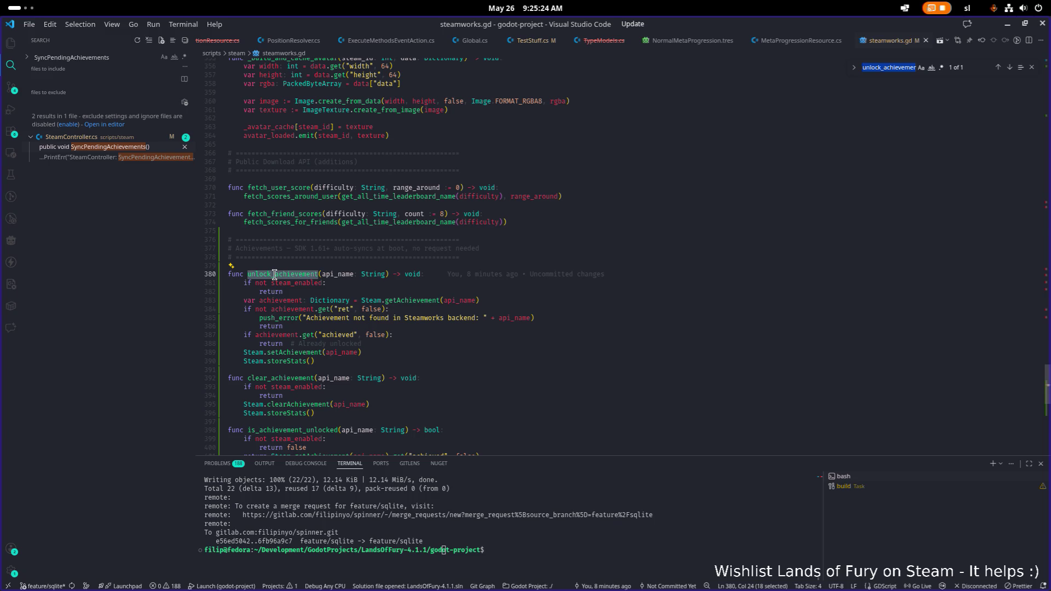
{"action": "key", "text": "ctrl+shift+f"}
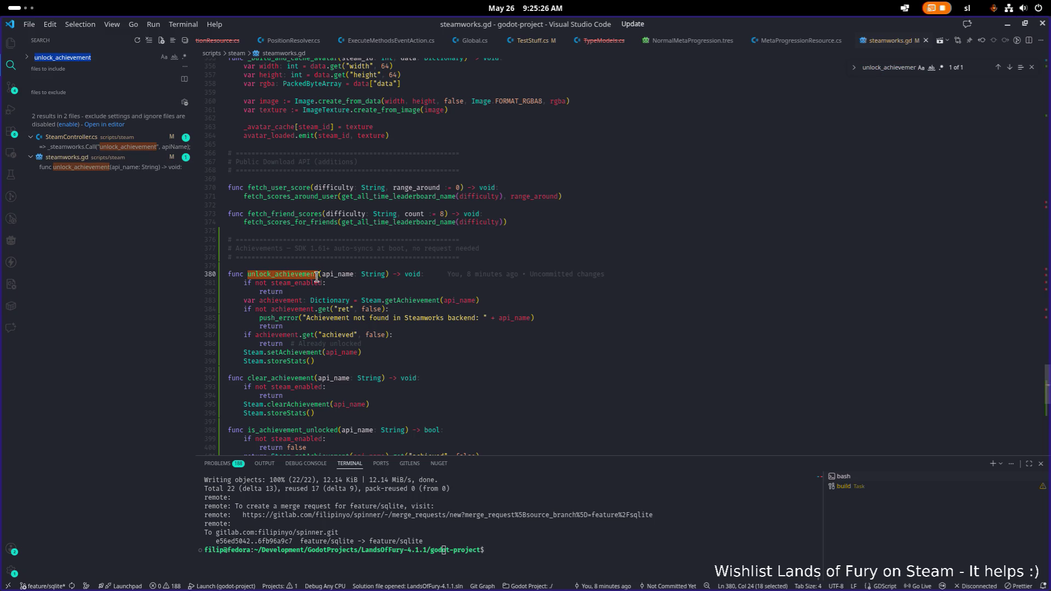
{"action": "left_click", "coordinate": [87, 148]}
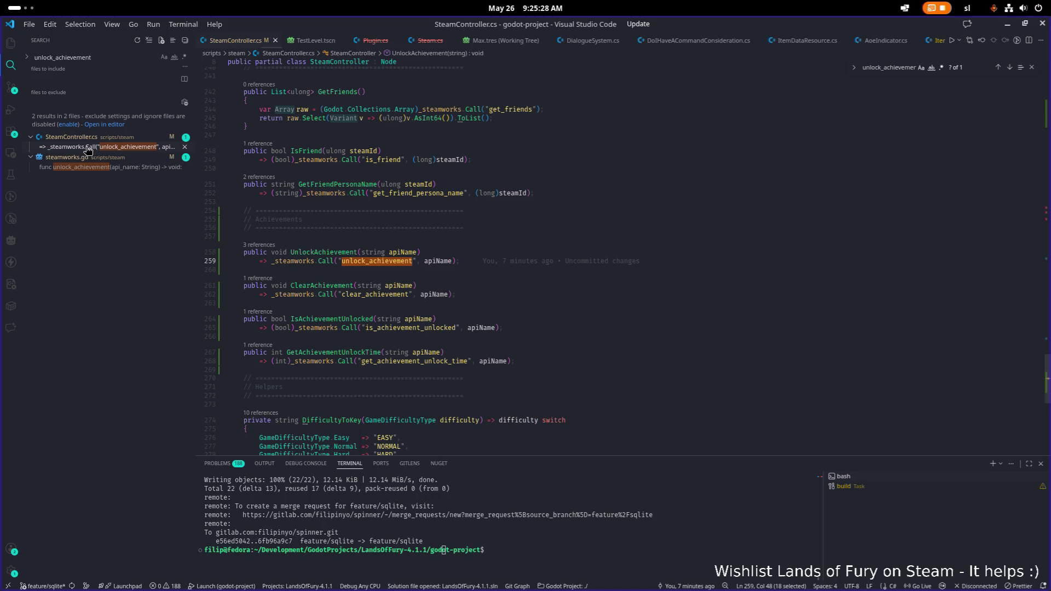
In SteamController.cs, cycle UnlockAchievement matches between its line 258 definition and the line 54 call
{"action": "double_click", "coordinate": [428, 261]}
{"action": "key", "text": "ctrl+f"}
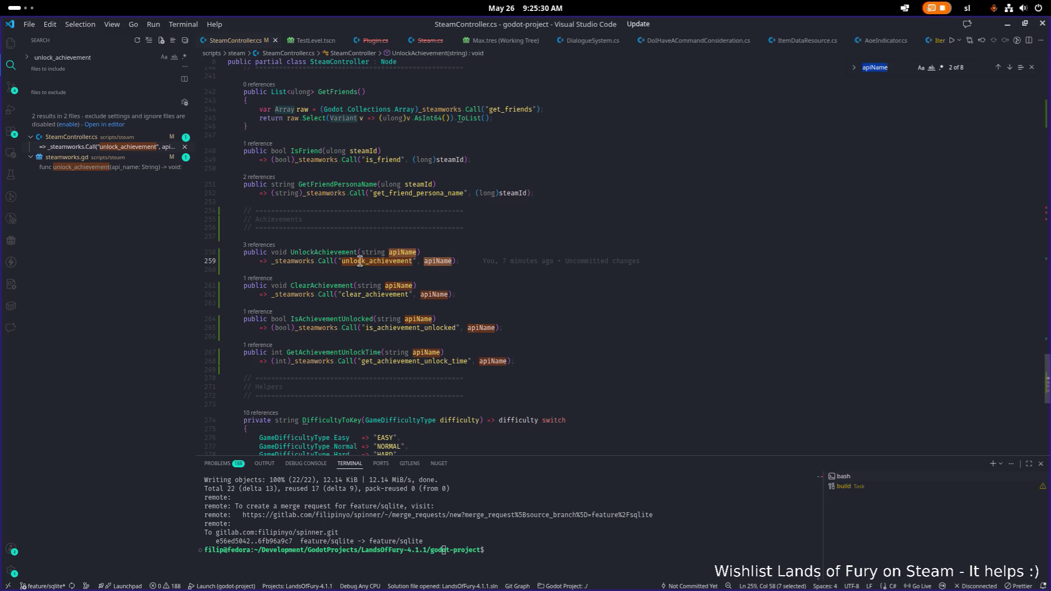
{"action": "double_click", "coordinate": [346, 253]}
{"action": "key", "text": "Return"}
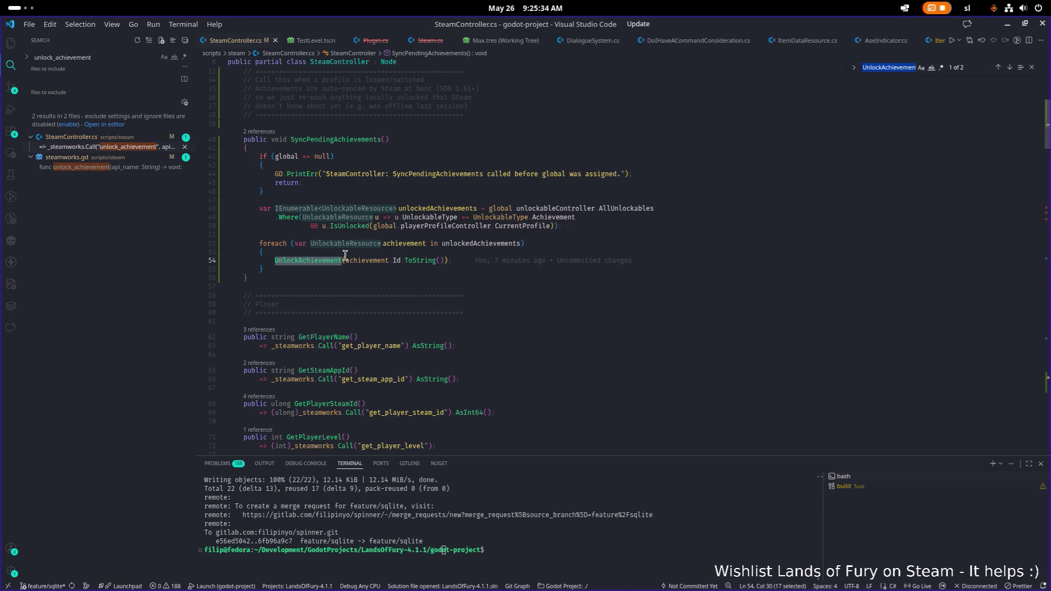
{"action": "key", "text": "Return"}
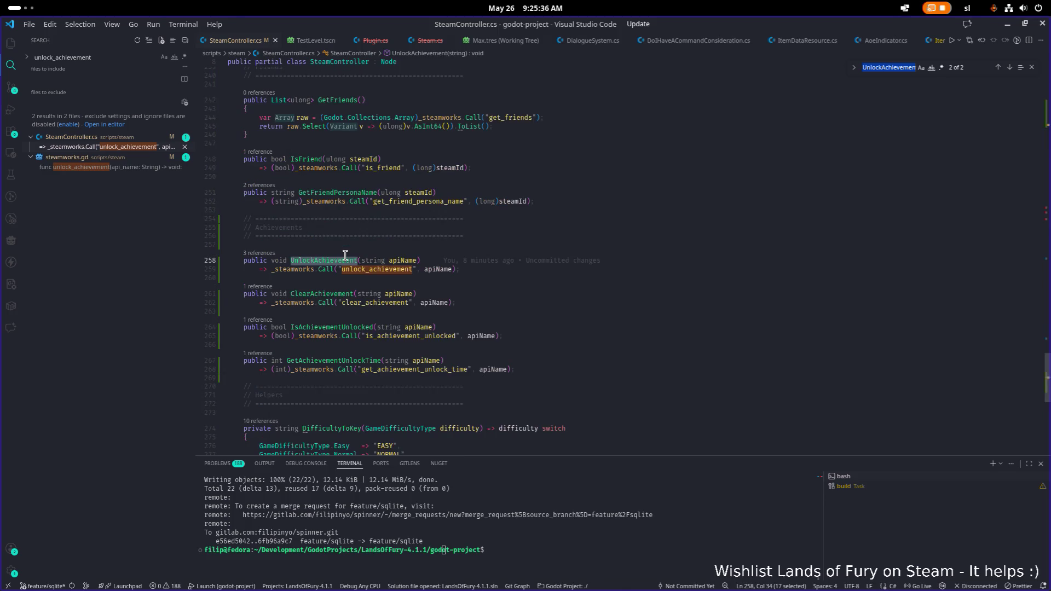
{"action": "key", "text": "Return"}
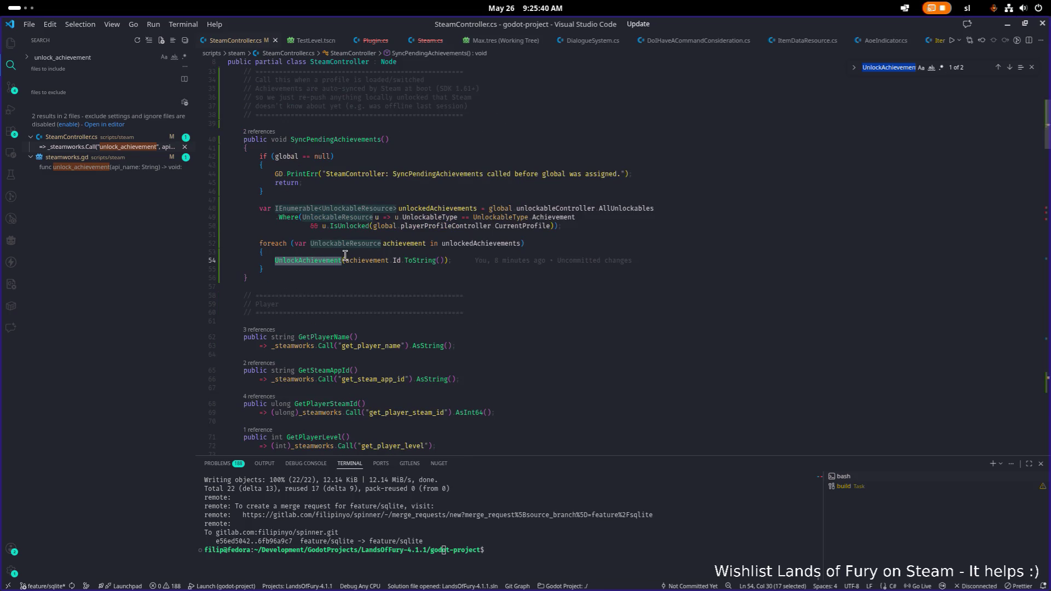
{"action": "key", "text": "Return"}
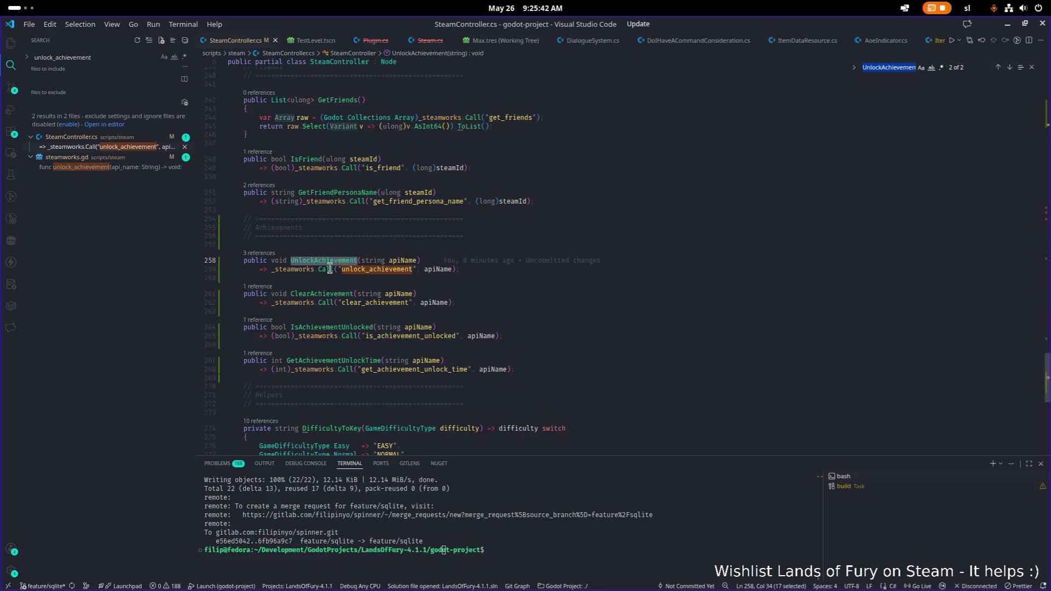
Open steamworks.gd at unlock_achievement, select Steam.getAchievement on line 383, then switch to the browser
{"action": "left_click", "coordinate": [132, 168]}
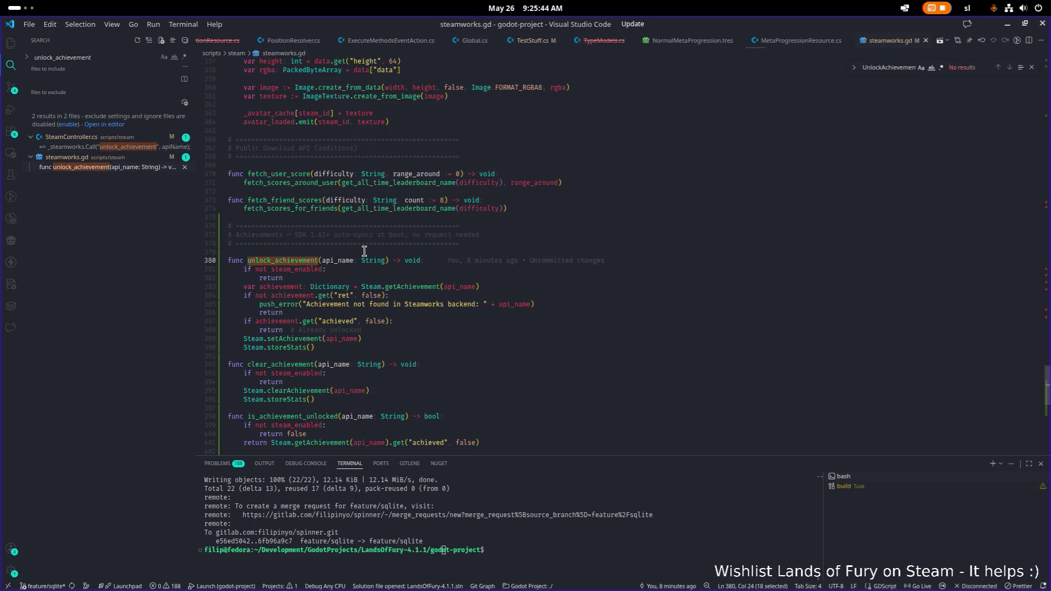
{"action": "left_click", "coordinate": [409, 278]}
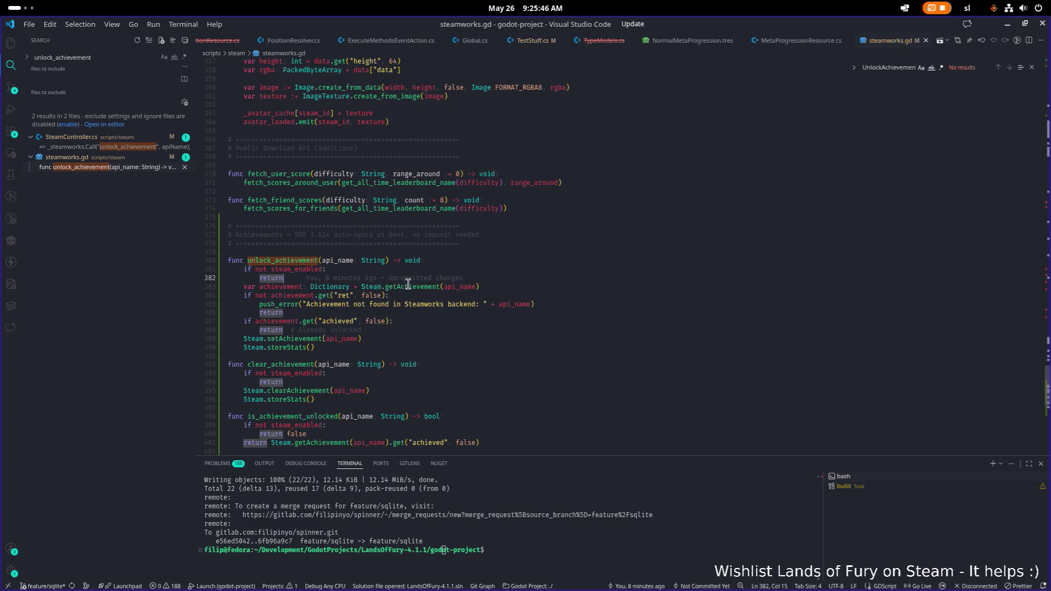
{"action": "double_click", "coordinate": [377, 287]}
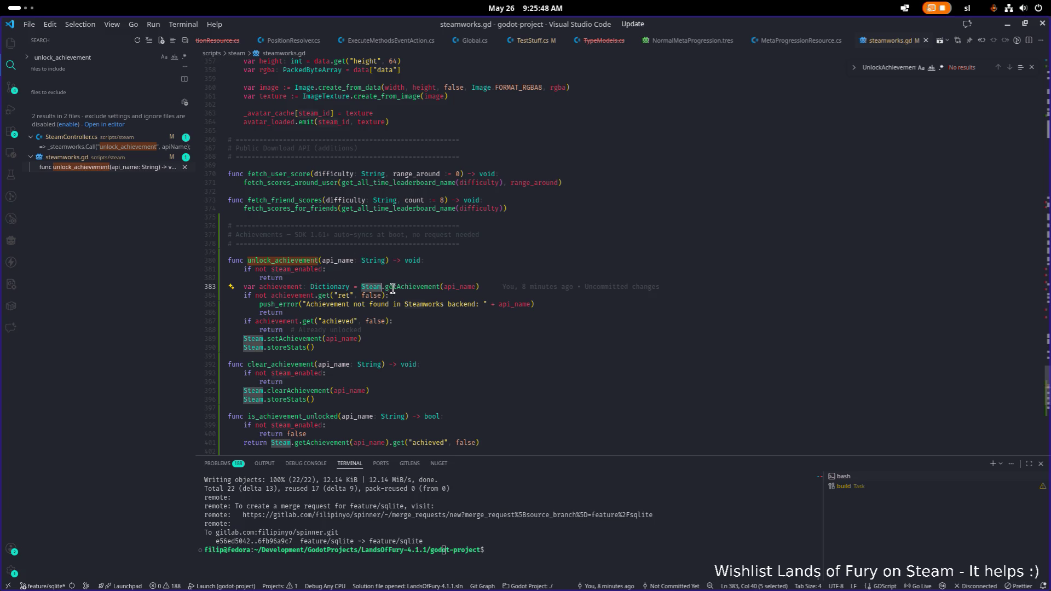
{"action": "double_click", "coordinate": [422, 287]}
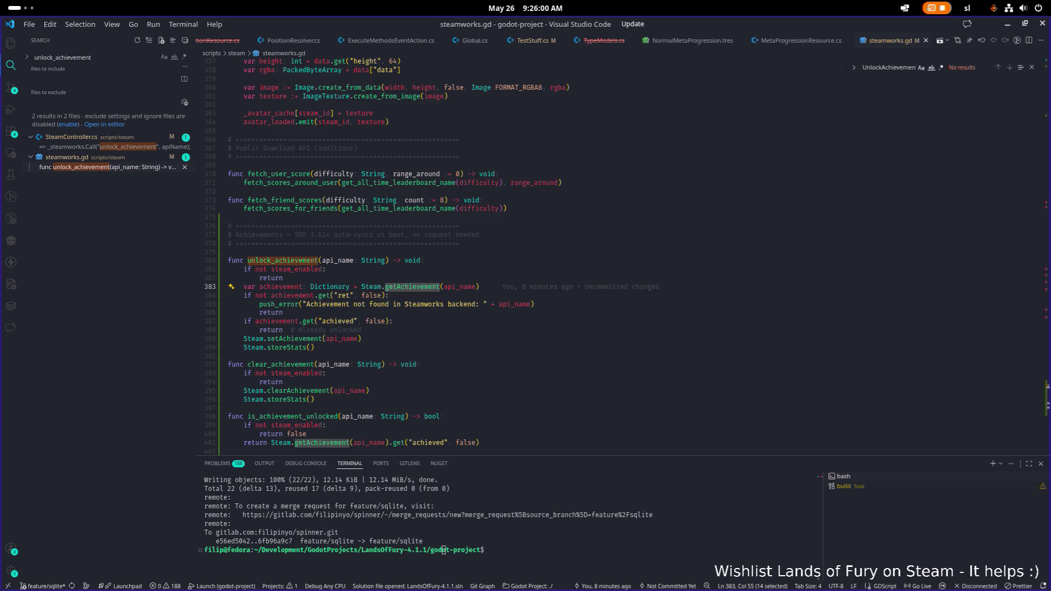
{"action": "key", "text": "alt+Tab"}
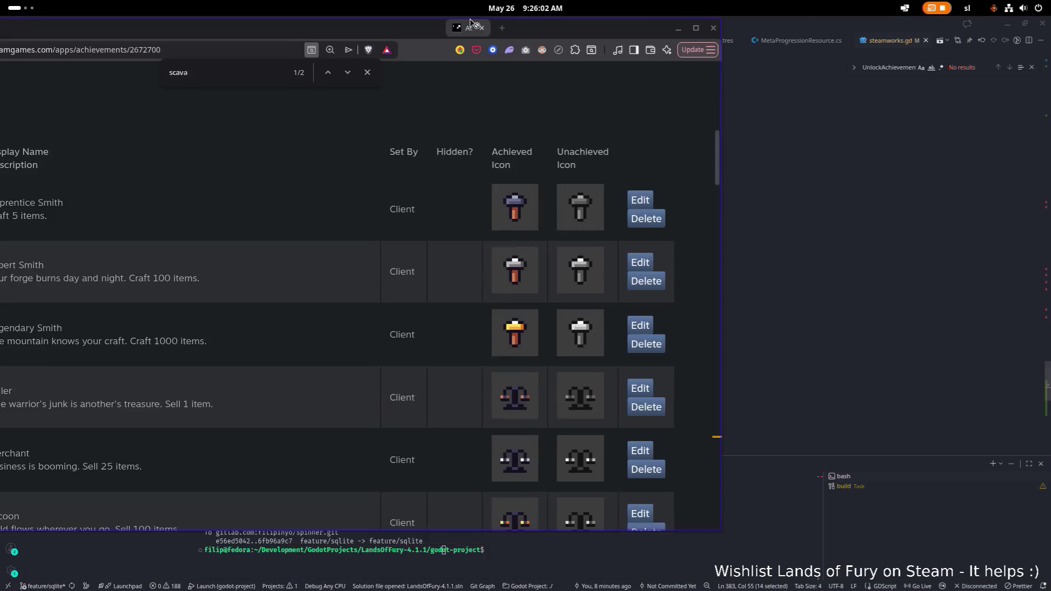
Scroll the Steamworks achievements list and open apprentice_smith_achievement for editing
{"action": "left_click", "coordinate": [188, 179]}
{"action": "scroll", "coordinate": [164, 219], "scroll_direction": "down", "scroll_amount": 10}
{"action": "double_click", "coordinate": [153, 233]}
{"action": "scroll", "coordinate": [149, 237], "scroll_direction": "up", "scroll_amount": 7}
{"action": "scroll", "coordinate": [148, 236], "scroll_direction": "up", "scroll_amount": 10}
{"action": "scroll", "coordinate": [273, 235], "scroll_direction": "down", "scroll_amount": 4}
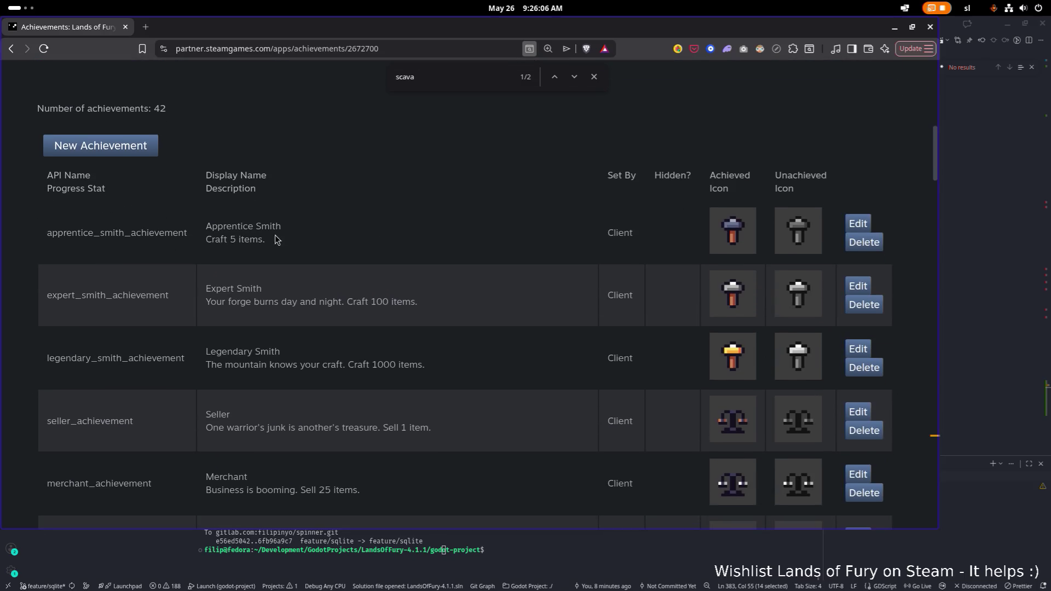
{"action": "left_click", "coordinate": [849, 225]}
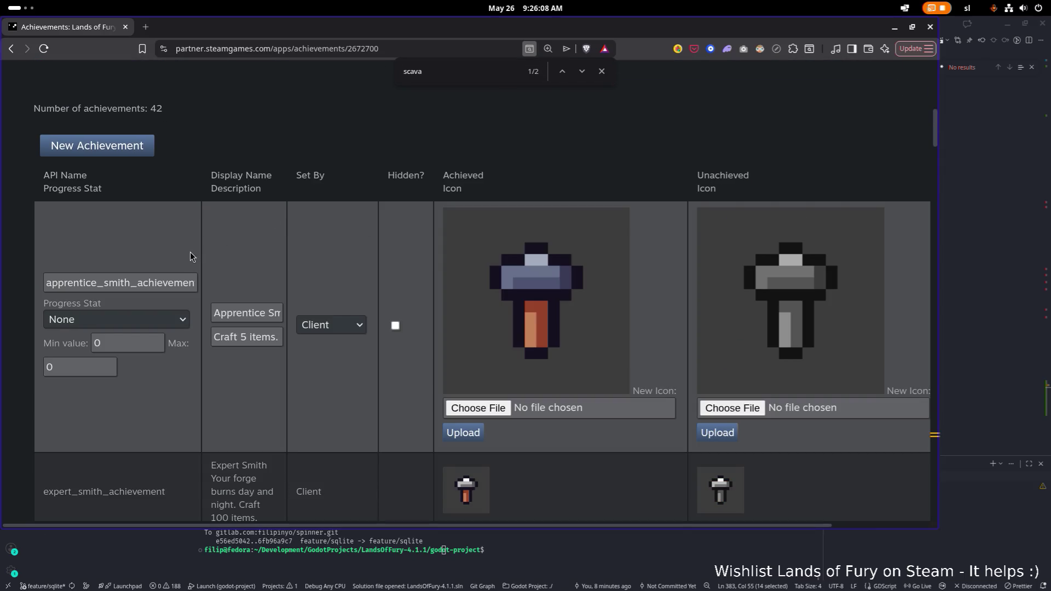
Check Apprentice Smith's Progress Stat options, then hide the browser
{"action": "left_click", "coordinate": [113, 322]}
{"action": "left_click", "coordinate": [113, 323]}
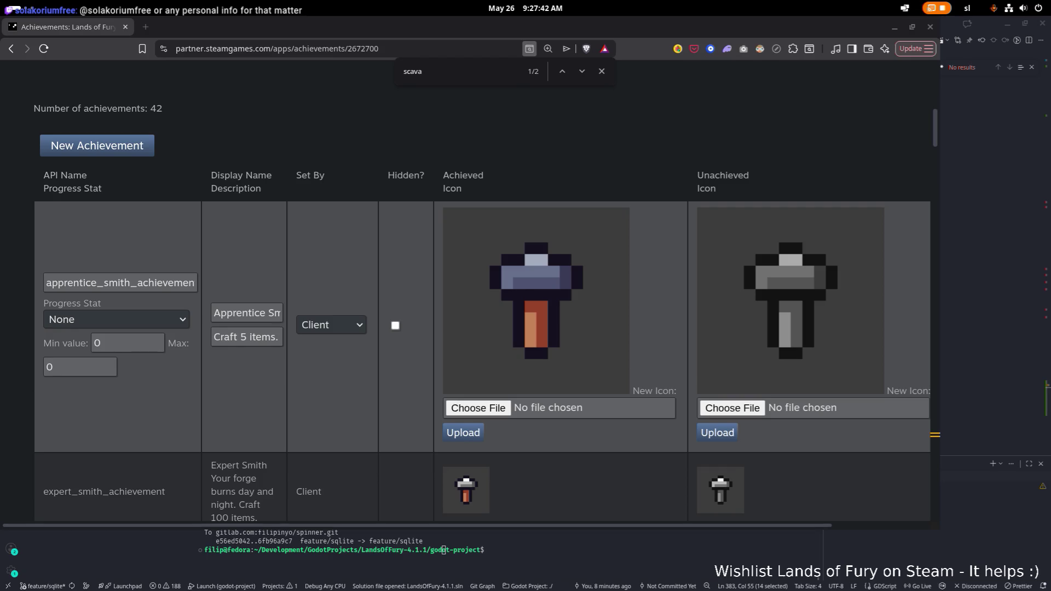
{"action": "key", "text": "super+h"}
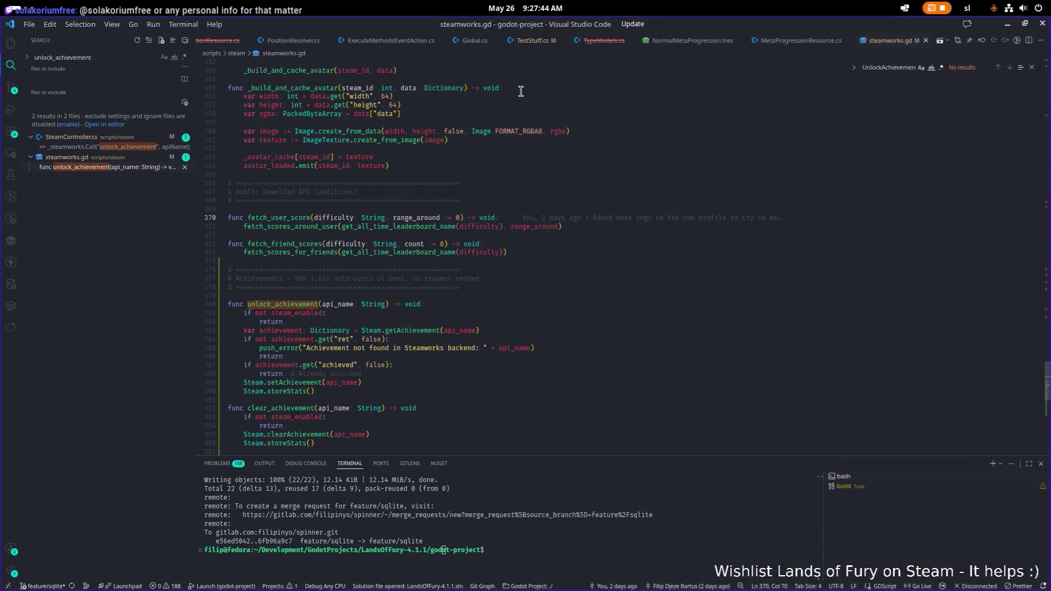
Zoom out the achievement pages and scroll them, selecting the expert_smith_achievement API name
{"action": "key", "text": "alt+Tab"}
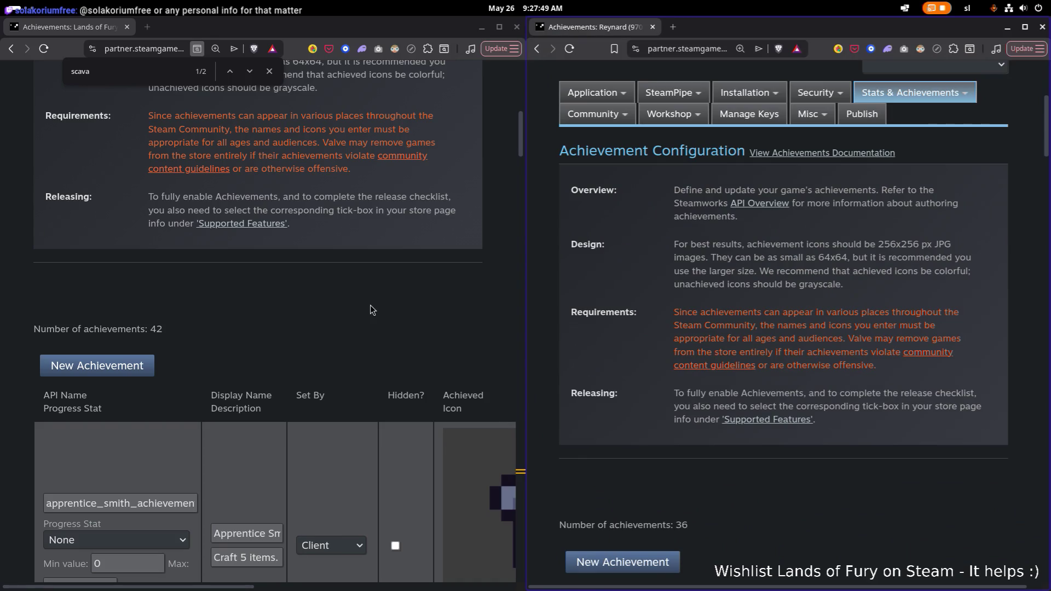
{"action": "key", "text": "ctrl+minus"}
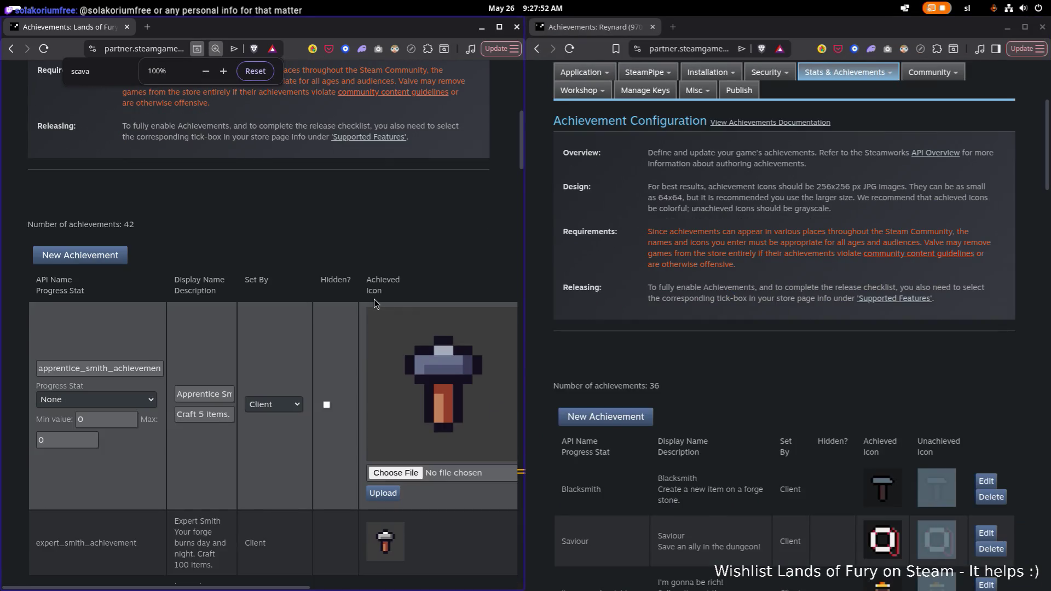
{"action": "scroll", "coordinate": [445, 297], "scroll_direction": "down", "scroll_amount": 2}
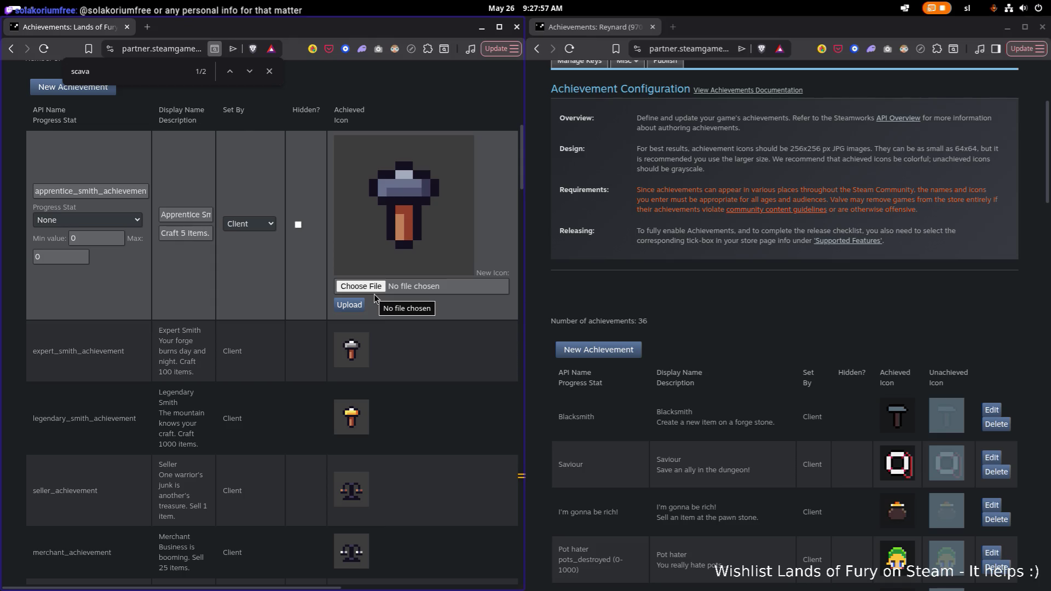
{"action": "scroll", "coordinate": [375, 298], "scroll_direction": "down", "scroll_amount": 1}
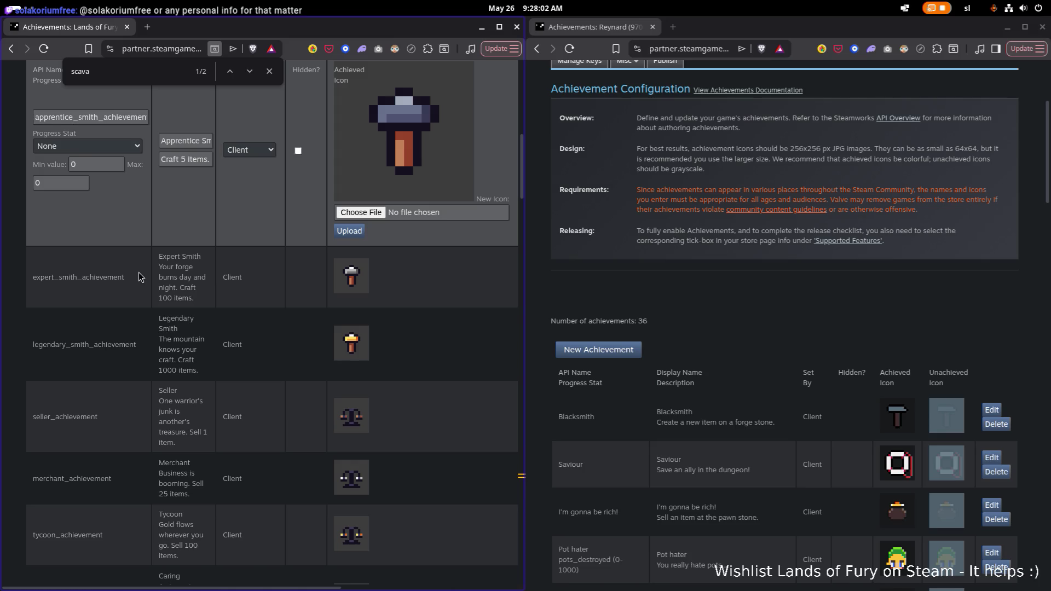
{"action": "double_click", "coordinate": [89, 277]}
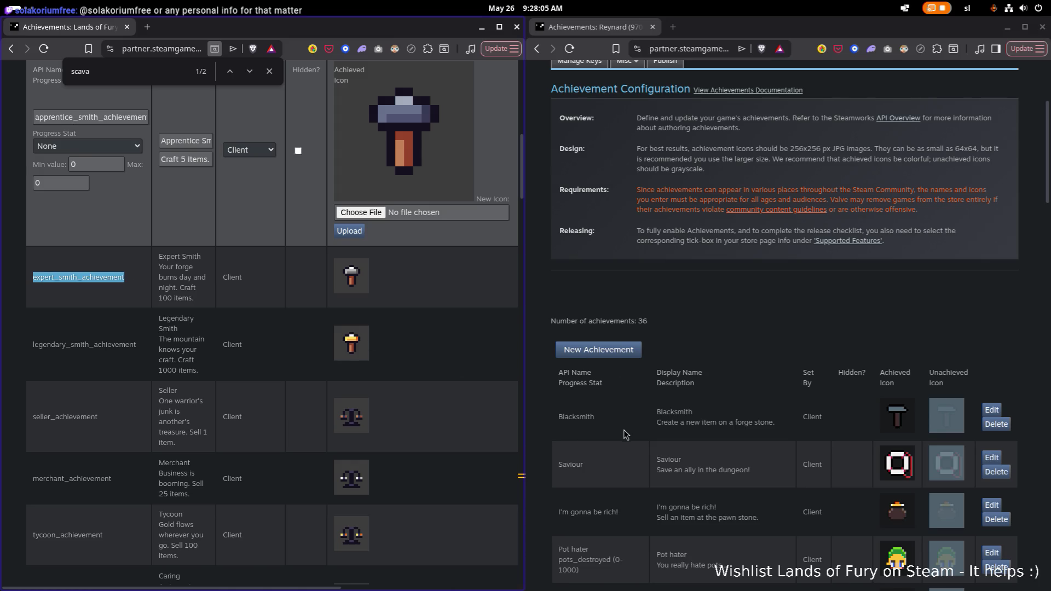
{"action": "scroll", "coordinate": [626, 434], "scroll_direction": "down", "scroll_amount": 5}
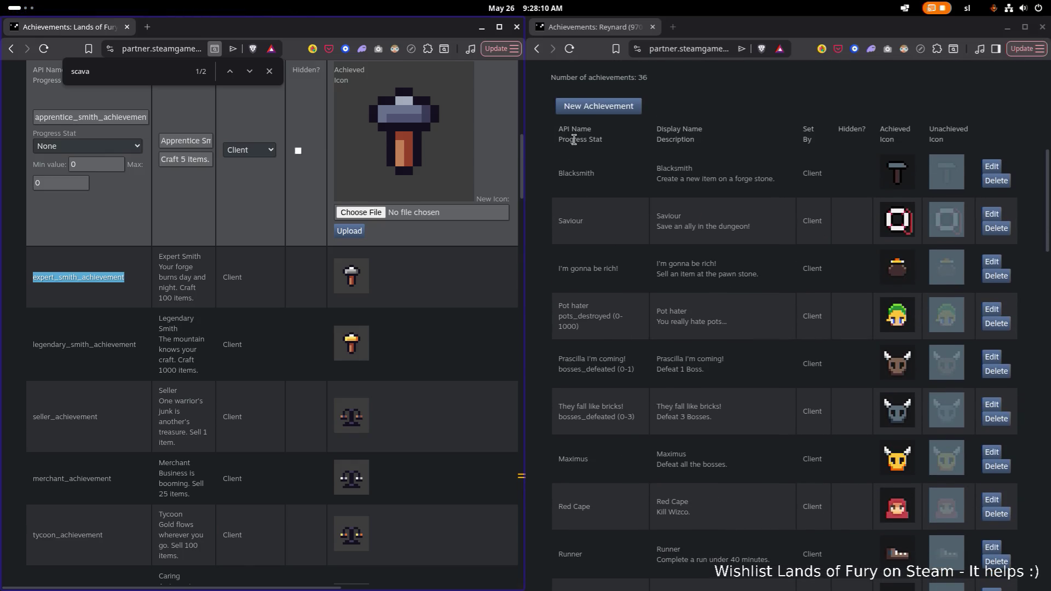
{"action": "scroll", "coordinate": [74, 226], "scroll_direction": "up", "scroll_amount": 5}
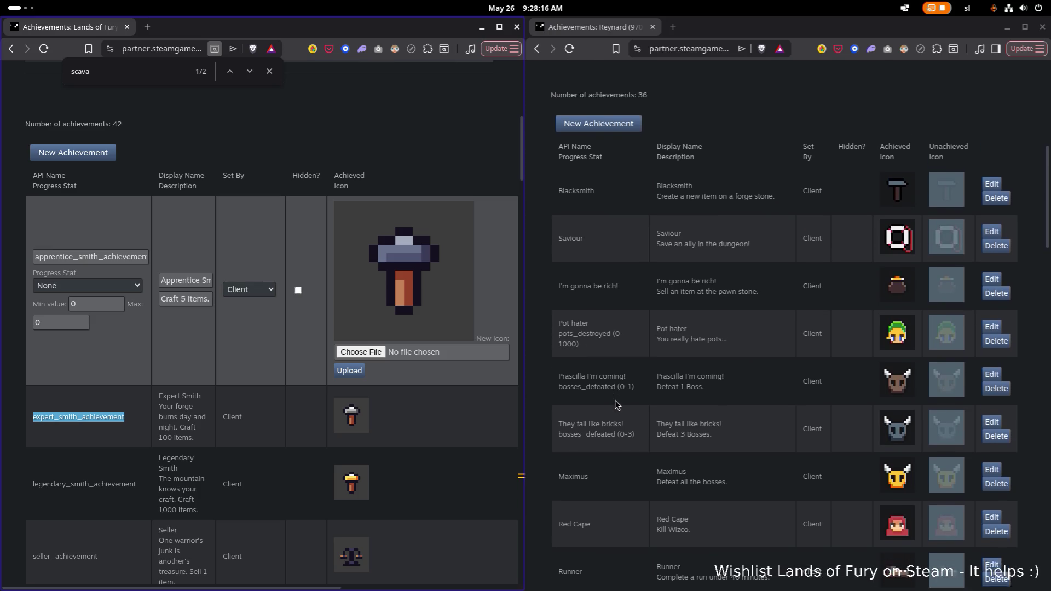
{"action": "scroll", "coordinate": [581, 448], "scroll_direction": "down", "scroll_amount": 1}
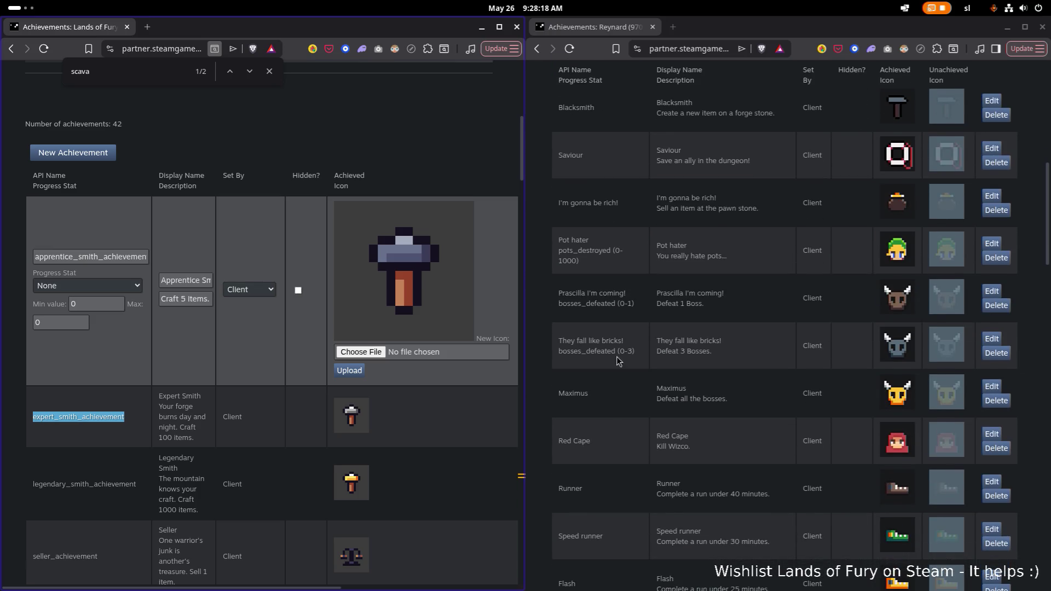
{"action": "scroll", "coordinate": [642, 312], "scroll_direction": "up", "scroll_amount": 1}
Open Reynard's Blacksmith achievement for editing and select the Apprentice Smith display name to compare
{"action": "left_click", "coordinate": [992, 175]}
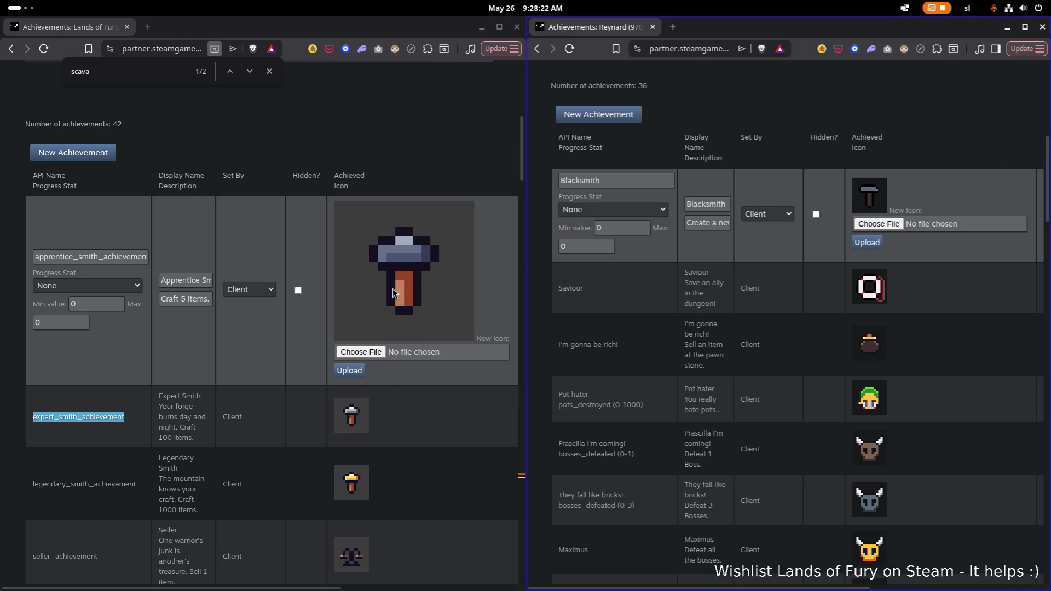
{"action": "scroll", "coordinate": [320, 281], "scroll_direction": "down", "scroll_amount": 1}
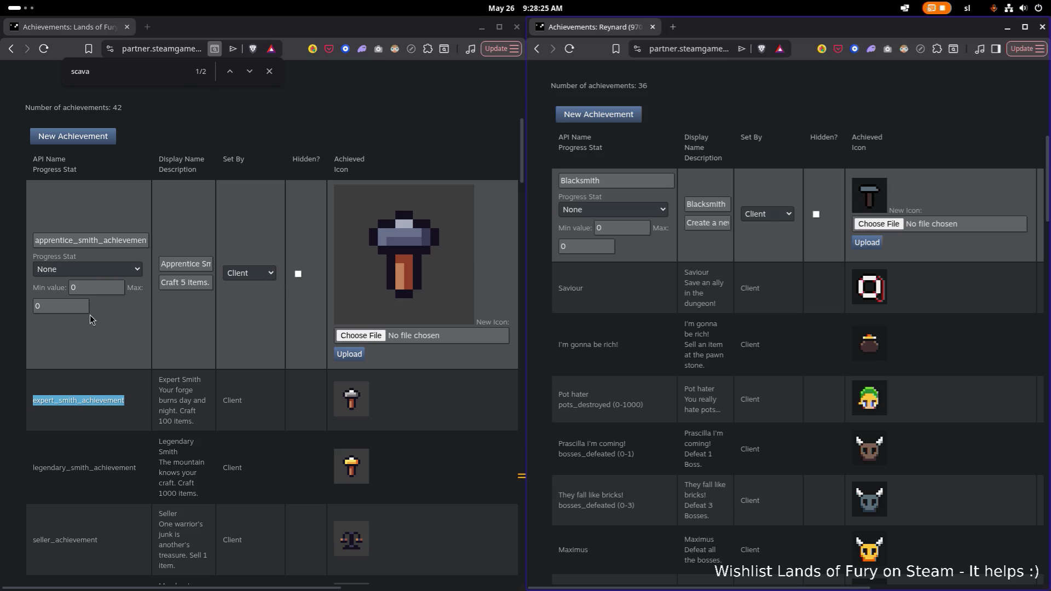
{"action": "left_click_drag", "start_coordinate": [187, 268], "coordinate": [216, 268]}
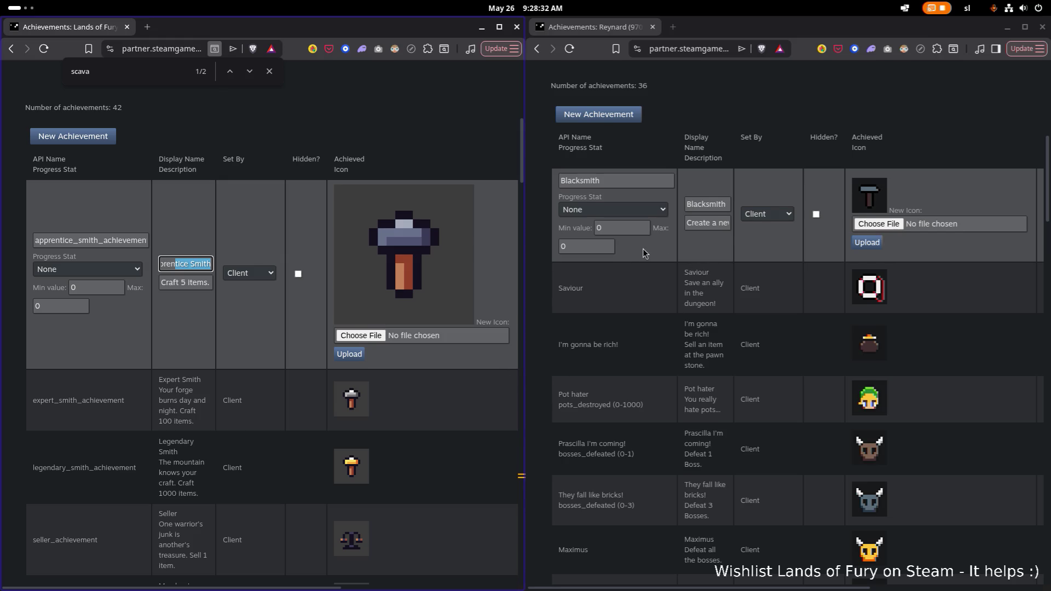
{"action": "scroll", "coordinate": [644, 252], "scroll_direction": "up", "scroll_amount": 3}
{"action": "scroll", "coordinate": [696, 273], "scroll_direction": "up", "scroll_amount": 2}
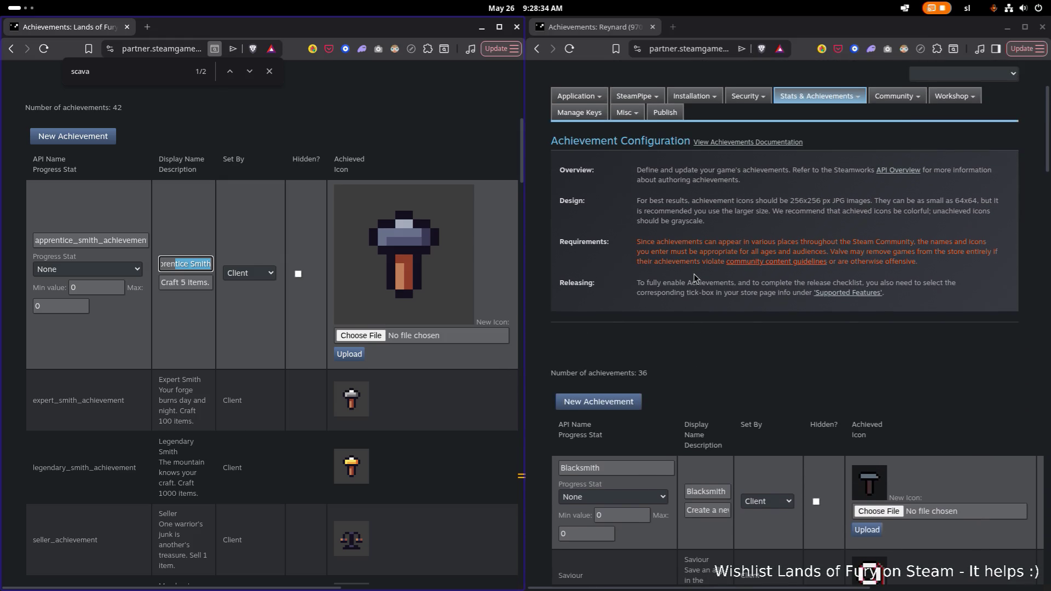
{"action": "scroll", "coordinate": [694, 274], "scroll_direction": "down", "scroll_amount": 1}
{"action": "scroll", "coordinate": [693, 274], "scroll_direction": "up", "scroll_amount": 1}
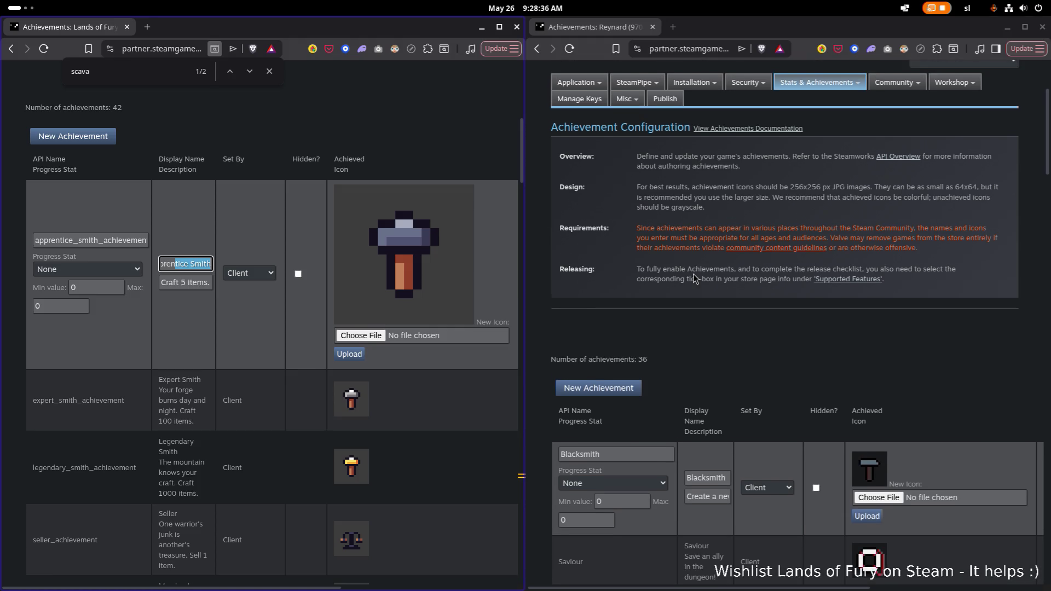
{"action": "mouse_move", "coordinate": [810, 81]}
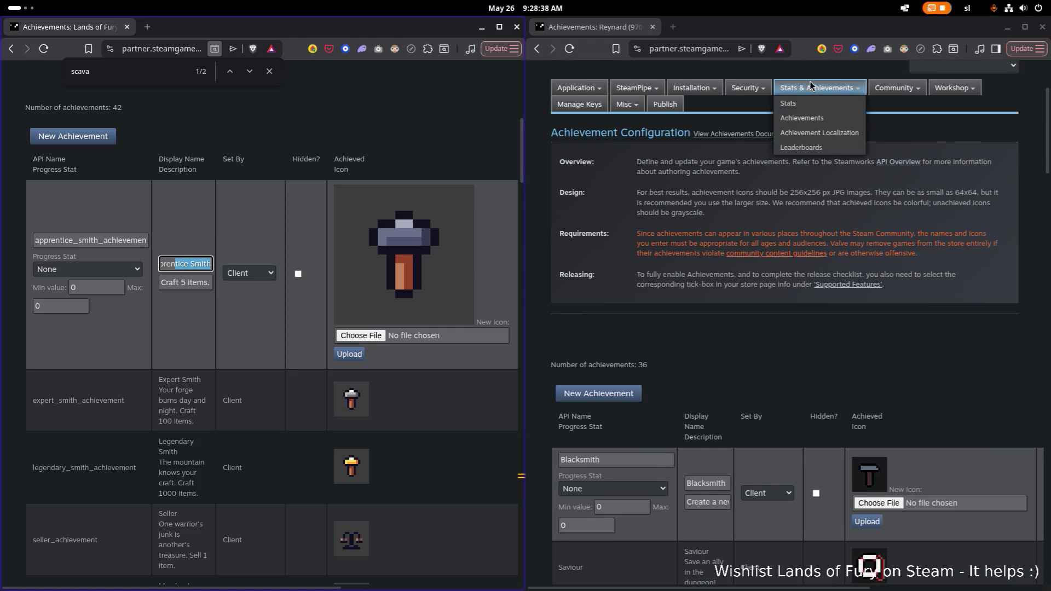
View Reynard's Stats Configuration with enemies_killed, bosses_defeated and pots_destroyed, then close that window
{"action": "left_click", "coordinate": [808, 110]}
{"action": "scroll", "coordinate": [703, 240], "scroll_direction": "down", "scroll_amount": 3}
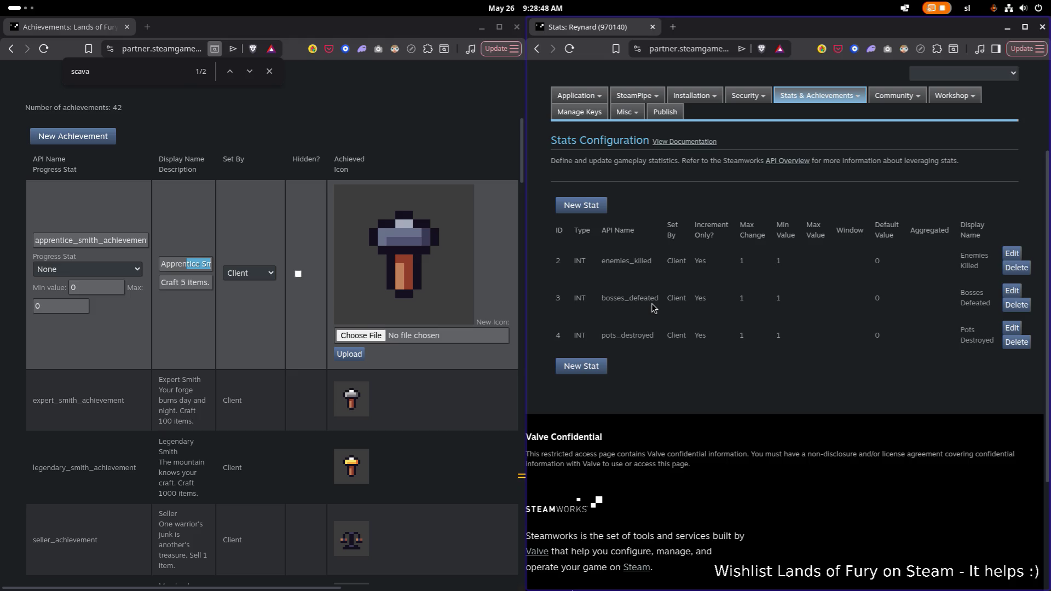
{"action": "scroll", "coordinate": [652, 308], "scroll_direction": "down", "scroll_amount": 1}
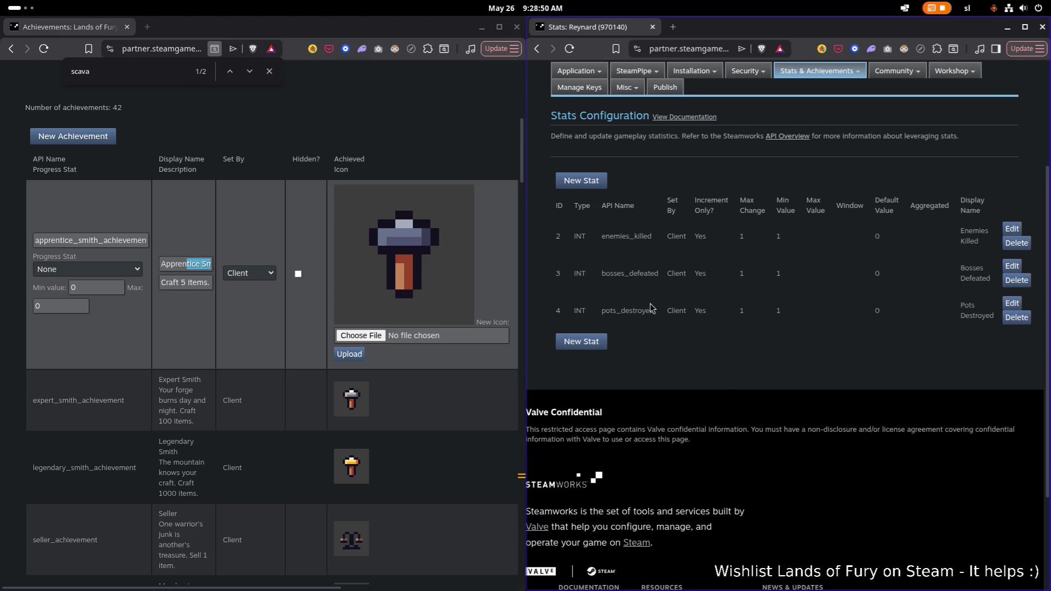
{"action": "scroll", "coordinate": [221, 131], "scroll_direction": "up", "scroll_amount": 1}
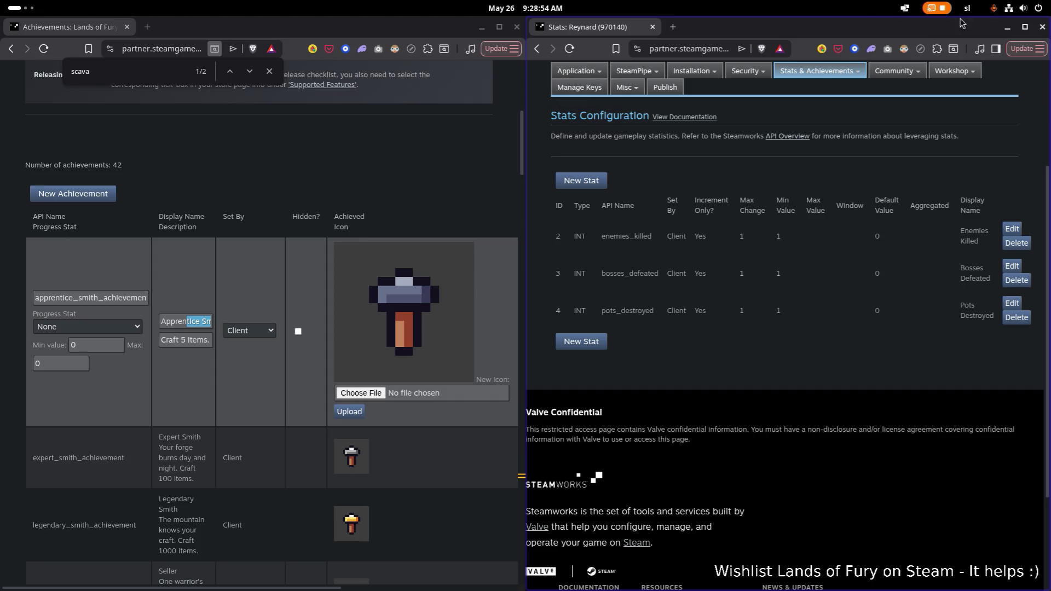
{"action": "left_click", "coordinate": [1006, 26]}
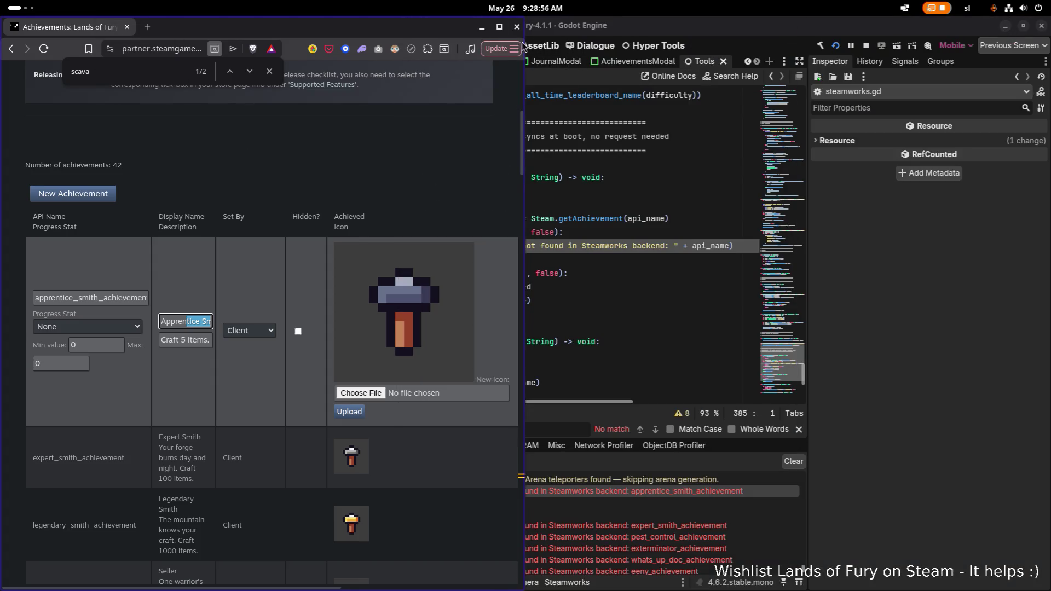
Move the browser aside, collapse the apprentice_smith error, and examine lines 383-385 of unlock_achievement
{"action": "left_click_drag", "start_coordinate": [421, 31], "coordinate": [180, 130]}
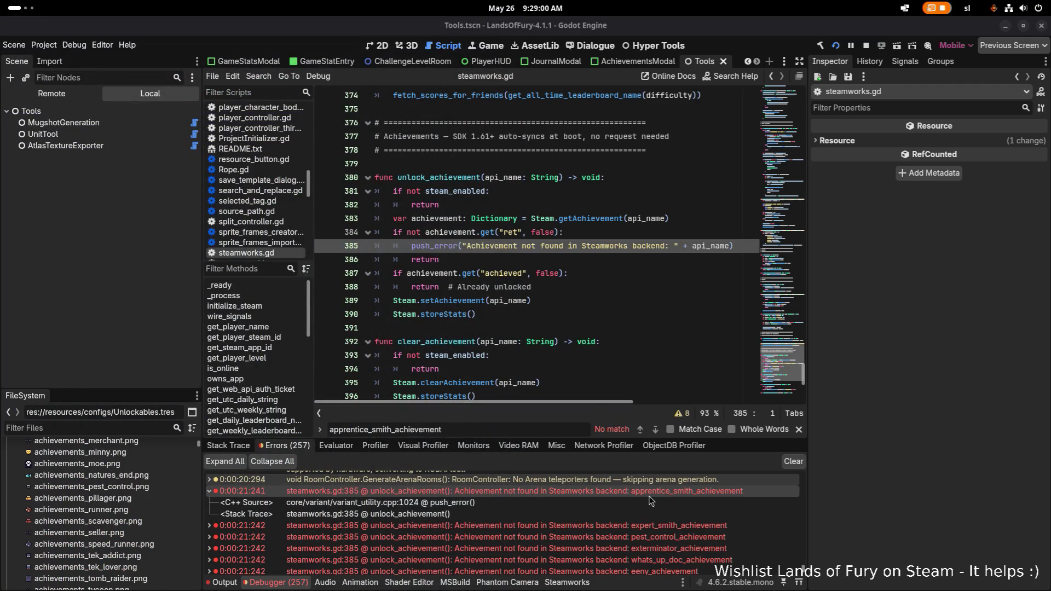
{"action": "left_click", "coordinate": [668, 496]}
{"action": "left_click", "coordinate": [668, 495]}
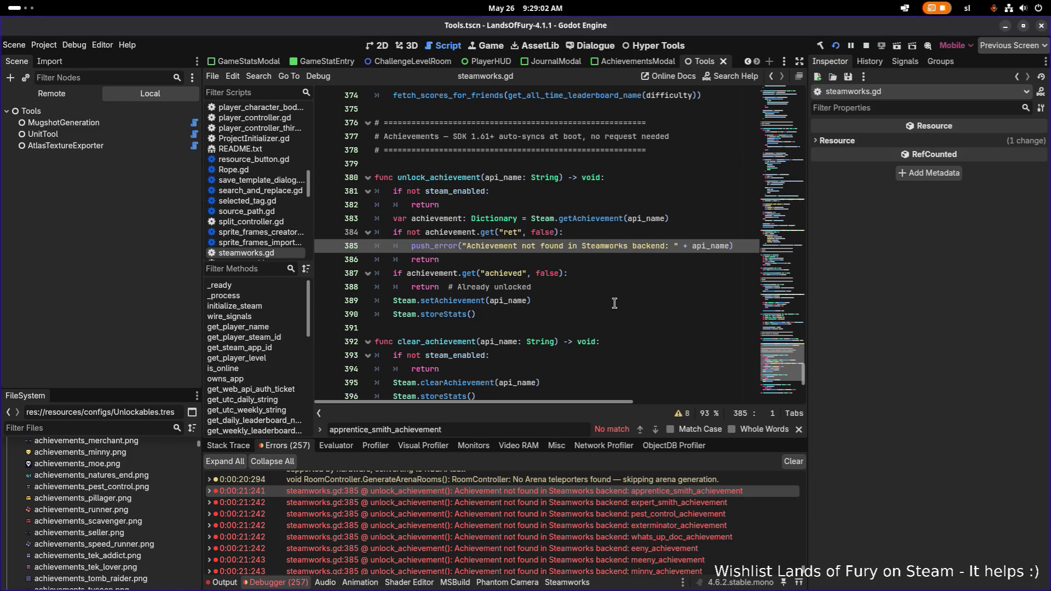
{"action": "left_click", "coordinate": [649, 219]}
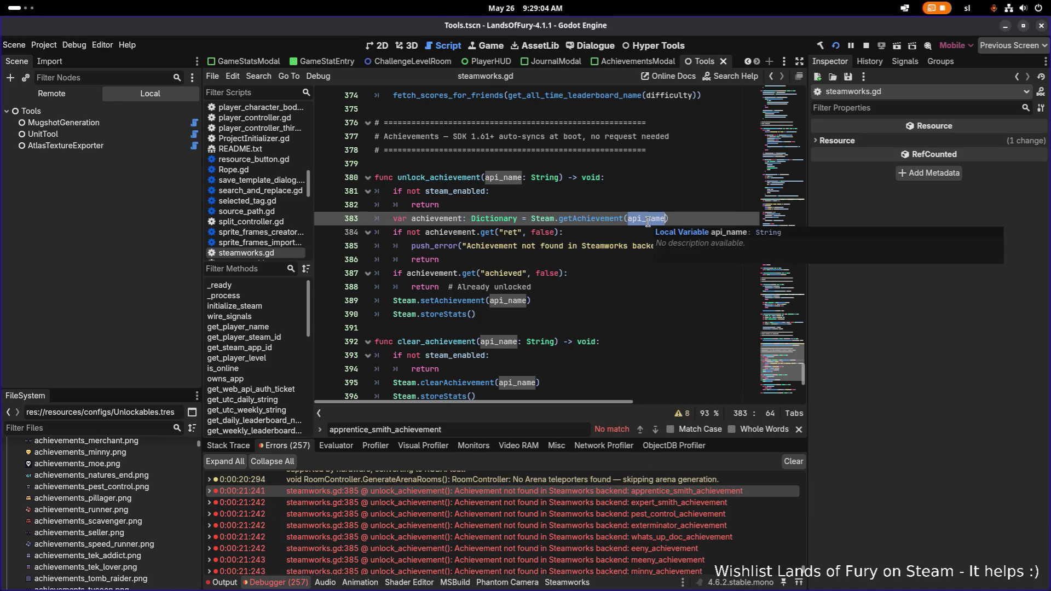
{"action": "left_click", "coordinate": [585, 286]}
{"action": "double_click", "coordinate": [646, 219]}
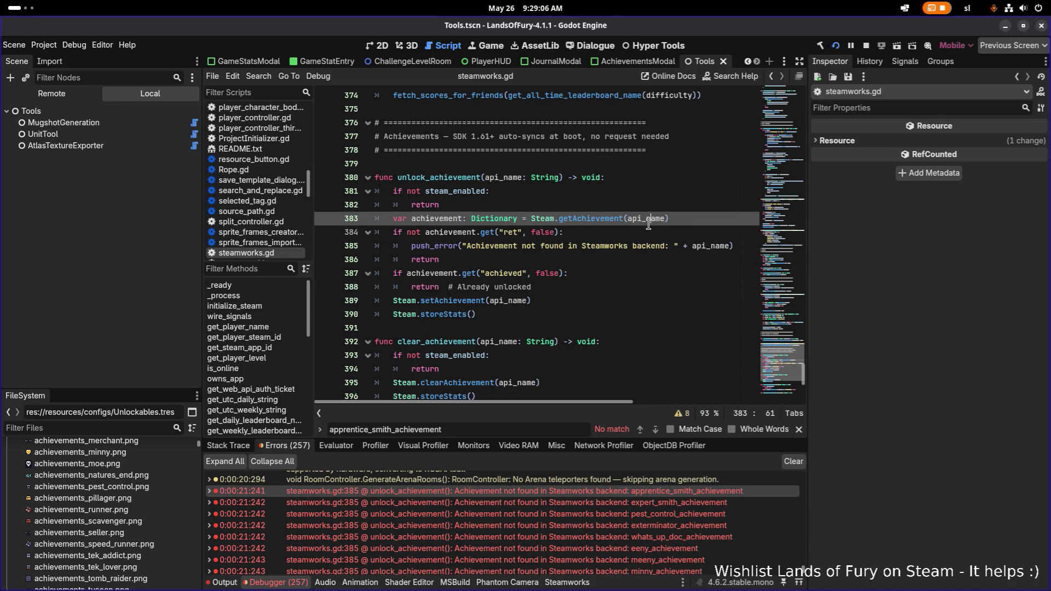
{"action": "left_click", "coordinate": [579, 249]}
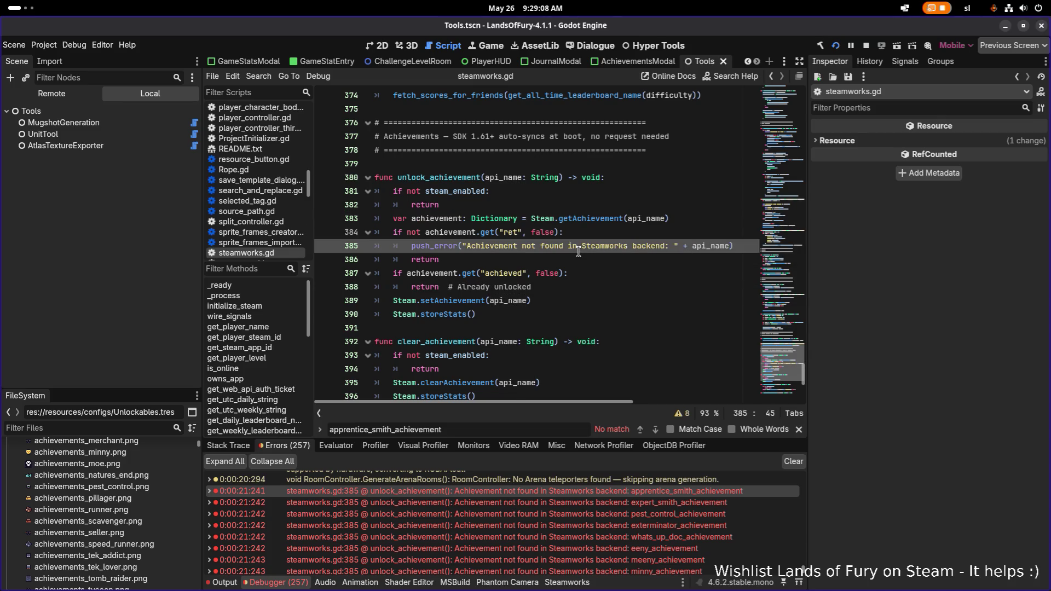
{"action": "left_click", "coordinate": [488, 234]}
{"action": "left_click", "coordinate": [513, 234]}
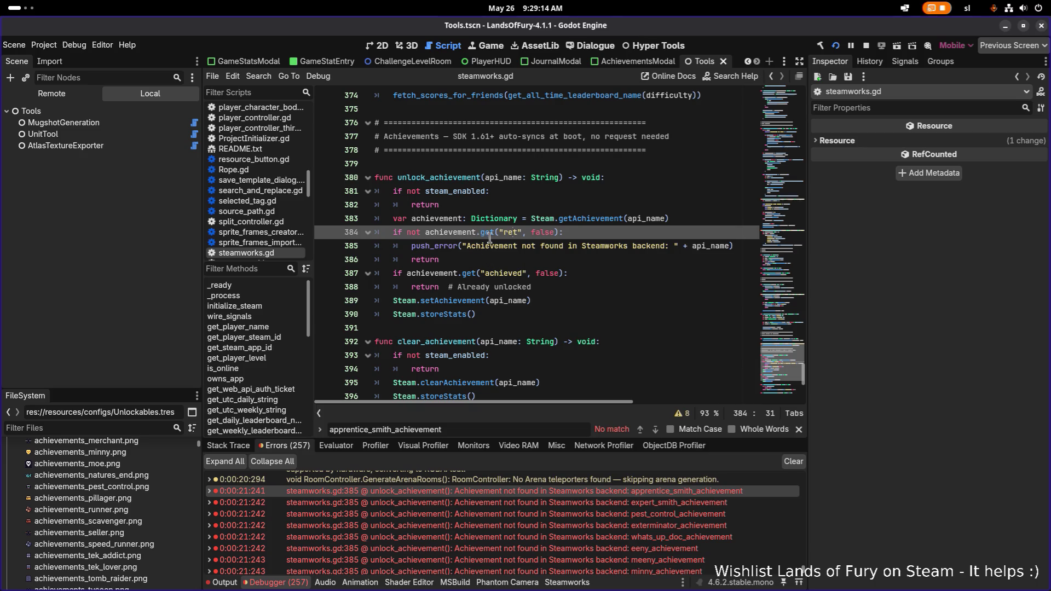
Add print(achievement) after the Steam.getAchievement line and save steamworks.gd
{"action": "left_click", "coordinate": [666, 219]}
{"action": "left_click", "coordinate": [462, 235]}
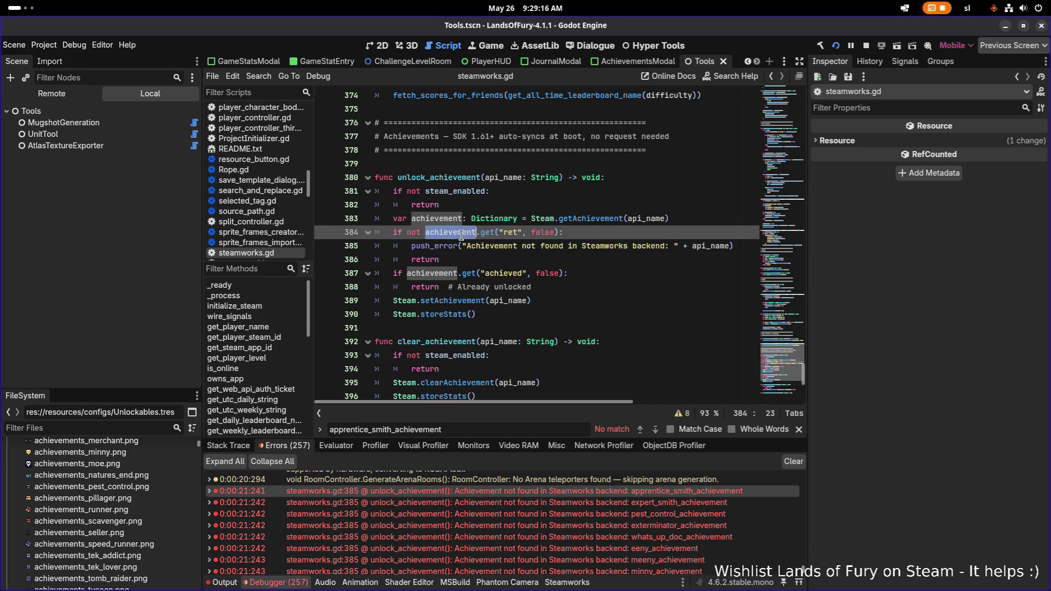
{"action": "left_click", "coordinate": [685, 218]}
{"action": "key", "text": "Return"}
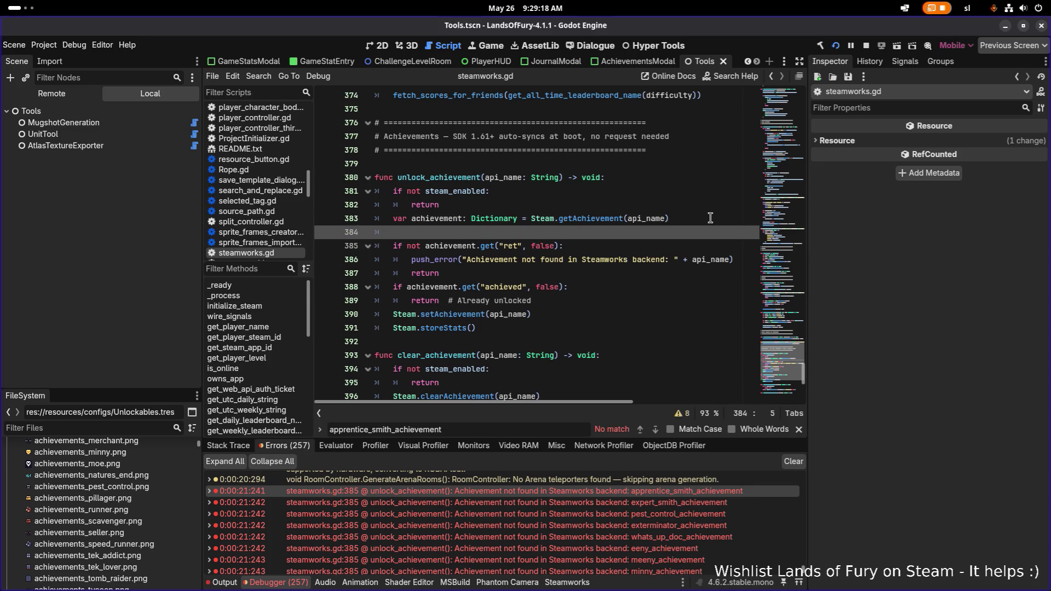
{"action": "type", "text": "print"}
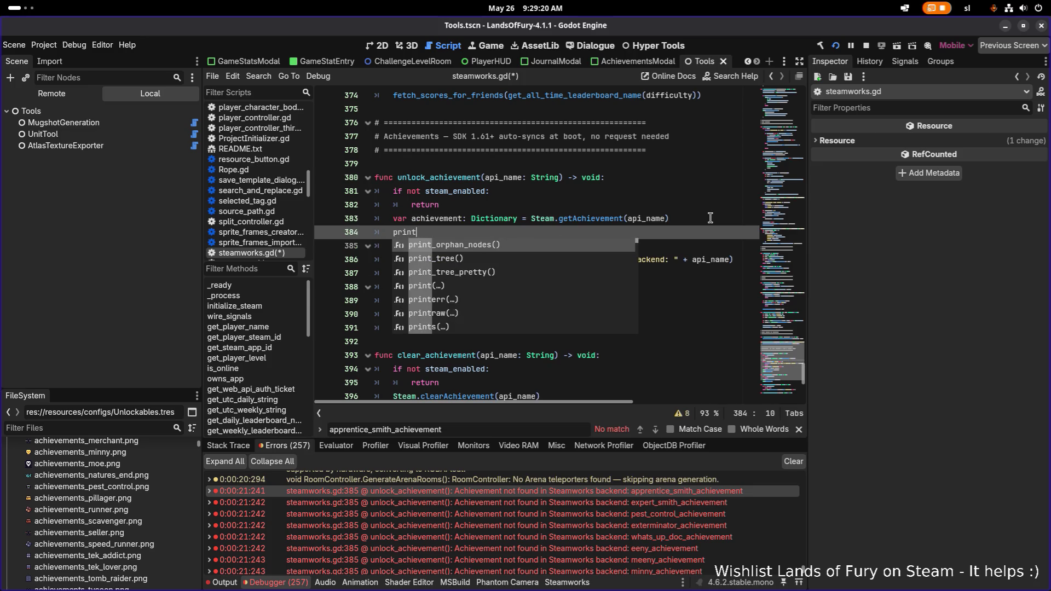
{"action": "type", "text": "(achievement"}
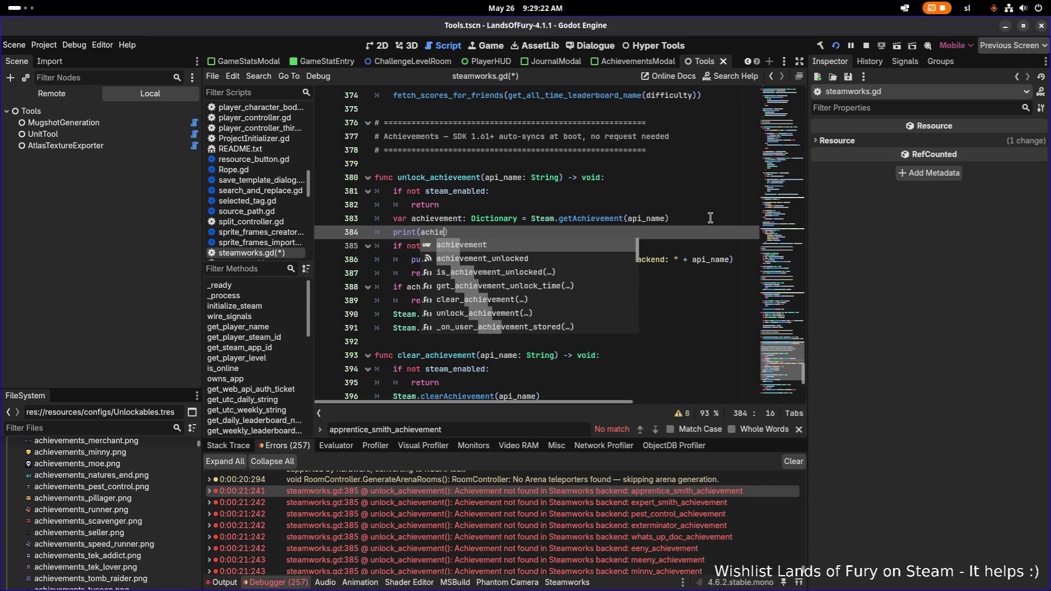
{"action": "key", "text": "ctrl+s"}
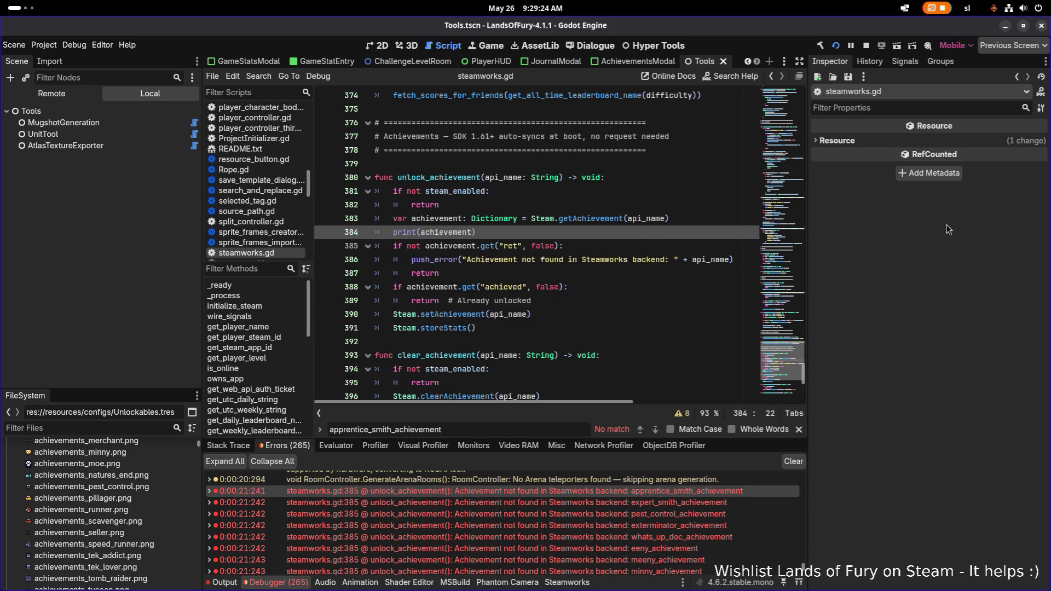
Run Lands of Fury, press Start in the main menu and load the first profile
{"action": "left_click", "coordinate": [835, 48]}
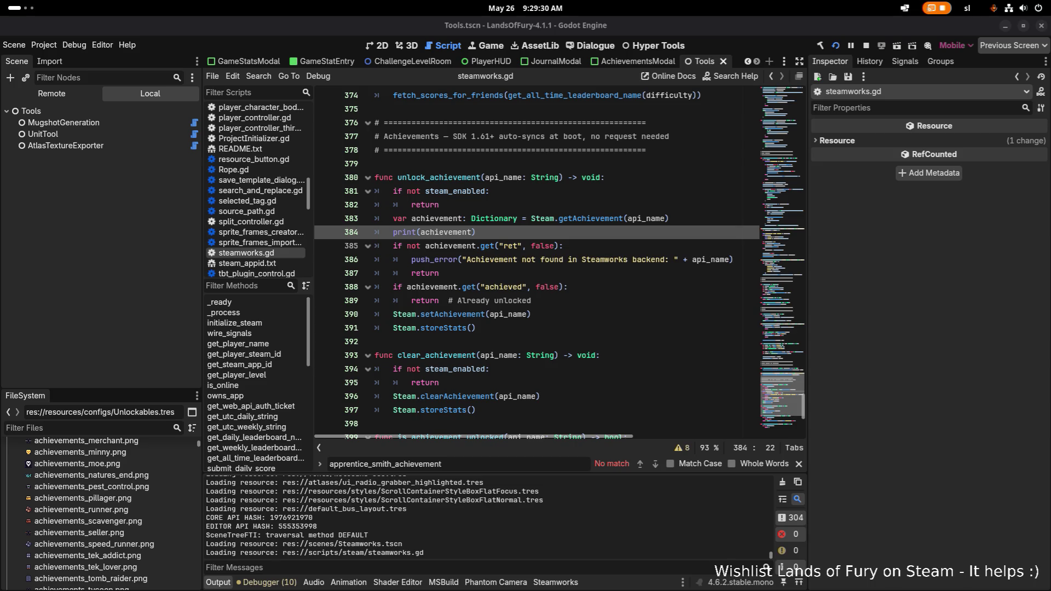
{"action": "key", "text": "alt+Tab"}
{"action": "key", "text": "alt+Tab"}
{"action": "key", "text": "alt+shift+Tab"}
{"action": "key", "text": "alt+shift+Tab"}
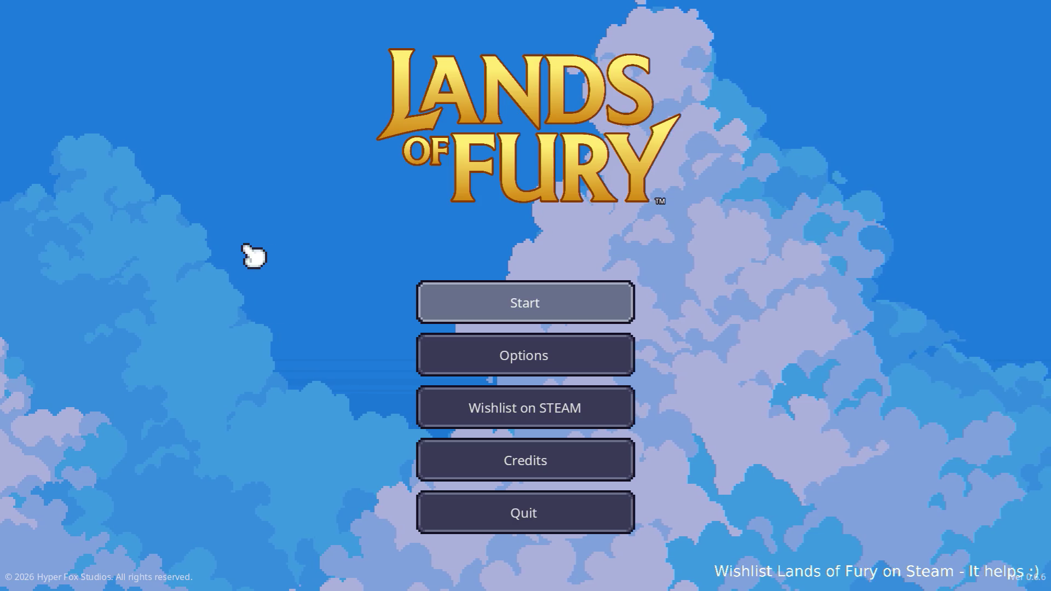
{"action": "left_click", "coordinate": [496, 295]}
{"action": "left_click", "coordinate": [479, 299]}
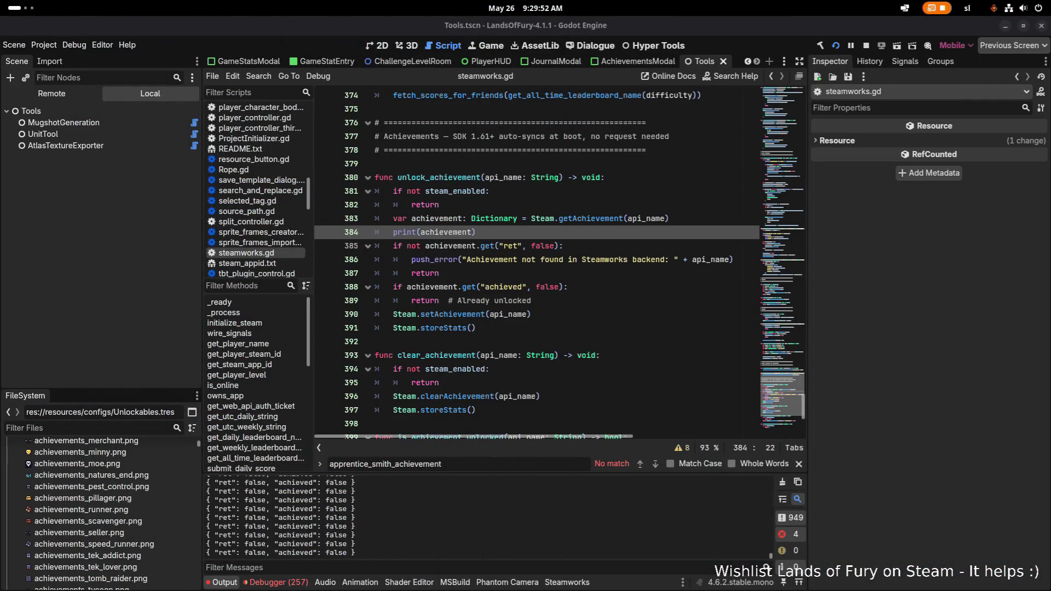
Review the ret false / achieved false output, select the unlock_achievement function, and stop the game with F8
{"action": "scroll", "coordinate": [358, 517], "scroll_direction": "up", "scroll_amount": 2}
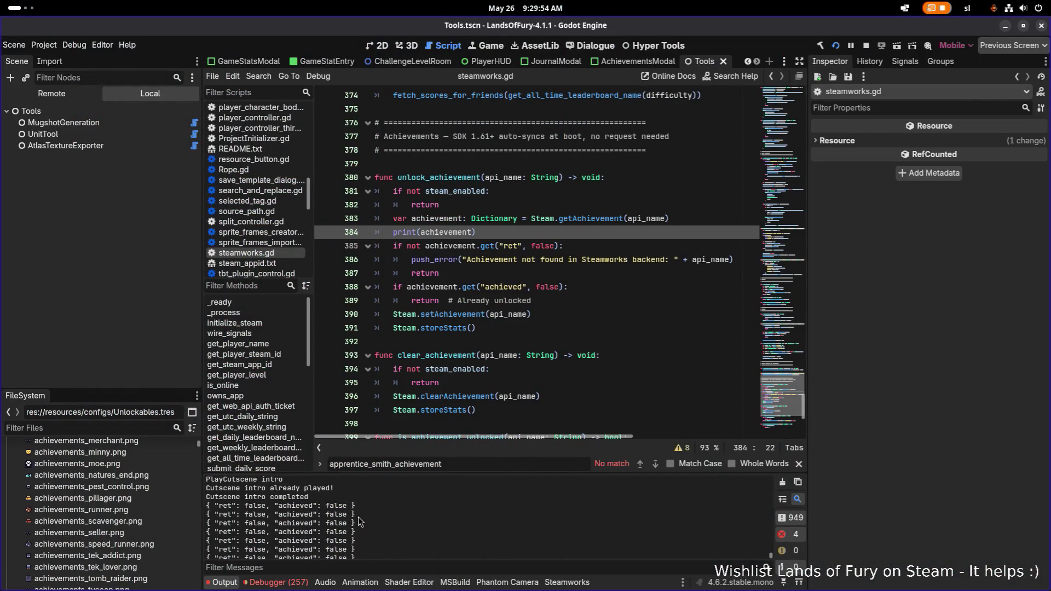
{"action": "scroll", "coordinate": [358, 517], "scroll_direction": "down", "scroll_amount": 2}
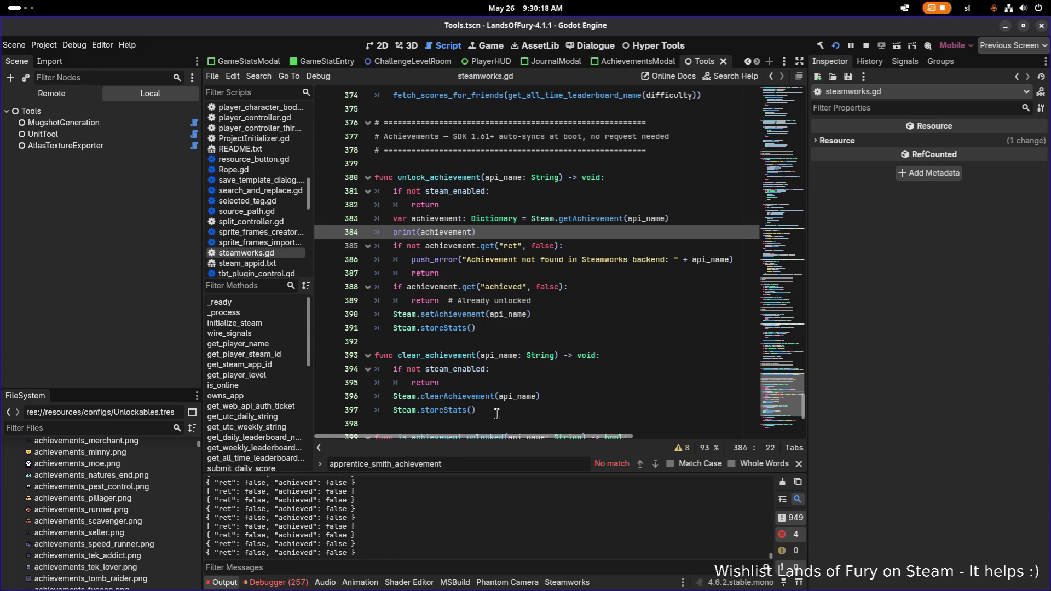
{"action": "mouse_move", "coordinate": [524, 352]}
{"action": "left_click", "coordinate": [564, 303]}
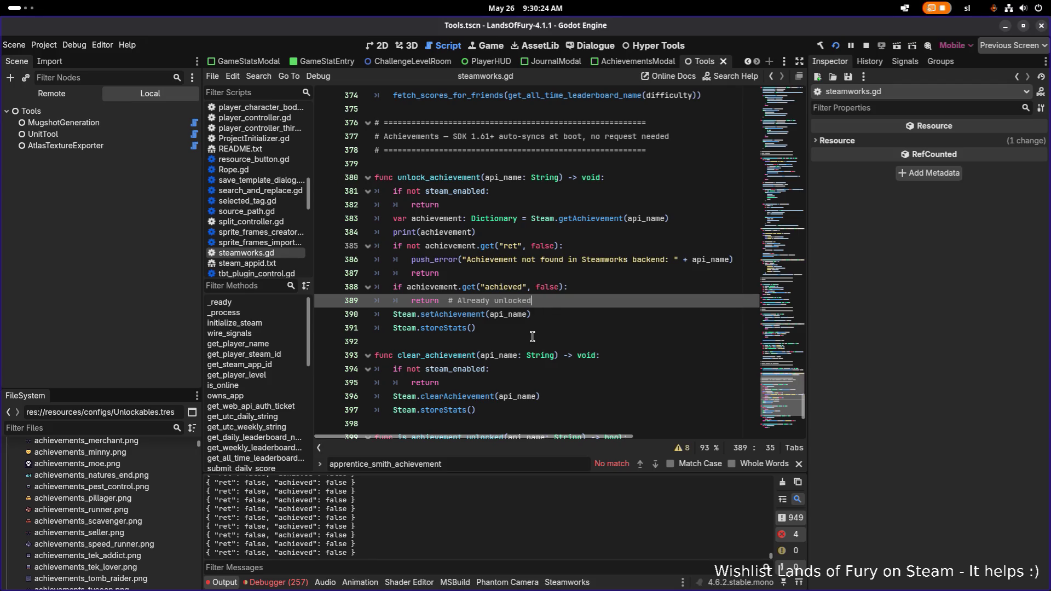
{"action": "left_click", "coordinate": [657, 314]}
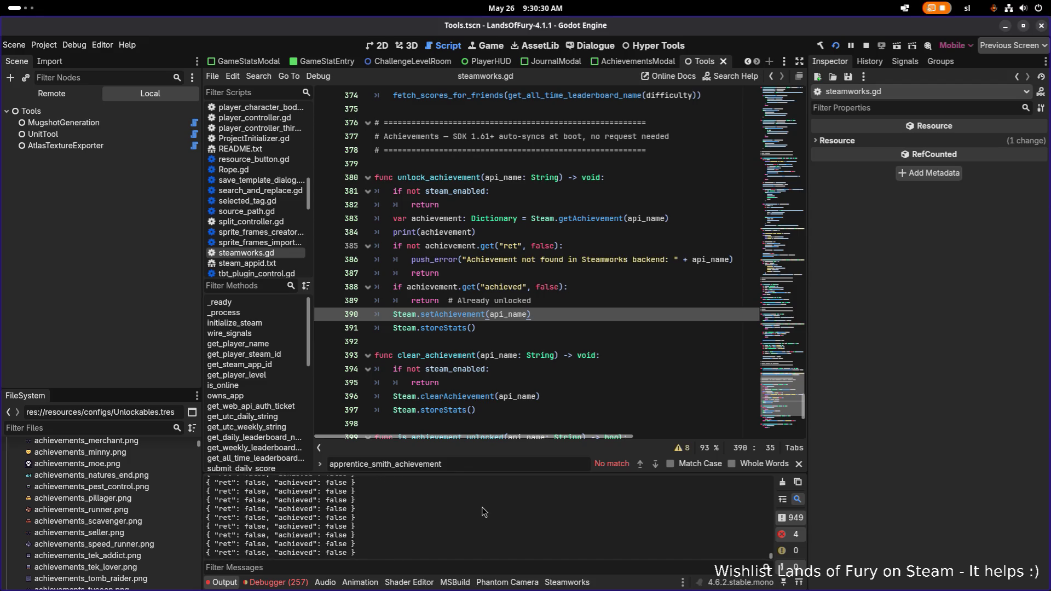
{"action": "left_click", "coordinate": [562, 344]}
{"action": "mouse_move", "coordinate": [563, 326]}
{"action": "left_mouse_down"}
{"action": "mouse_move", "coordinate": [482, 218]}
{"action": "mouse_move", "coordinate": [298, 171]}
{"action": "left_mouse_up"}
{"action": "key", "text": "F8"}
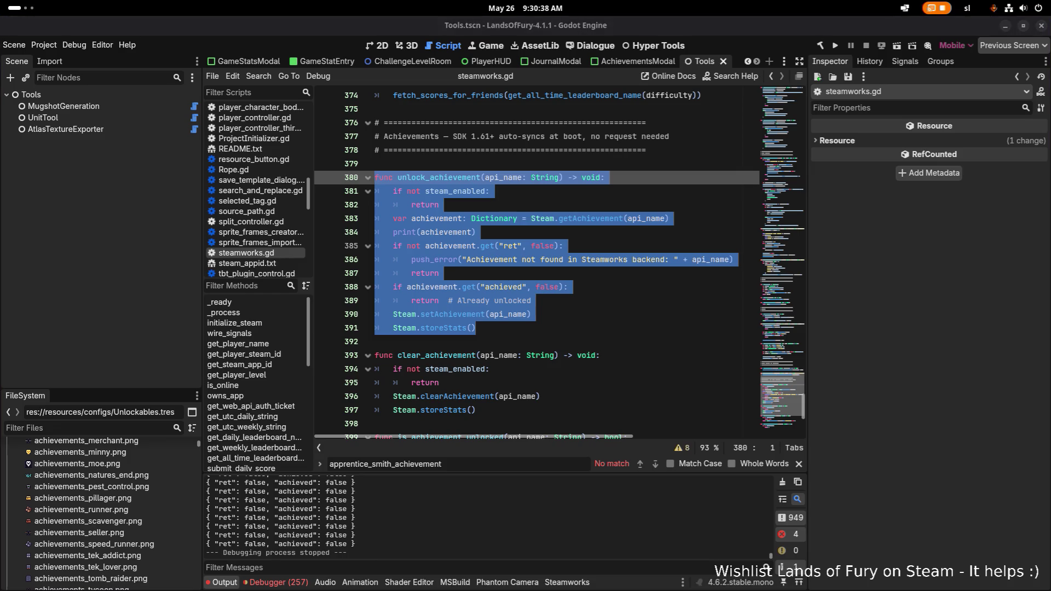
Show the Debugger's Errors list of 'Achievement not found in Steamworks backend' failures
{"action": "left_click_drag", "start_coordinate": [359, 518], "coordinate": [190, 519]}
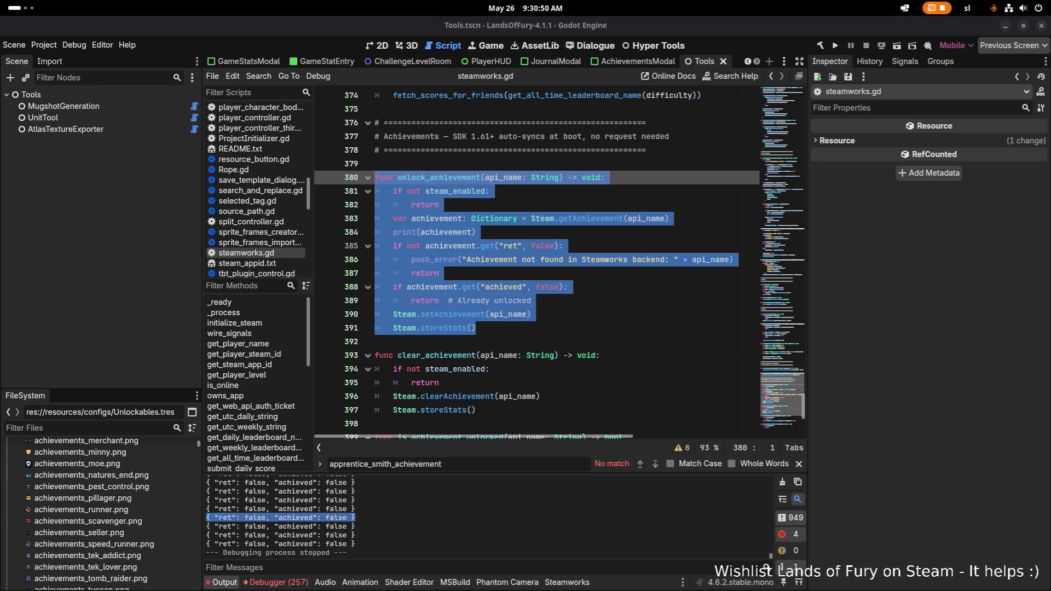
{"action": "left_click", "coordinate": [353, 523]}
{"action": "left_click", "coordinate": [279, 582]}
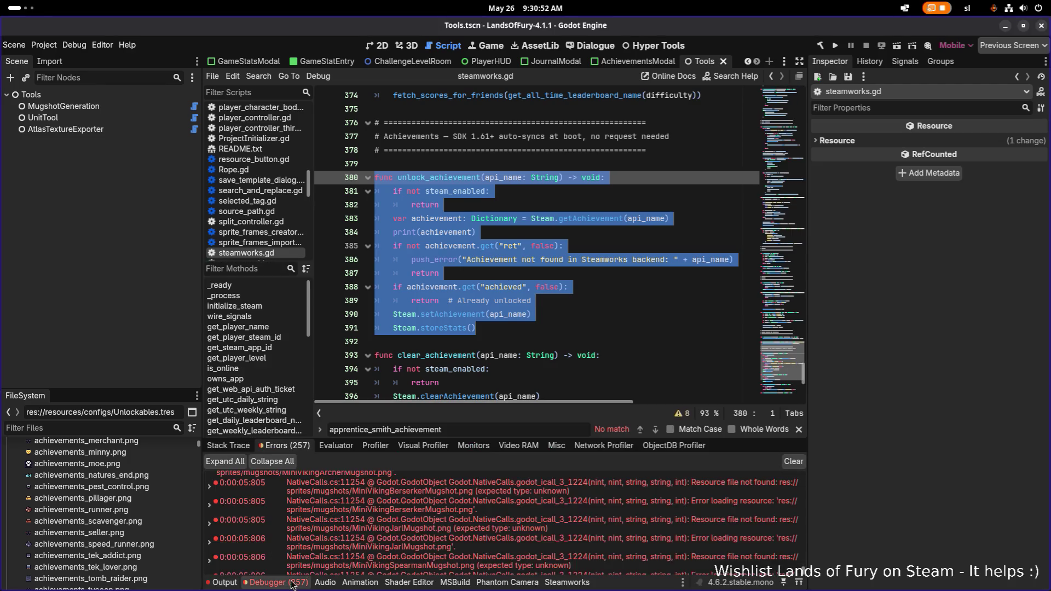
{"action": "left_click", "coordinate": [392, 496]}
{"action": "right_click", "coordinate": [423, 494]}
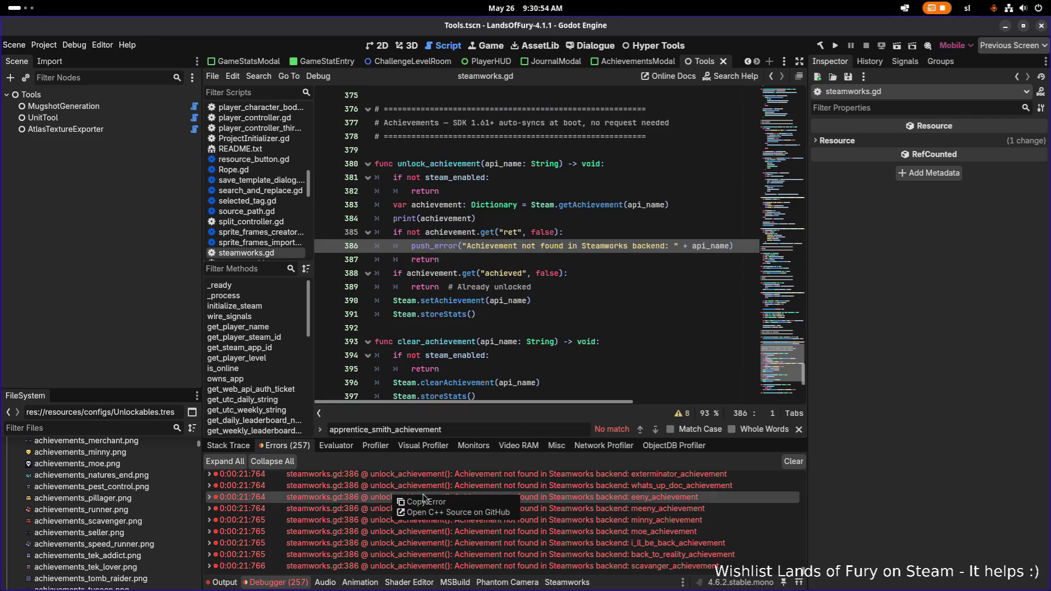
Copy the apprentice_smith_achievement error raised from steamworks.gd:386
{"action": "scroll", "coordinate": [645, 528], "scroll_direction": "up", "scroll_amount": 1}
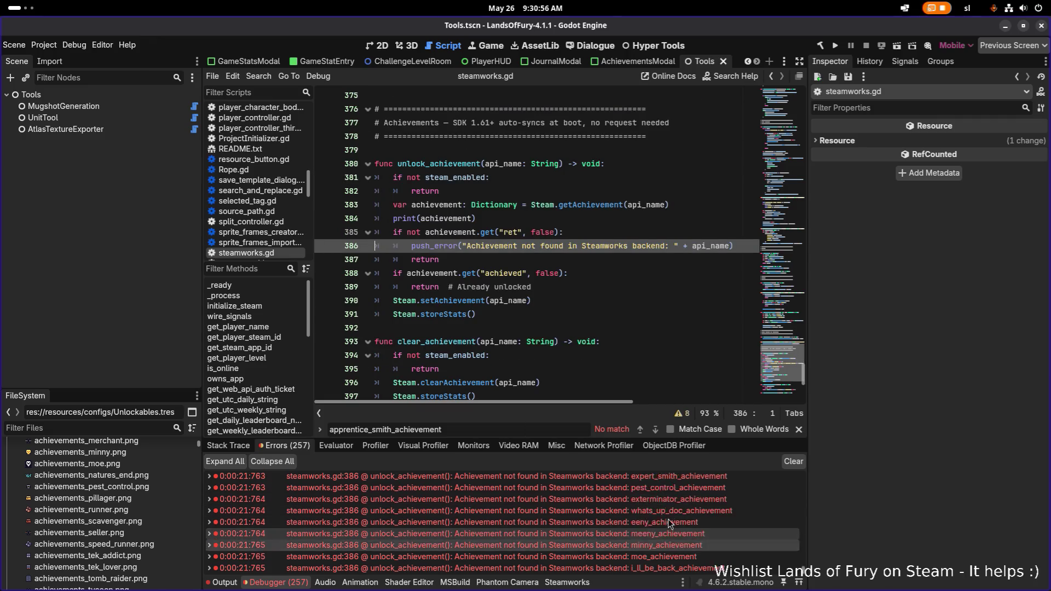
{"action": "scroll", "coordinate": [668, 519], "scroll_direction": "up", "scroll_amount": 3}
{"action": "right_click", "coordinate": [664, 503]}
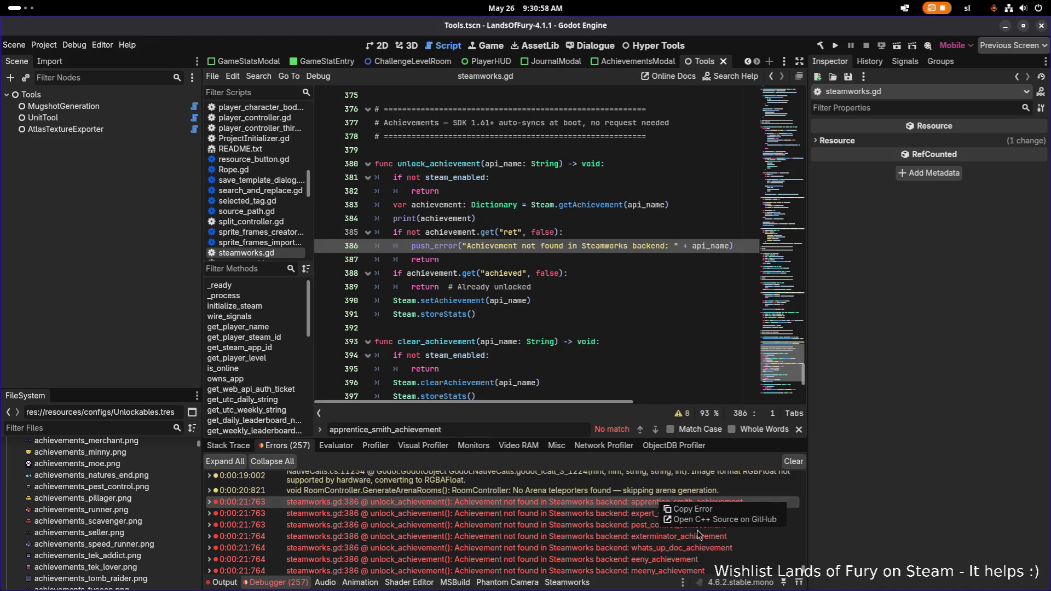
{"action": "left_click", "coordinate": [706, 510]}
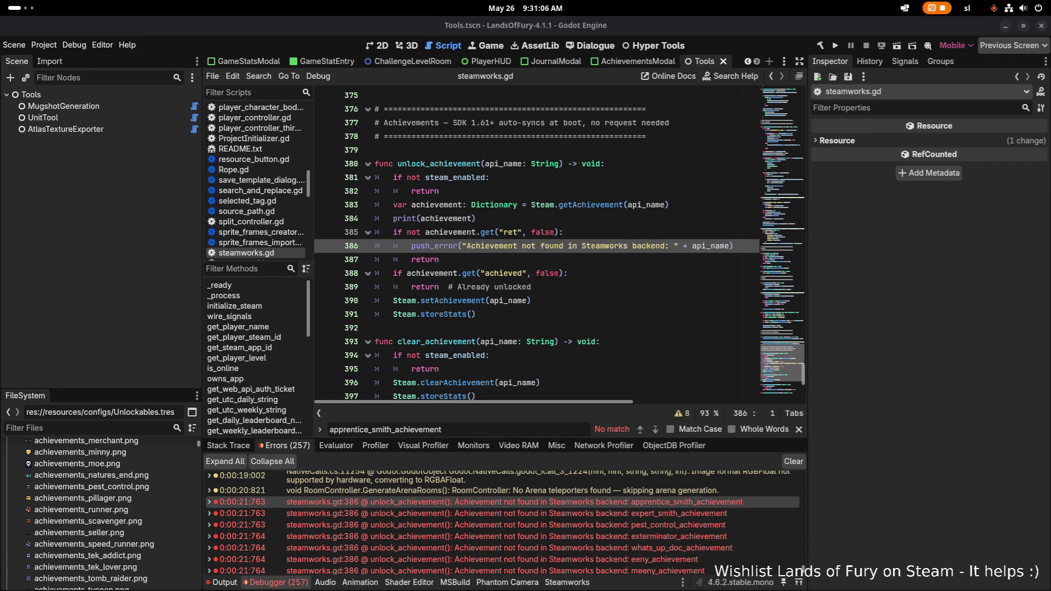
{"action": "key", "text": "alt+Tab"}
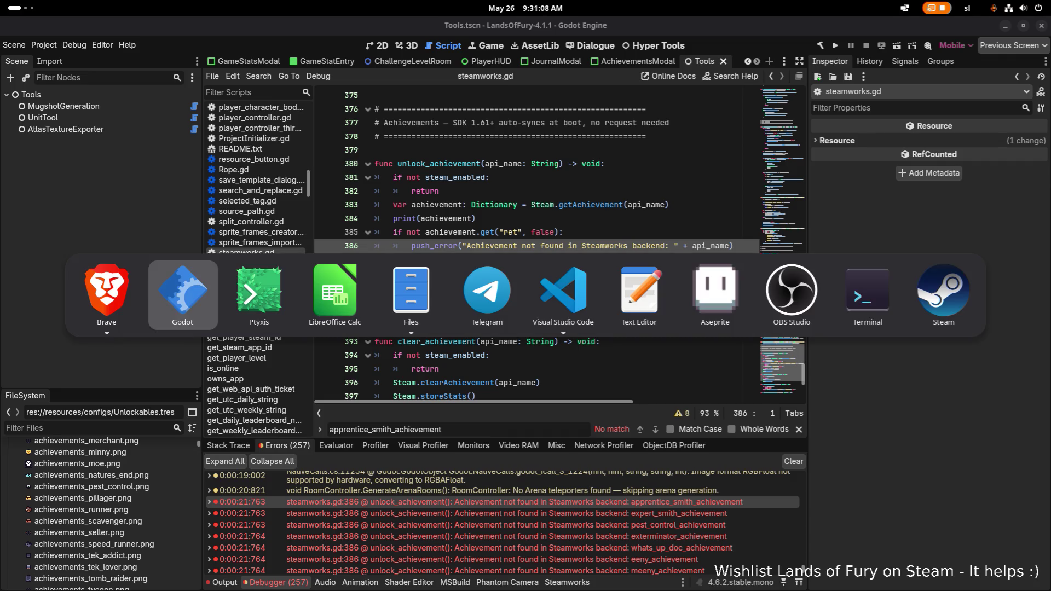
{"action": "key", "text": "alt+grave"}
{"action": "key", "text": "alt+grave"}
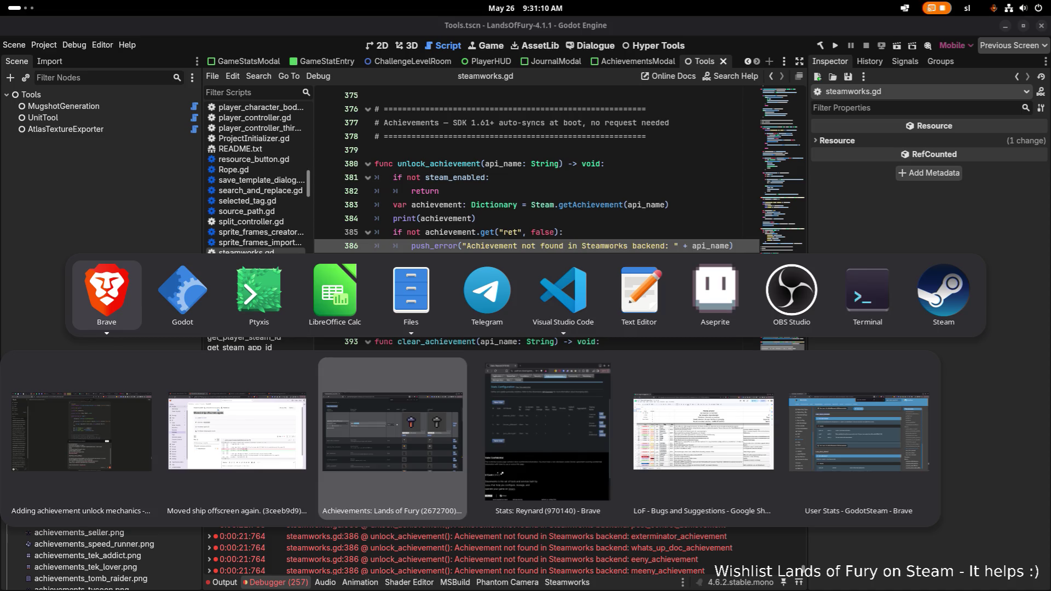
{"action": "key", "text": "Escape"}
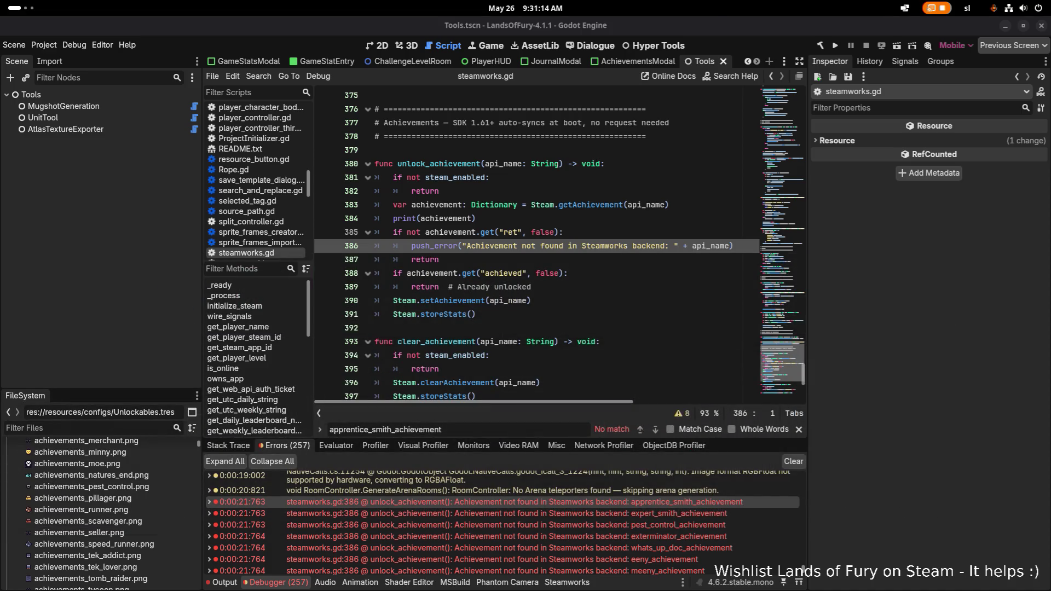
{"action": "key", "text": "Print"}
{"action": "key", "text": "Escape"}
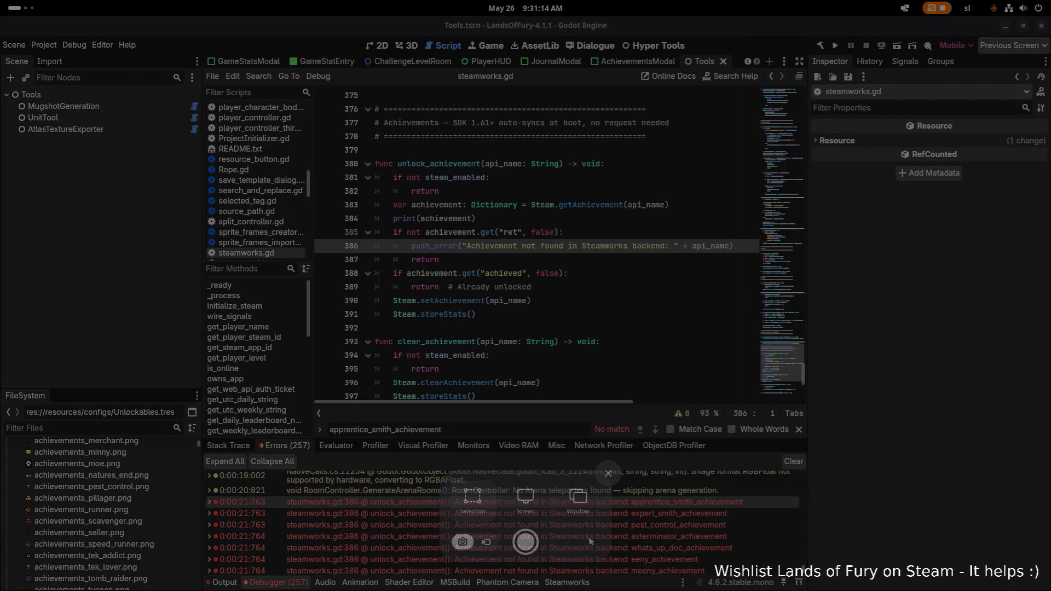
{"action": "key", "text": "Return"}
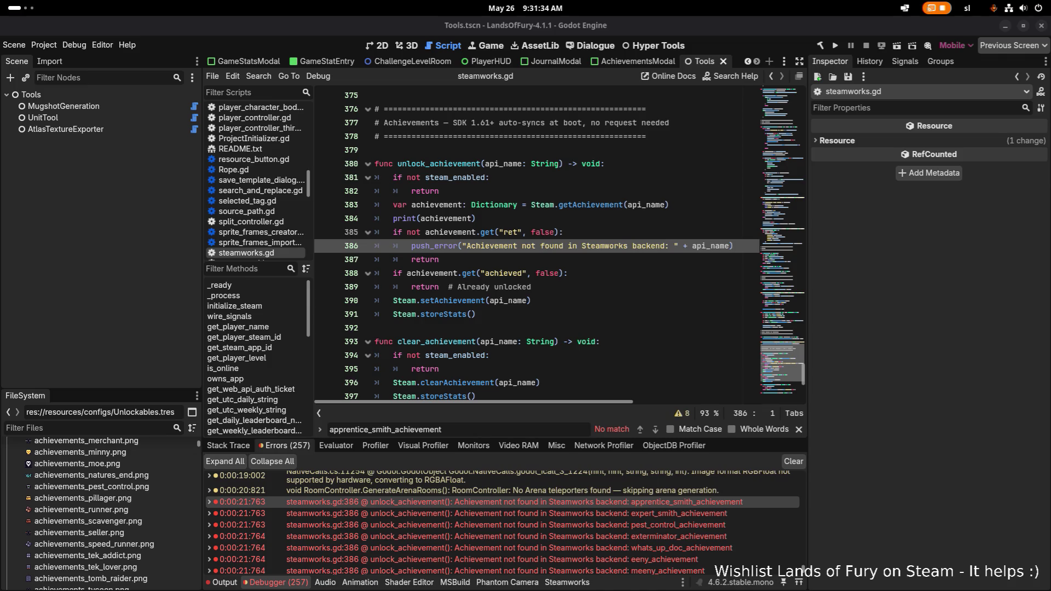
{"action": "key", "text": "alt+Tab"}
{"action": "key", "text": "alt+grave"}
{"action": "key", "text": "alt+grave"}
{"action": "key", "text": "Escape"}
{"action": "key", "text": "alt+Tab"}
{"action": "scroll", "coordinate": [347, 371], "scroll_direction": "up", "scroll_amount": 10}
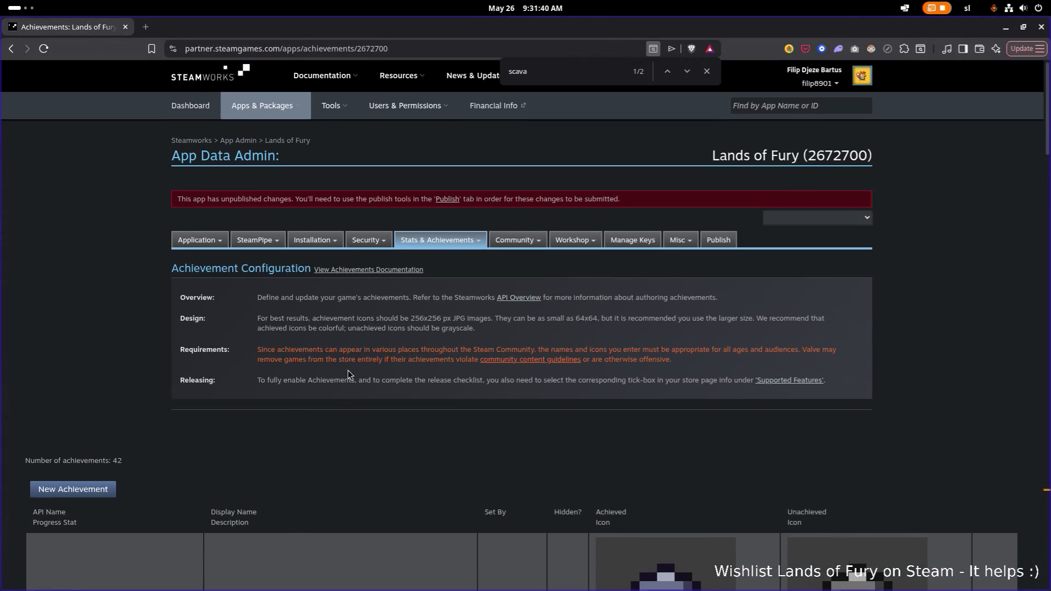
Find the apprentice_smith_achievement row (Apprentice Smith, Craft 5 items.) on Steamworks, then return to Godot
{"action": "scroll", "coordinate": [348, 371], "scroll_direction": "down", "scroll_amount": 1}
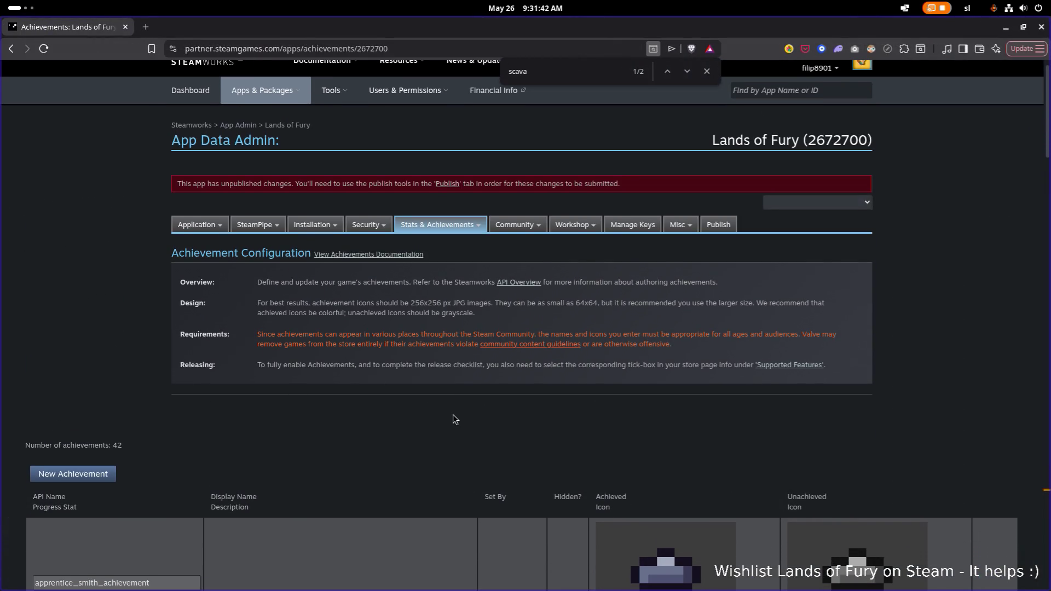
{"action": "scroll", "coordinate": [709, 394], "scroll_direction": "down", "scroll_amount": 6}
{"action": "scroll", "coordinate": [610, 241], "scroll_direction": "down", "scroll_amount": 3}
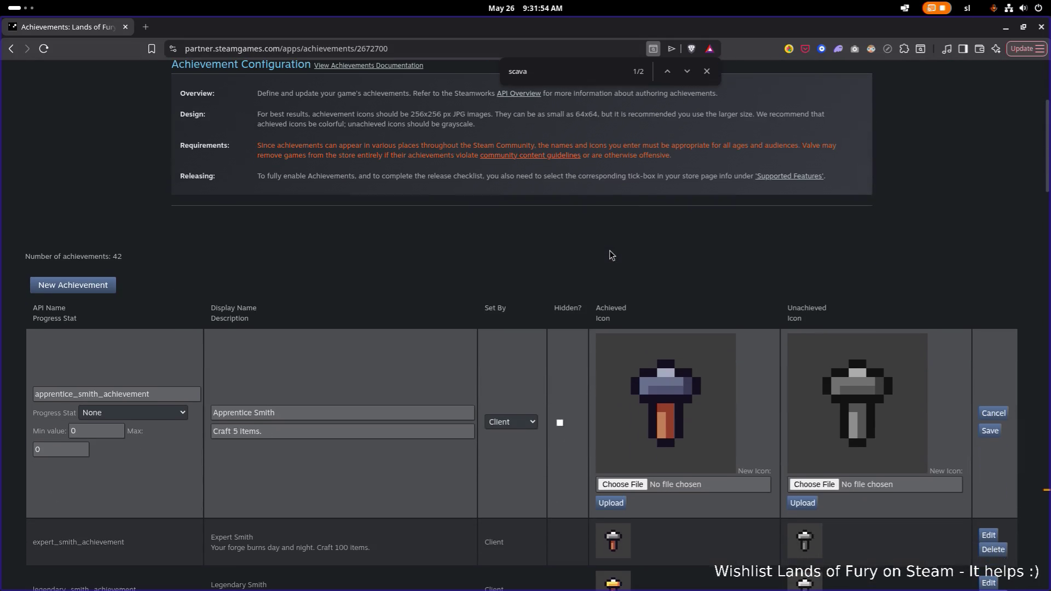
{"action": "key", "text": "alt+Tab"}
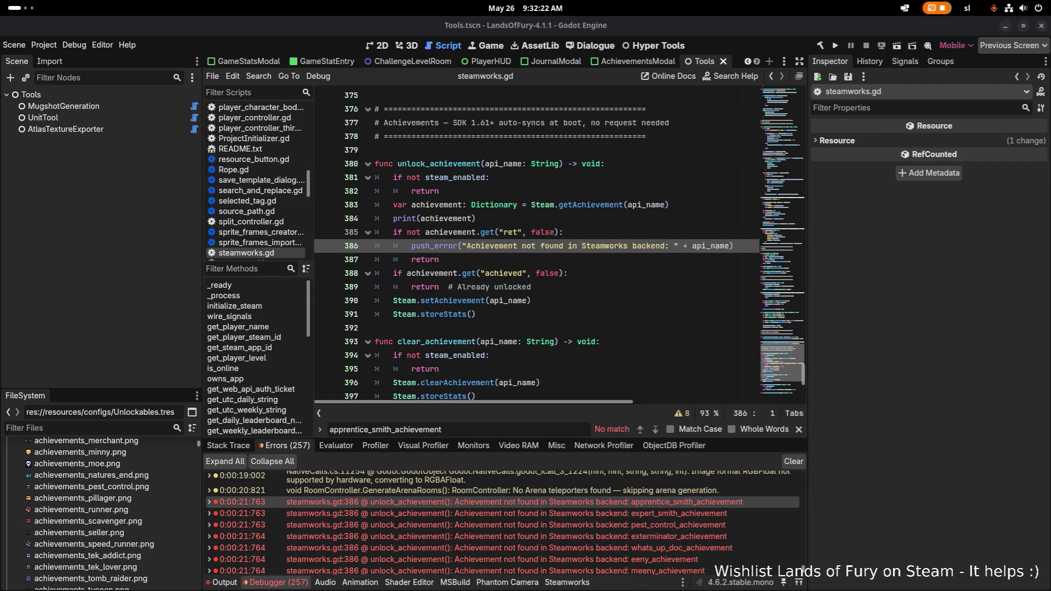
Delete the print(achievement) line 384 from steamworks.gd and save the script
{"action": "left_click", "coordinate": [961, 277]}
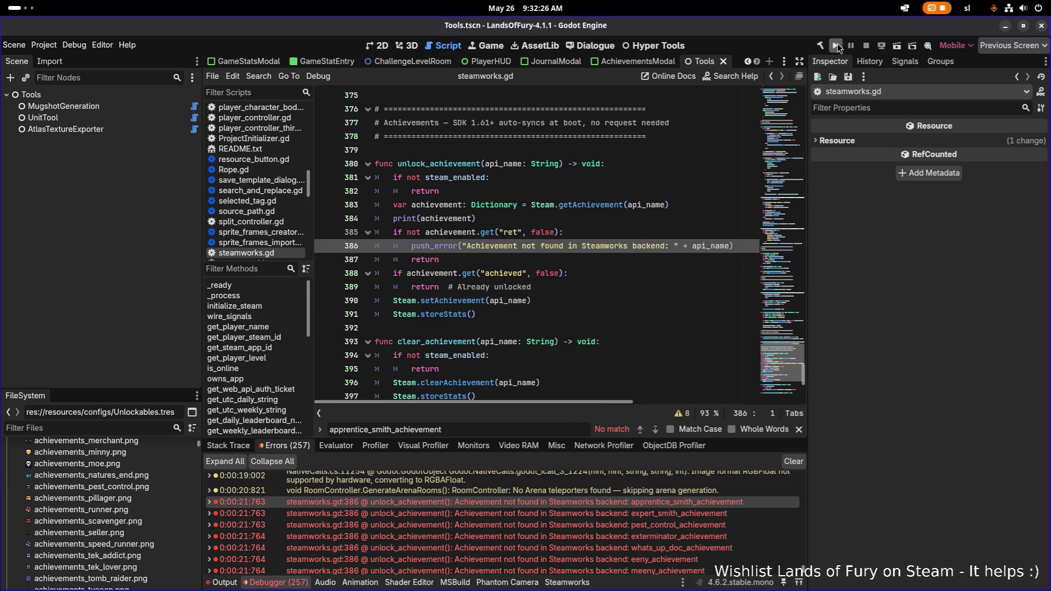
{"action": "left_click", "coordinate": [581, 229]}
{"action": "triple_click", "coordinate": [617, 218]}
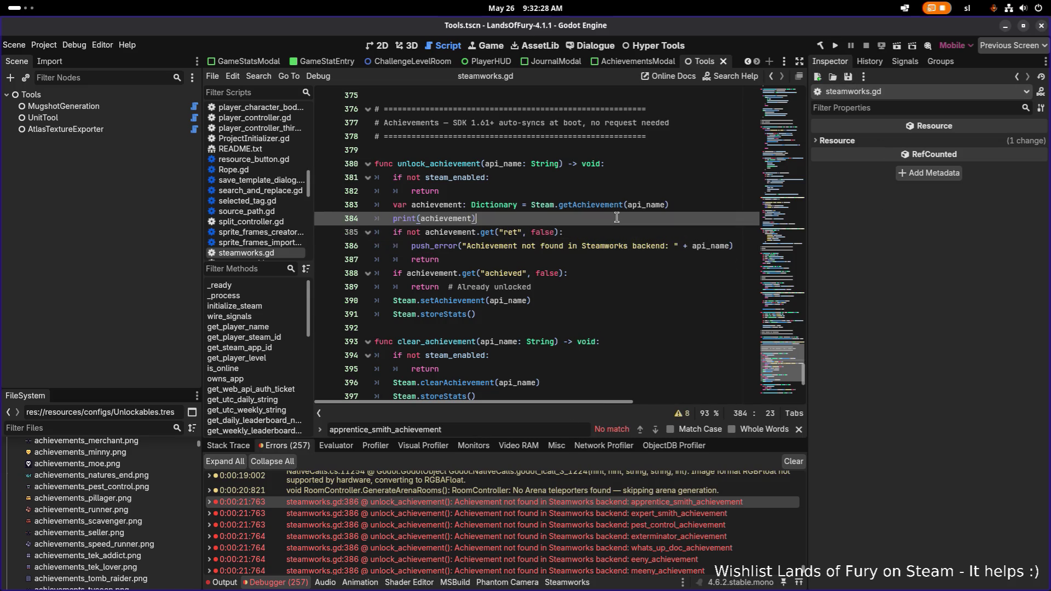
{"action": "key", "text": "BackSpace"}
{"action": "key", "text": "BackSpace"}
{"action": "key", "text": "ctrl+s"}
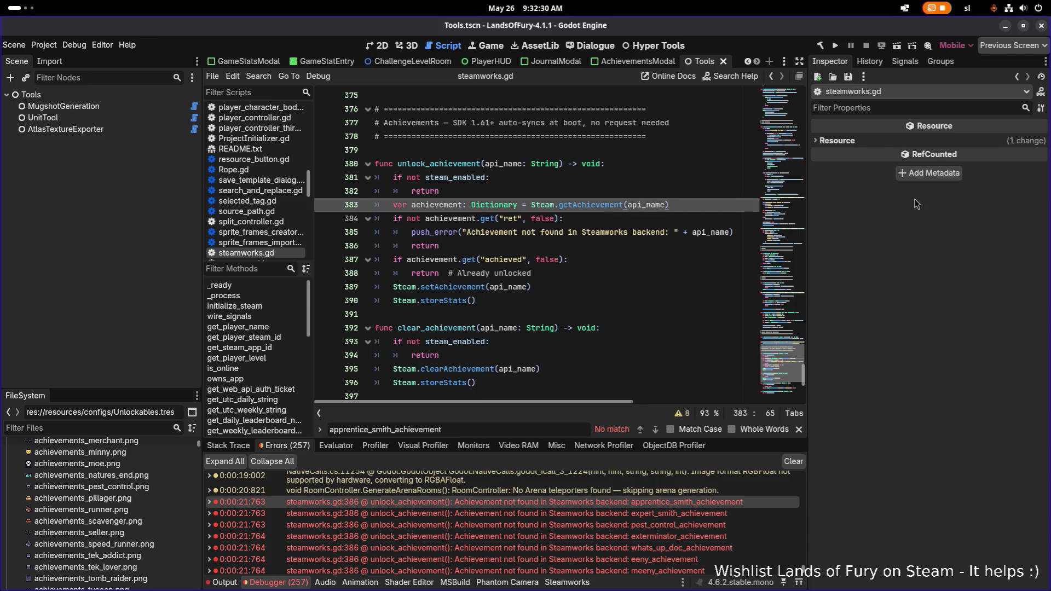
Run the game, load the first Max profile into The Glade, then stop it
{"action": "left_click", "coordinate": [836, 46]}
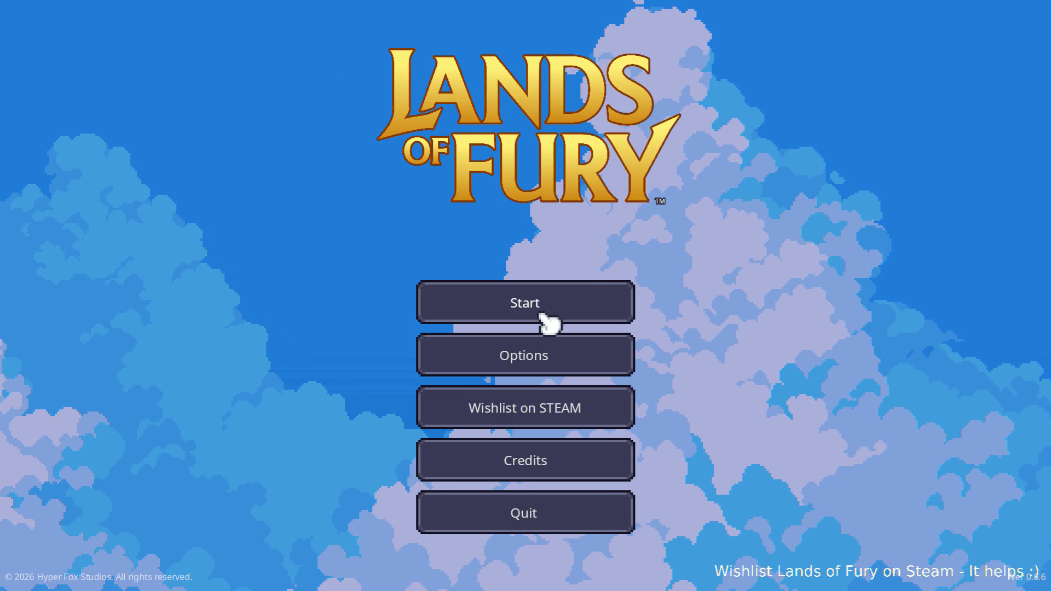
{"action": "left_click", "coordinate": [493, 307]}
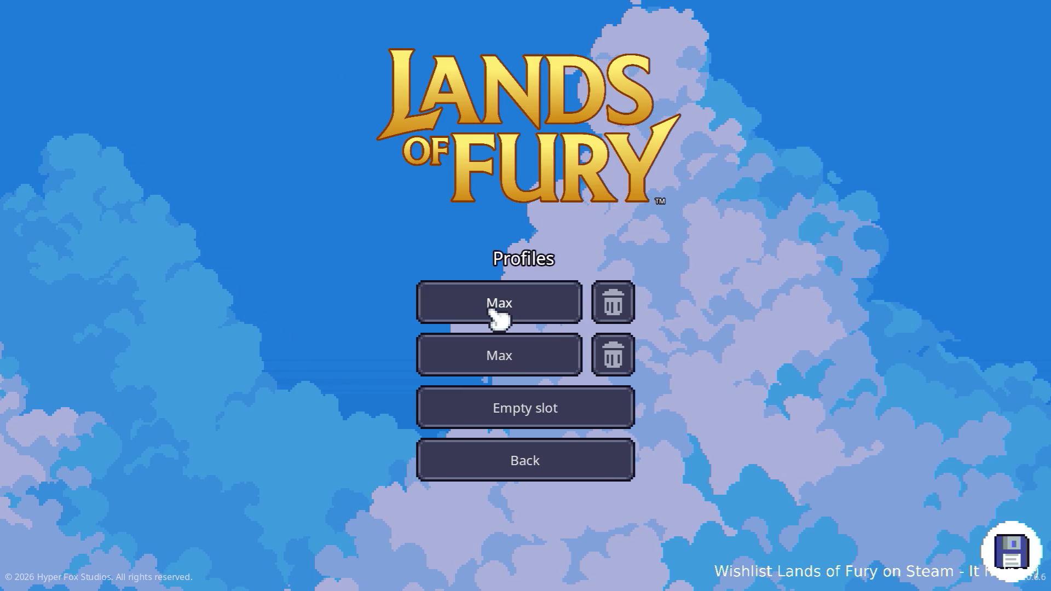
{"action": "left_click", "coordinate": [495, 316]}
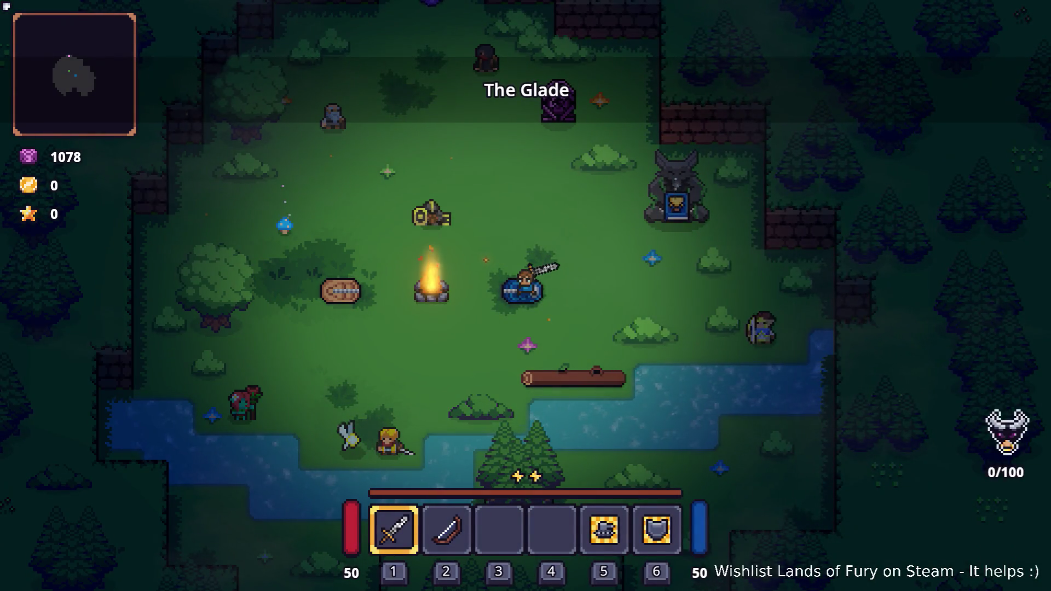
{"action": "key", "text": "F8"}
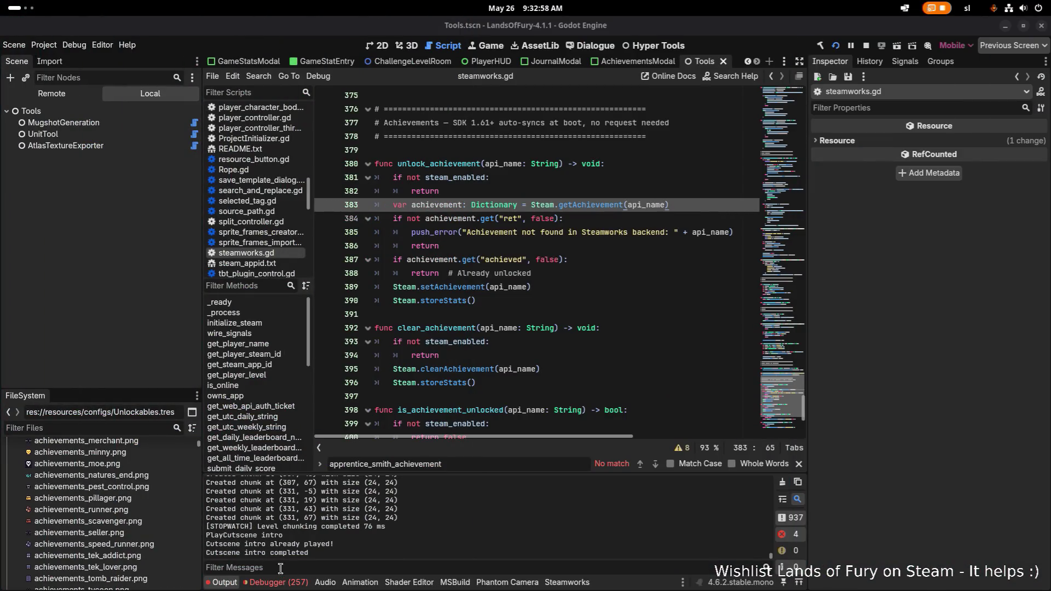
{"action": "left_click", "coordinate": [277, 582]}
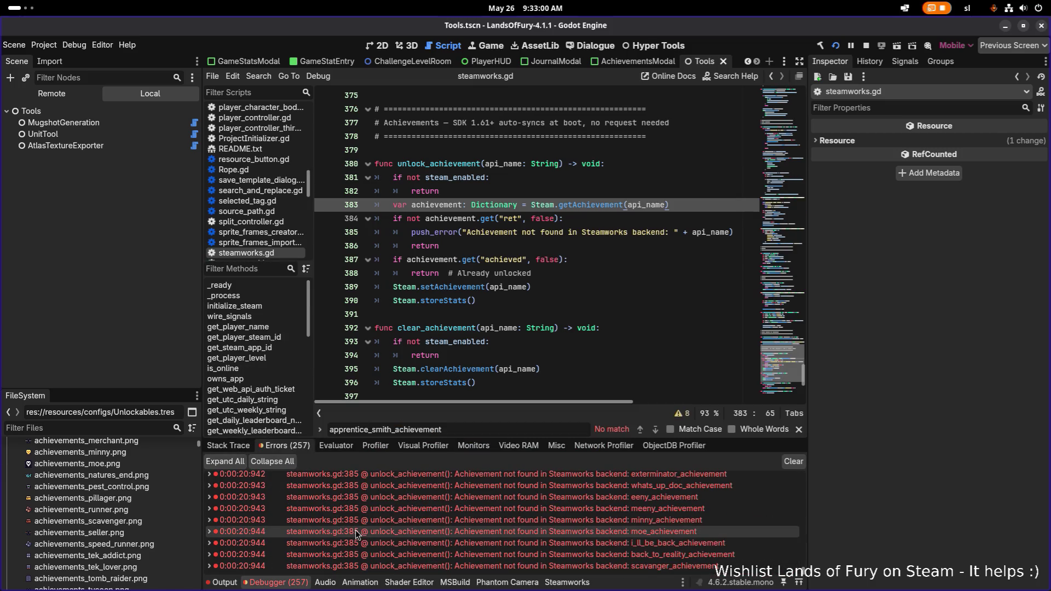
{"action": "scroll", "coordinate": [353, 530], "scroll_direction": "up", "scroll_amount": 3}
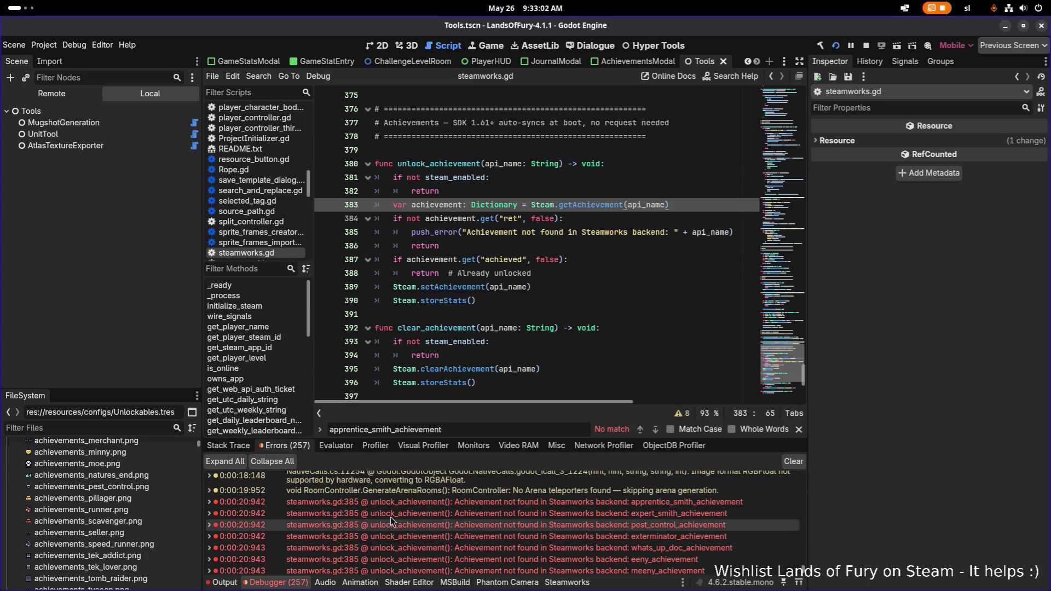
{"action": "left_click", "coordinate": [452, 500]}
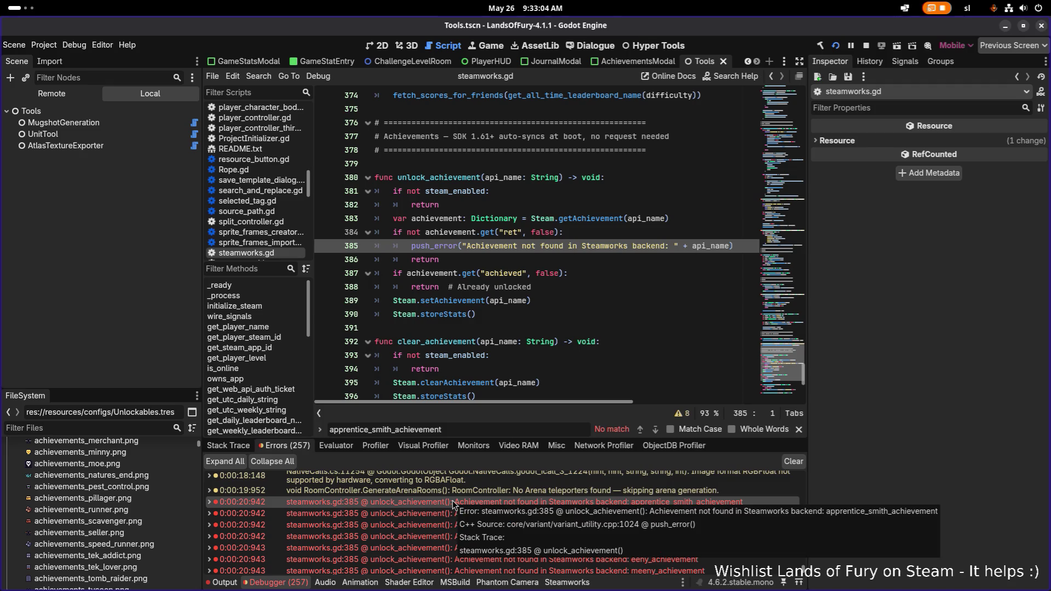
{"action": "key", "text": "alt+Tab"}
{"action": "key", "text": "shift+Tab"}
{"action": "key", "text": "Tab"}
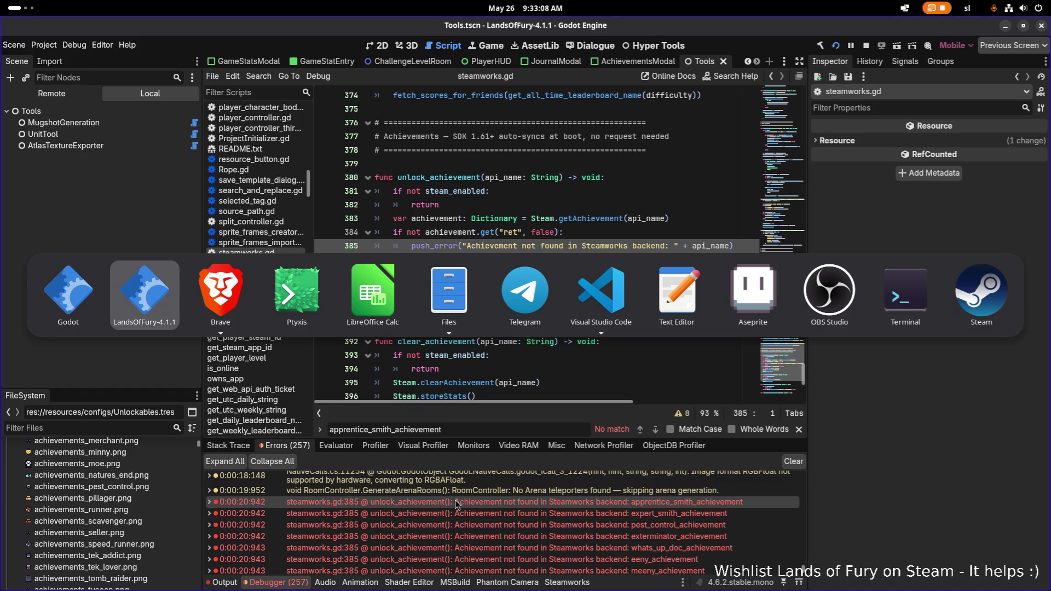
{"action": "key", "text": "Tab"}
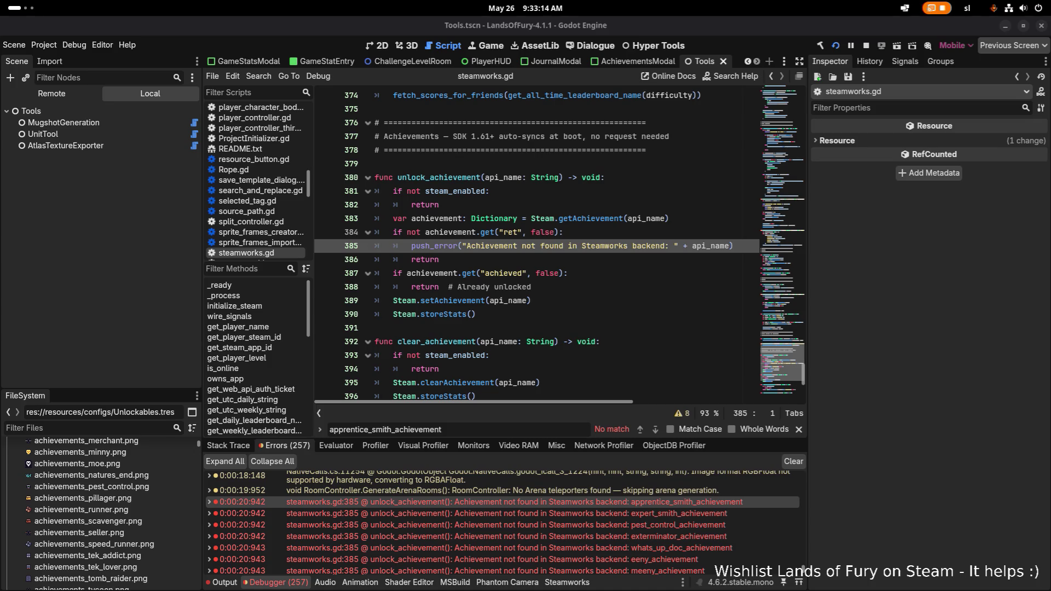
{"action": "key", "text": "alt+Tab"}
{"action": "left_click", "coordinate": [560, 276]}
Restore the print(achievement) debug line on line 384 with undo
{"action": "left_click", "coordinate": [598, 244]}
{"action": "left_click", "coordinate": [614, 233]}
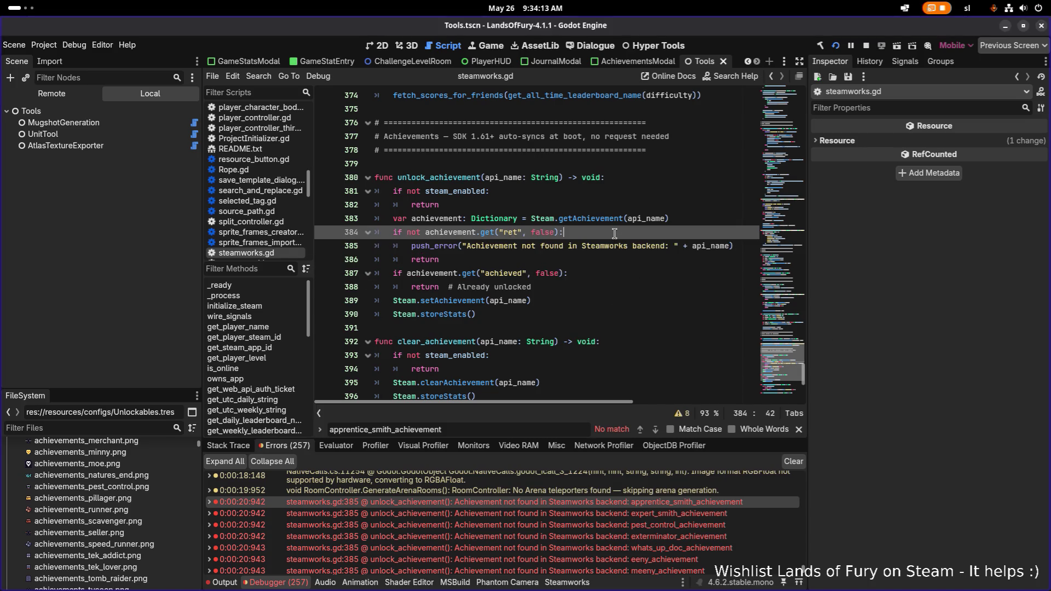
{"action": "left_click", "coordinate": [605, 302]}
{"action": "key", "text": "ctrl+z"}
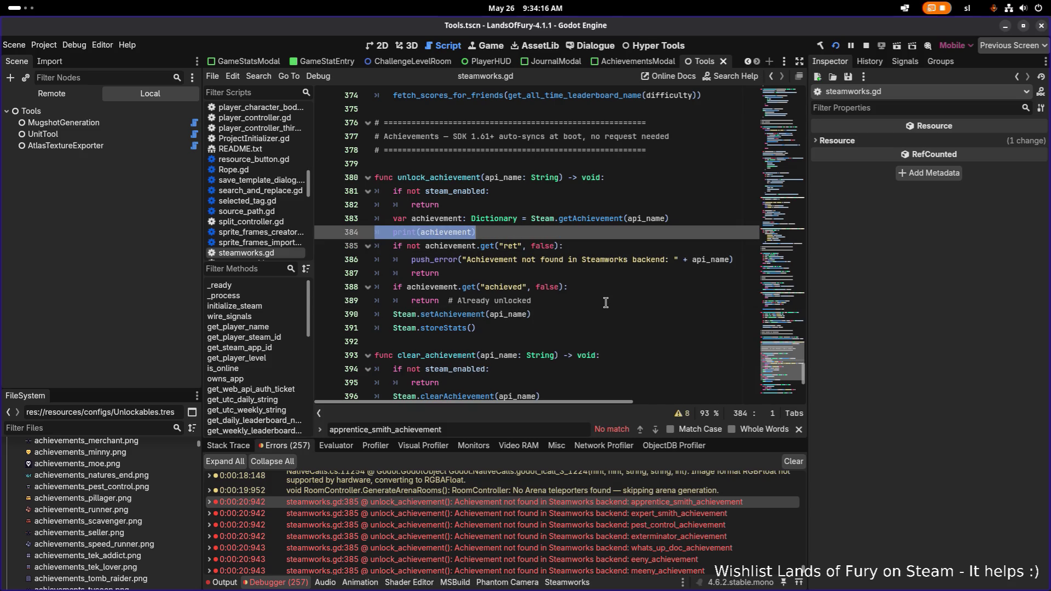
Rerun the game into the first profile, swing the sword, then return to the editor
{"action": "left_click", "coordinate": [834, 47]}
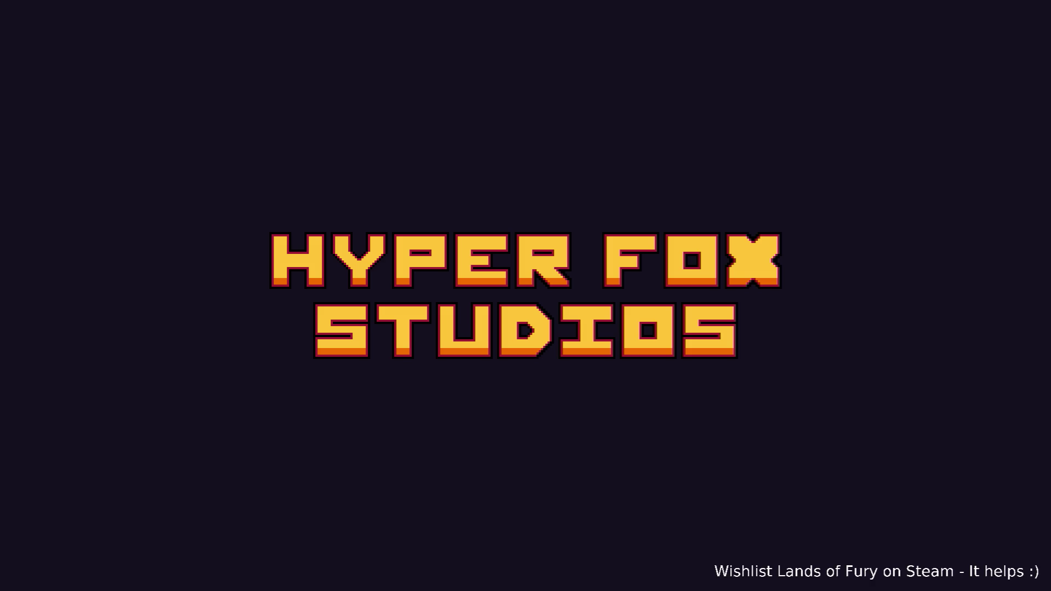
{"action": "key", "text": "Return"}
{"action": "key", "text": "Return"}
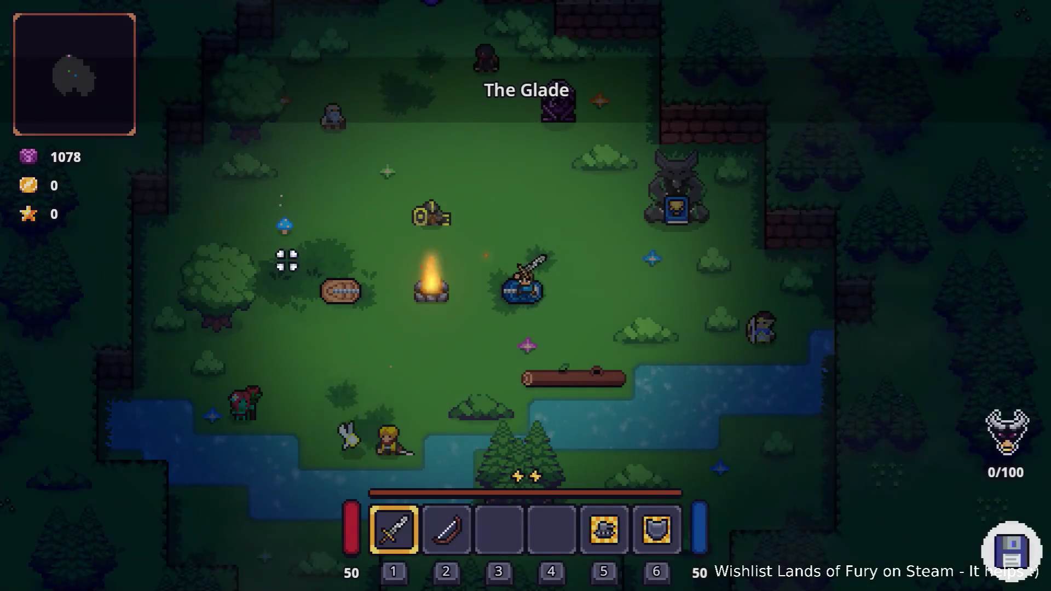
{"action": "left_click", "coordinate": [295, 259]}
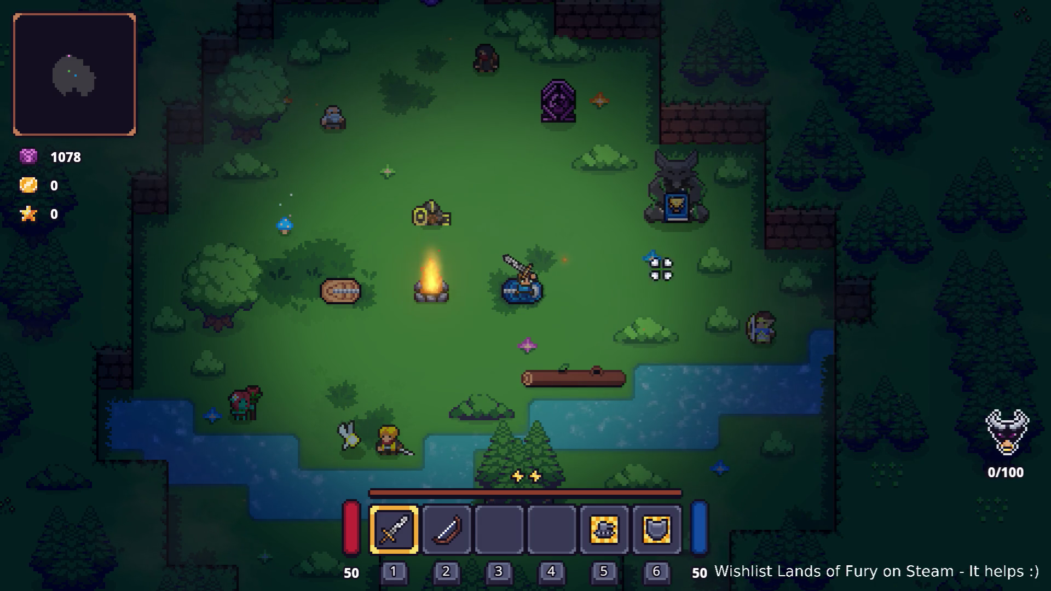
{"action": "key", "text": "alt+Tab"}
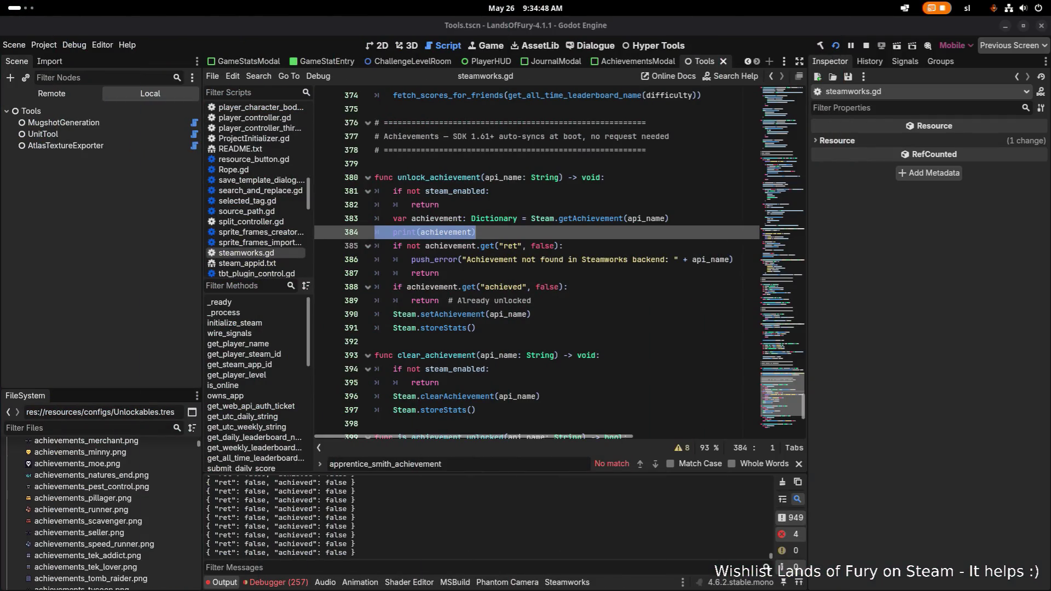
Read the ret false, achieved false lookups in the Output log, then return to the game
{"action": "scroll", "coordinate": [451, 518], "scroll_direction": "up", "scroll_amount": 1}
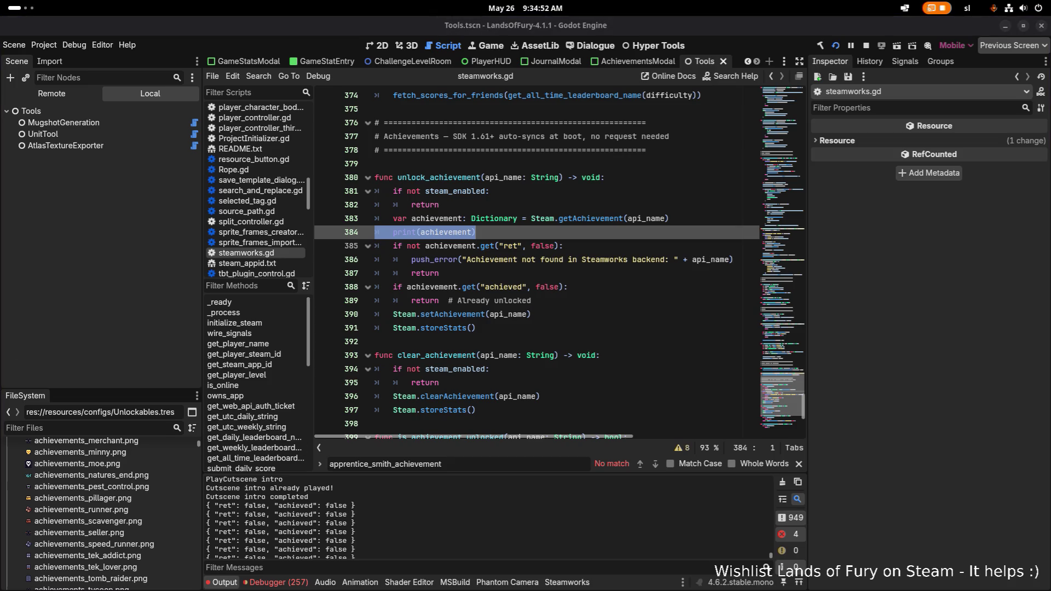
{"action": "key", "text": "alt+Tab"}
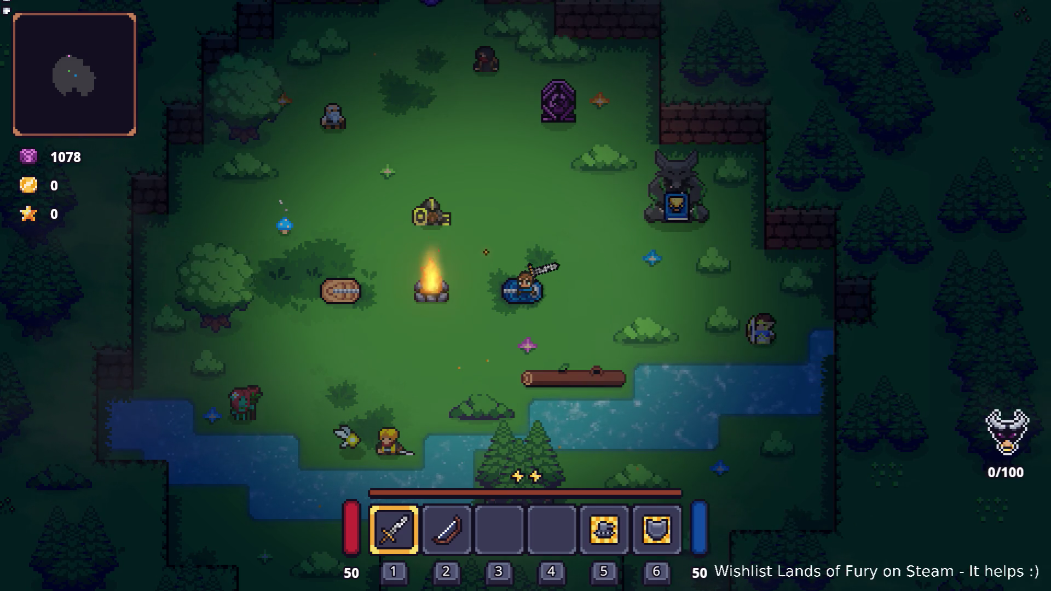
{"action": "key", "text": "alt+Tab"}
{"action": "left_click", "coordinate": [230, 292]}
Replace line 384's print(achievement) with four pasted AppID, SteamID and achievement print lines
{"action": "left_click", "coordinate": [524, 271]}
{"action": "left_click", "coordinate": [550, 232]}
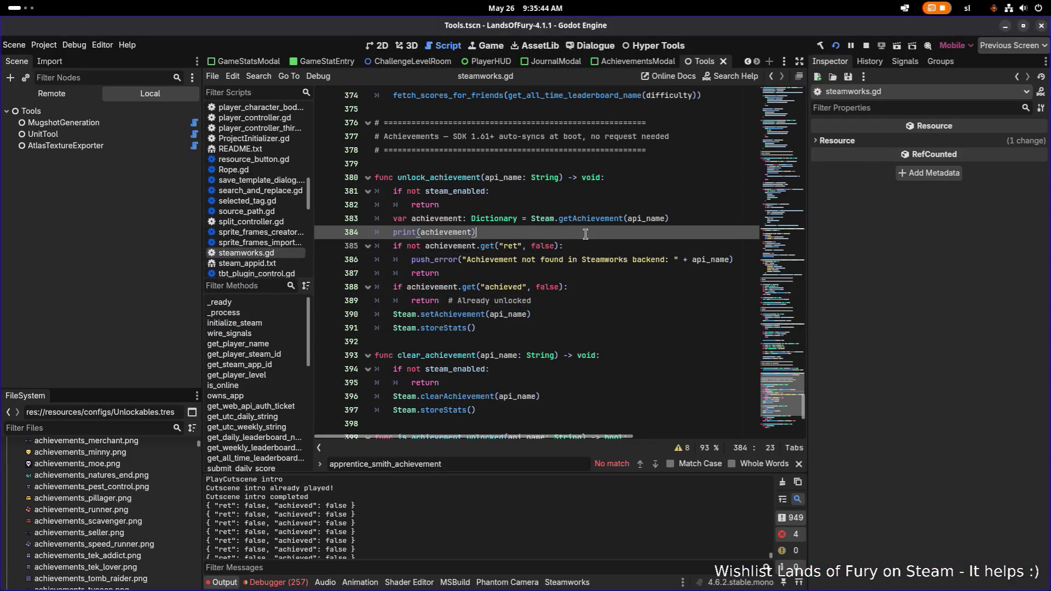
{"action": "key", "text": "shift+Home"}
{"action": "key", "text": "BackSpace"}
{"action": "key", "text": "BackSpace"}
{"action": "key", "text": "BackSpace"}
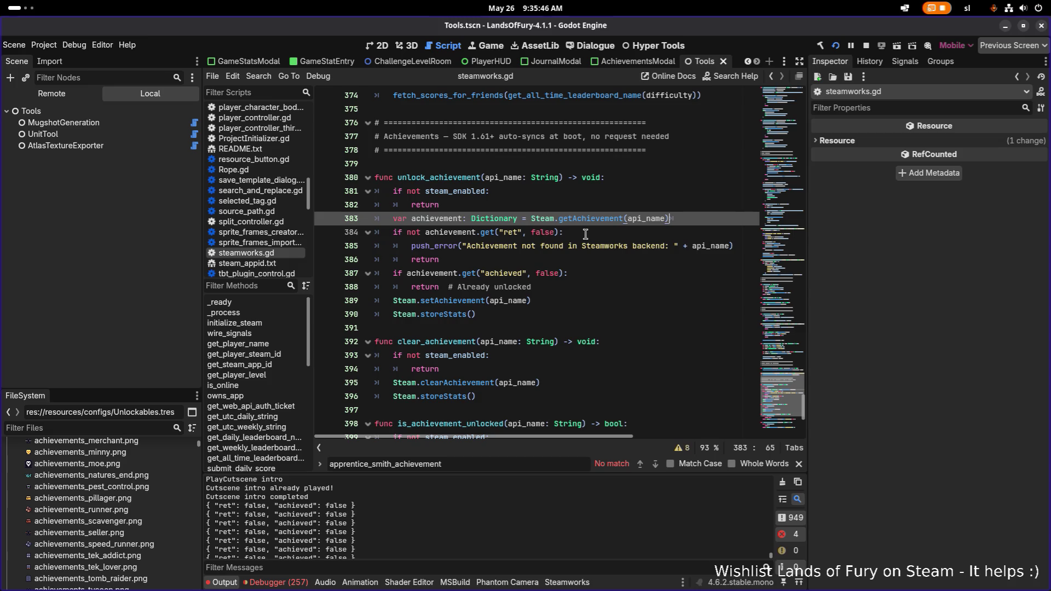
{"action": "key", "text": "Up"}
{"action": "key", "text": "End"}
{"action": "key", "text": "Return"}
{"action": "key", "text": "Return"}
{"action": "type", "text": "print(\"AppID: \", Steam.getAppID()) \tprint(\"SteamID: \", Steam.getSteamID()) \tprint(\"Trying achievement: '\", api_name, \"'\") \tprint(\"All achievements: \", Steam.getAchievementName(0), Steam.getAchievementName(1))"}
Fix the pasted lines' indentation, save steamworks.gd, and relaunch the game
{"action": "left_click", "coordinate": [586, 234]}
{"action": "key", "text": "Tab"}
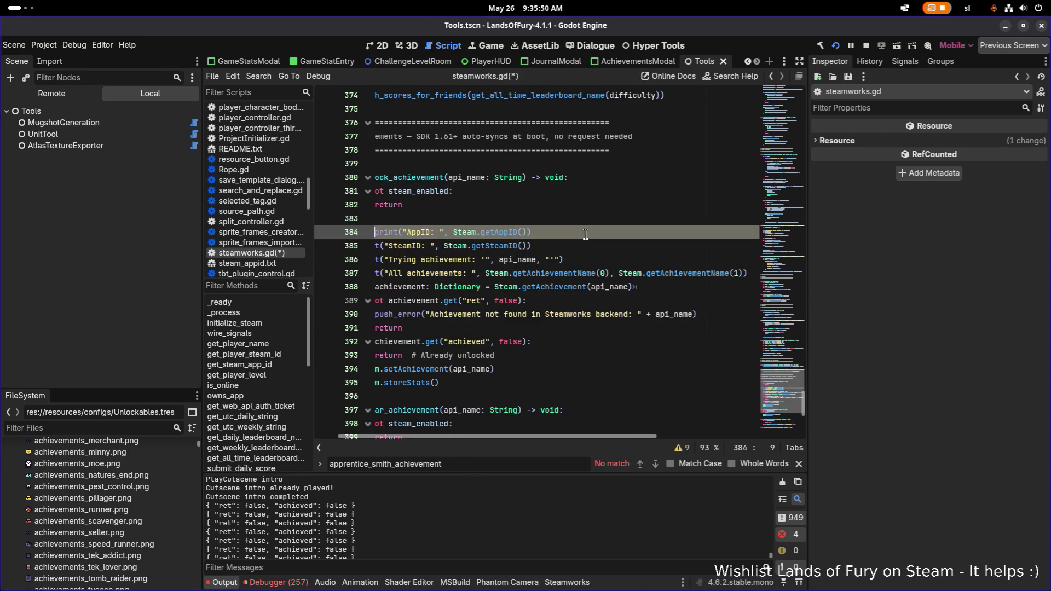
{"action": "key", "text": "shift+Up"}
{"action": "key", "text": "shift+Tab"}
{"action": "key", "text": "ctrl+s"}
{"action": "left_click", "coordinate": [837, 46]}
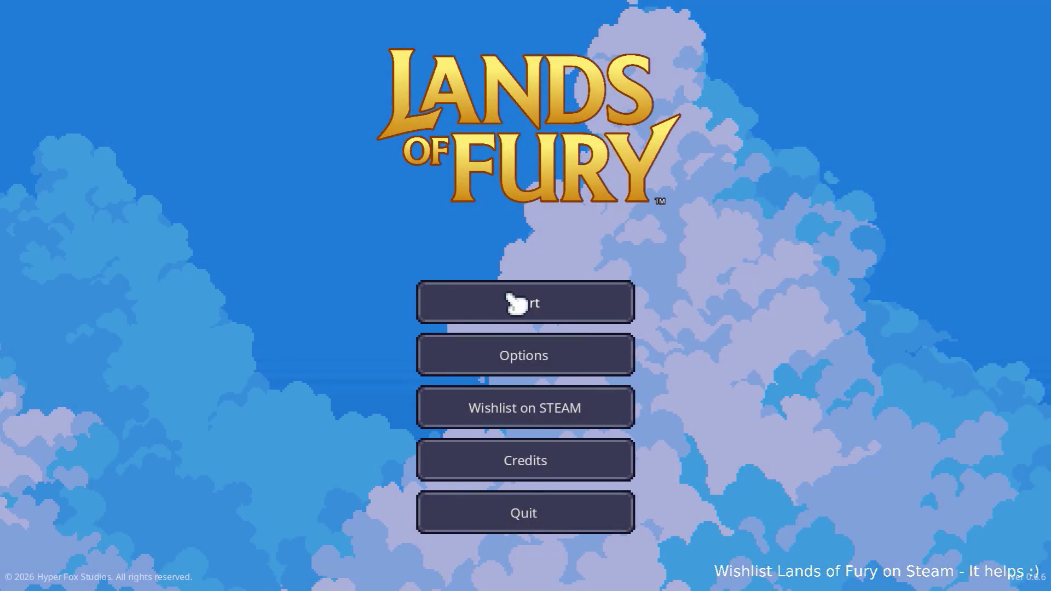
Choose Start on the main menu and load the first save profile into The Glade
{"action": "left_click", "coordinate": [511, 300]}
{"action": "left_click", "coordinate": [465, 297]}
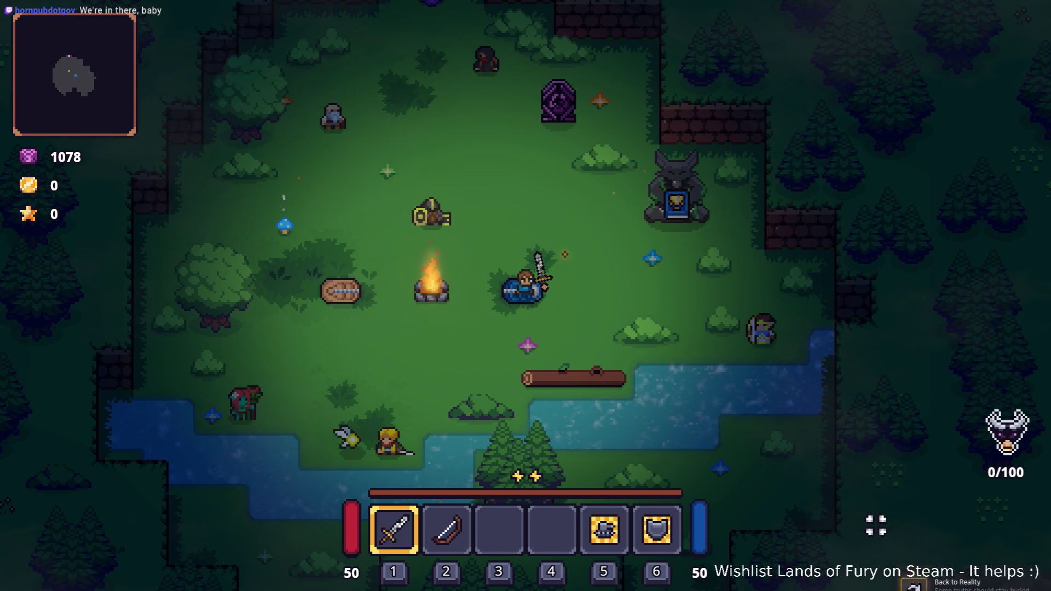
Walk to the wolf statue and open its achievements list
{"action": "key", "text": "d"}
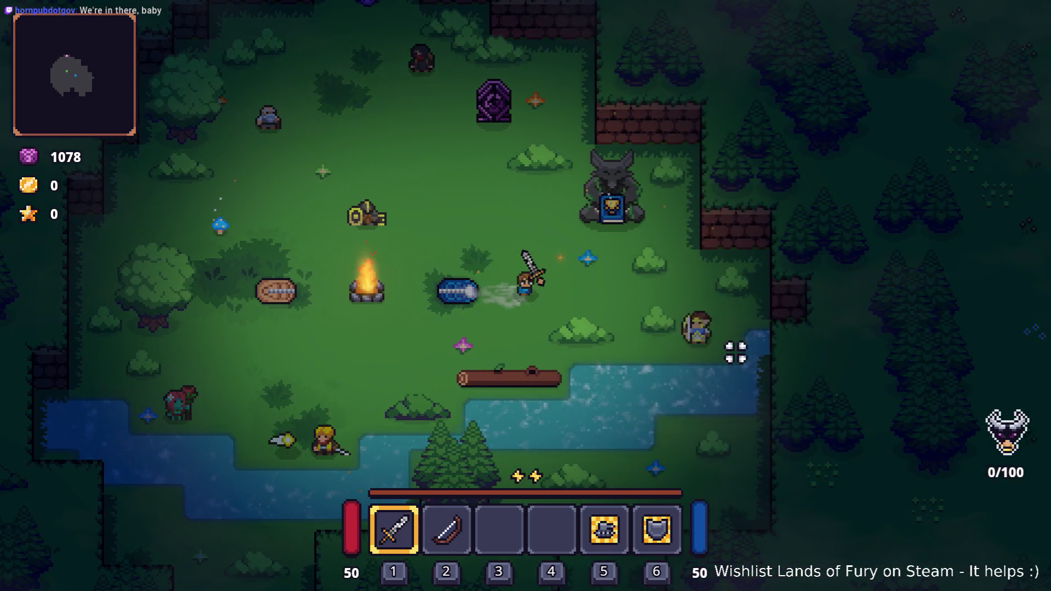
{"action": "key", "text": "w"}
{"action": "key", "text": "e"}
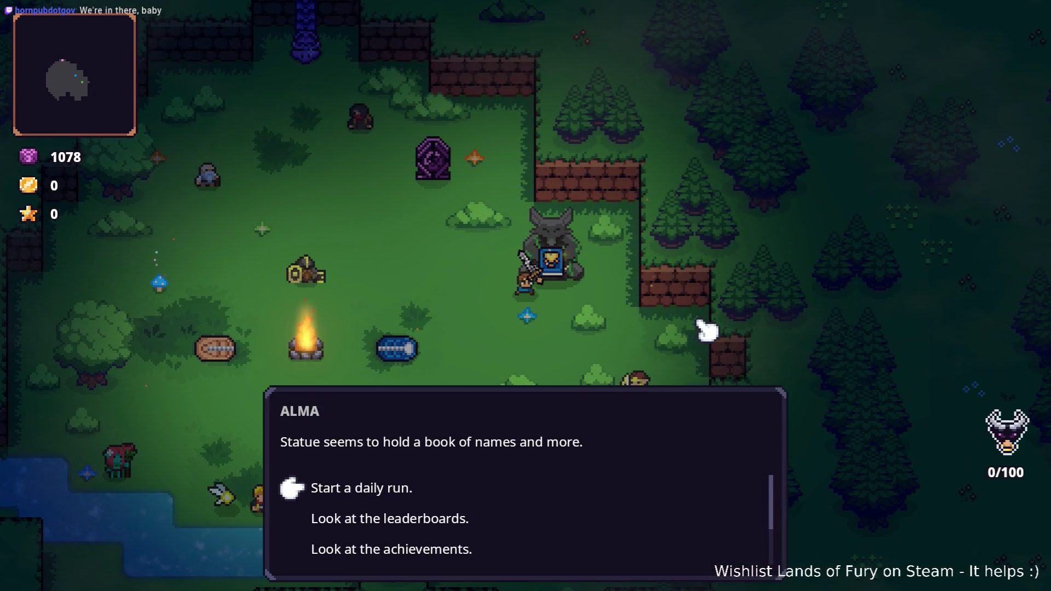
{"action": "key", "text": "s"}
{"action": "key", "text": "s"}
{"action": "key", "text": "s"}
{"action": "key", "text": "w"}
{"action": "key", "text": "e"}
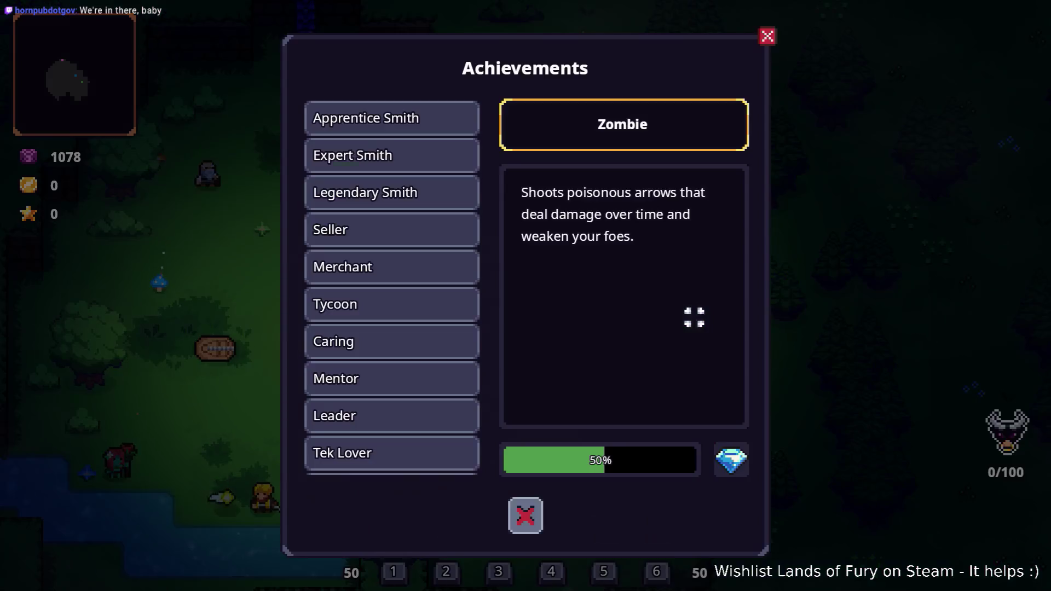
{"action": "key", "text": "s"}
{"action": "key", "text": "s"}
{"action": "key", "text": "w"}
Browse the Smith achievements, confirming Expert Smith 100% and Legendary Smith 11%, then close the list
{"action": "key", "text": "e"}
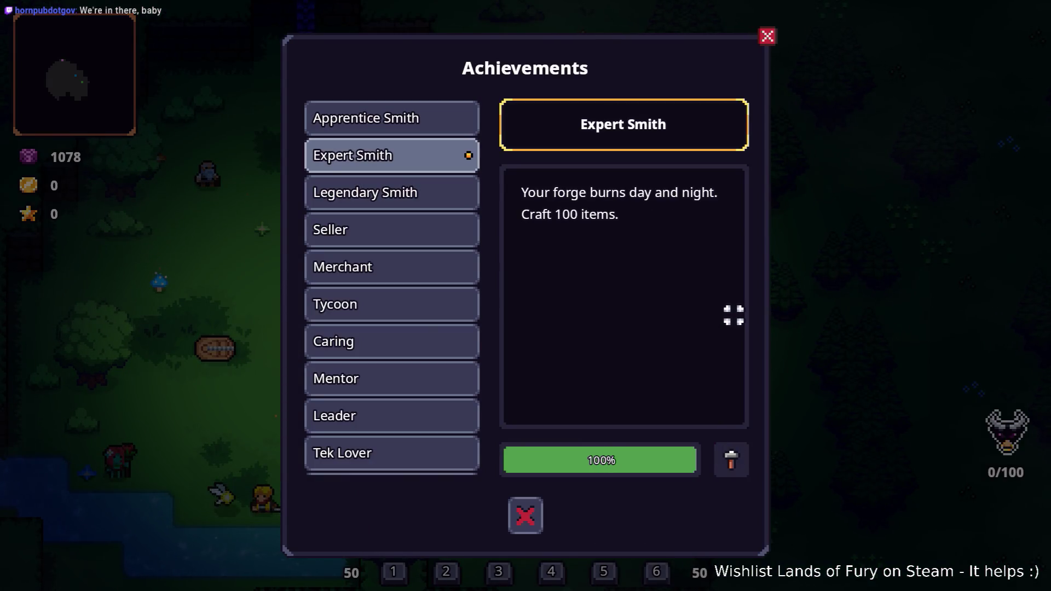
{"action": "key", "text": "s"}
{"action": "key", "text": "e"}
{"action": "key", "text": "s"}
{"action": "key", "text": "w"}
{"action": "key", "text": "w"}
{"action": "key", "text": "w"}
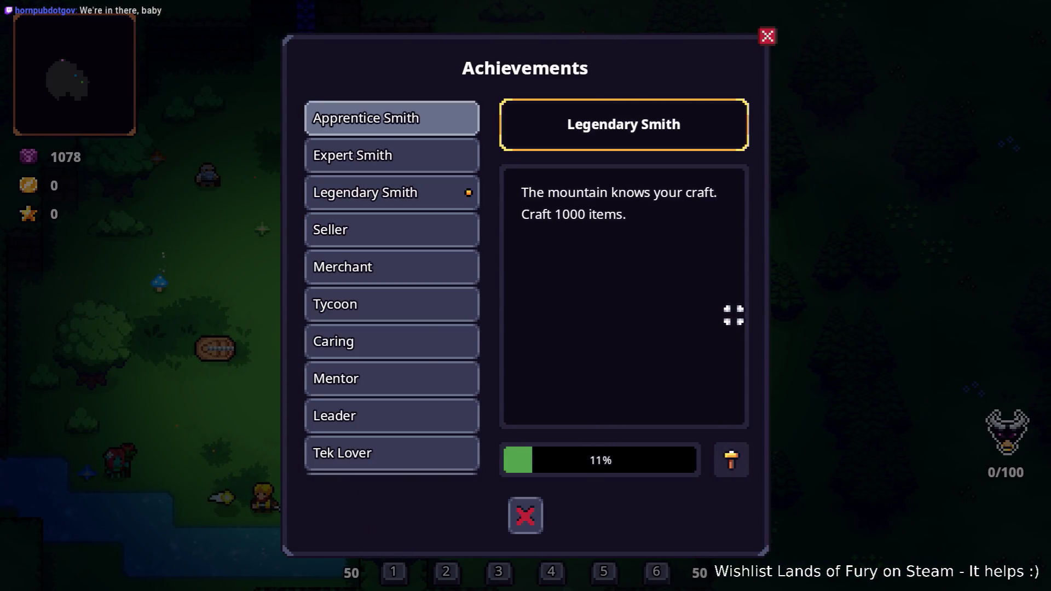
{"action": "key", "text": "e"}
{"action": "key", "text": "s"}
{"action": "key", "text": "e"}
{"action": "key", "text": "s"}
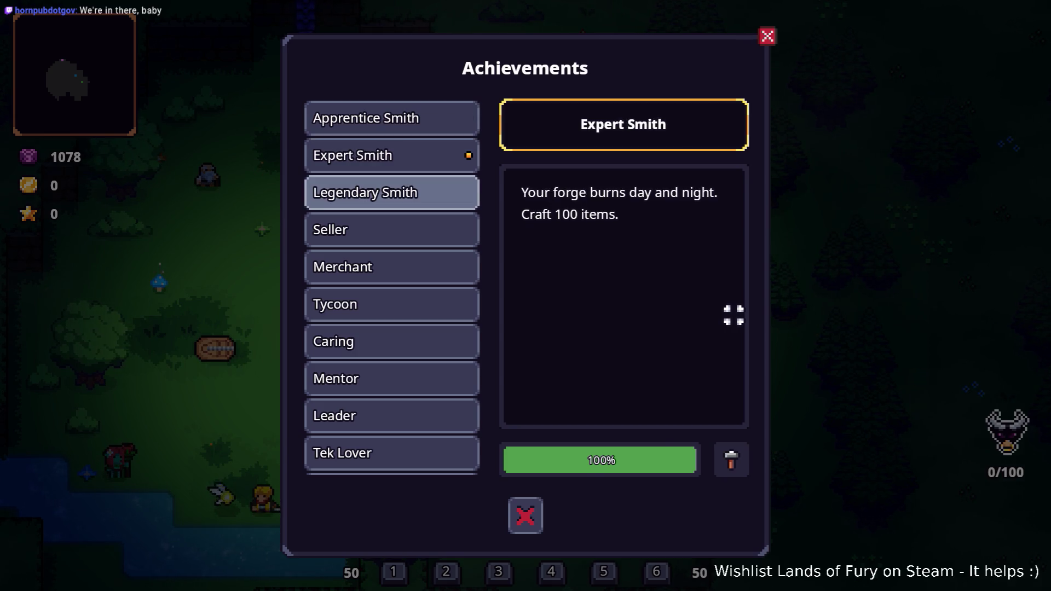
{"action": "key", "text": "e"}
{"action": "key", "text": "s"}
{"action": "key", "text": "e"}
{"action": "key", "text": "w"}
{"action": "key", "text": "w"}
{"action": "key", "text": "w"}
{"action": "key", "text": "w"}
{"action": "key", "text": "s"}
{"action": "key", "text": "s"}
{"action": "key", "text": "e"}
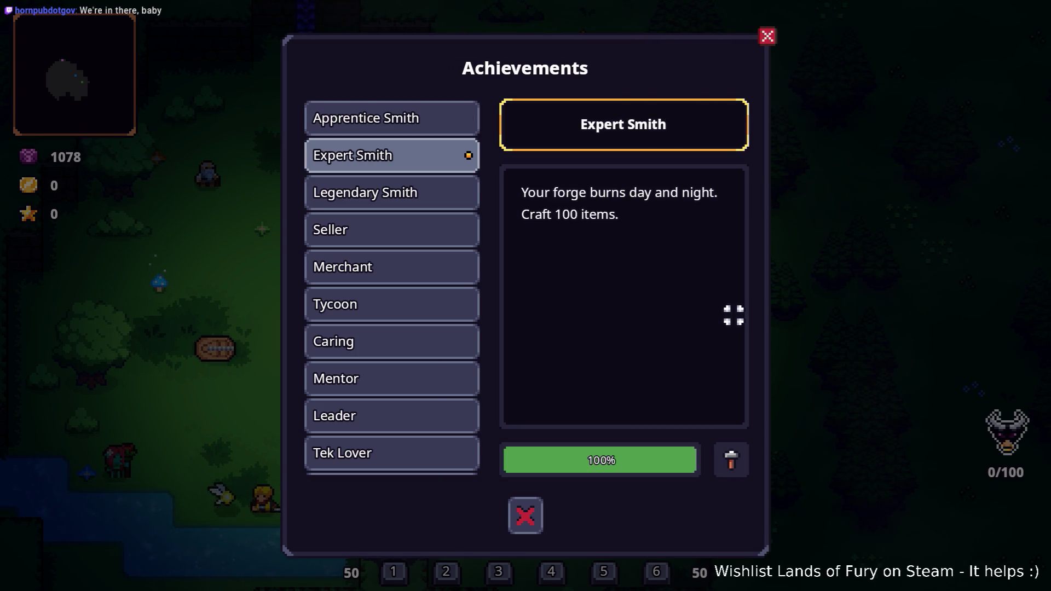
{"action": "key", "text": "Escape"}
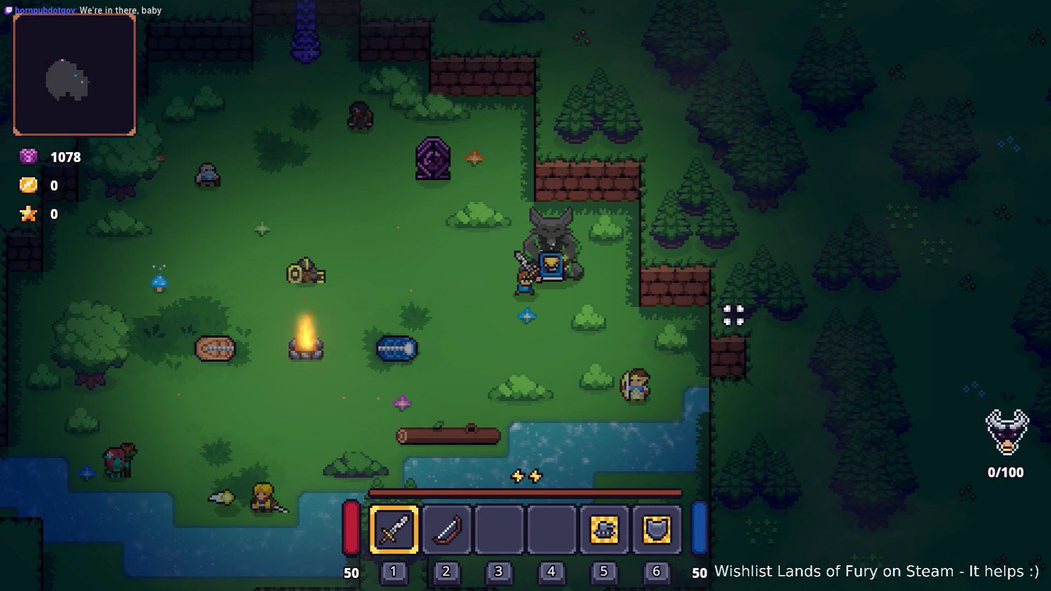
Open the inventory showing the Rusty Sword, then switch to the Steam client
{"action": "key", "text": "i"}
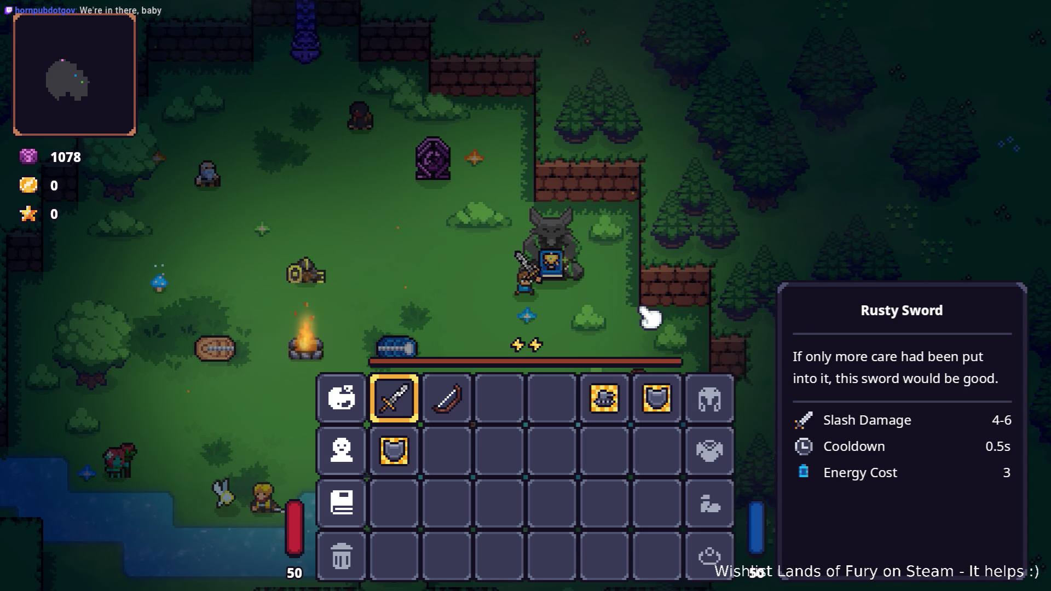
{"action": "key", "text": "alt+Tab"}
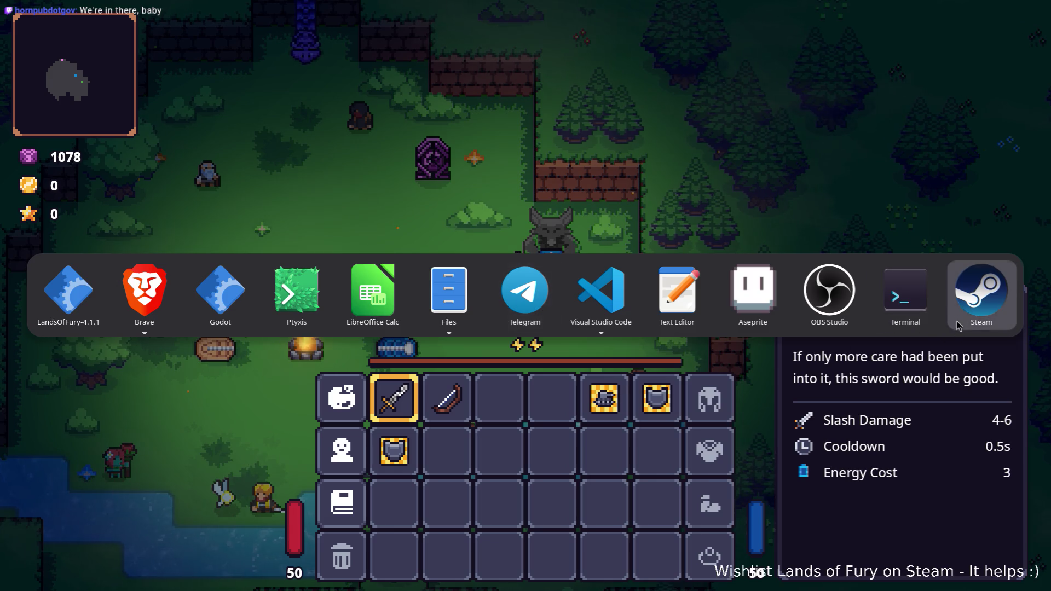
{"action": "left_click", "coordinate": [980, 299]}
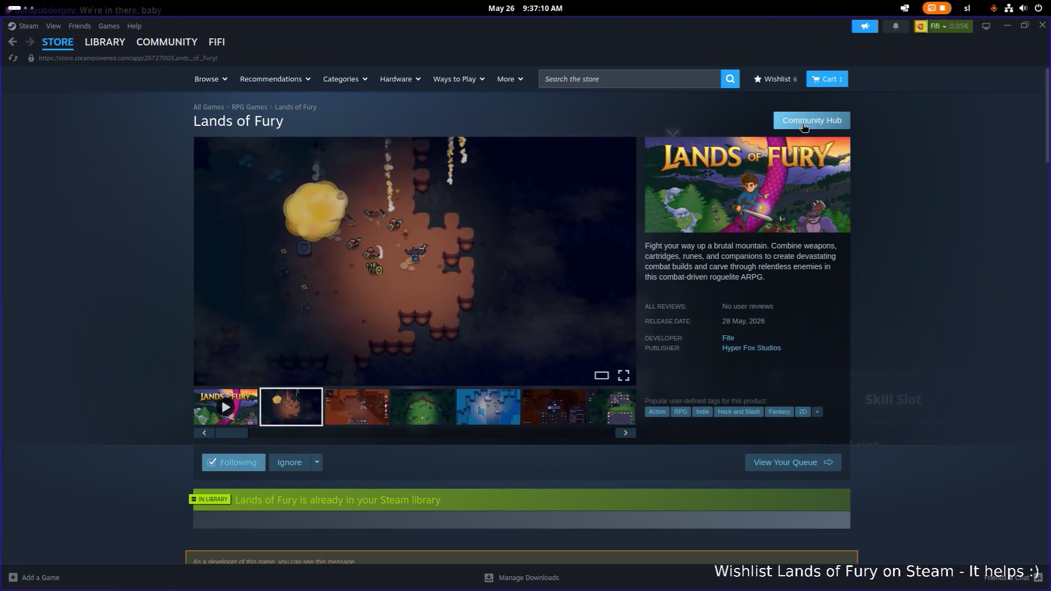
View Lands of Fury's Steam library page and full achievements list, showing 12 of 42 earned
{"action": "left_click", "coordinate": [824, 123]}
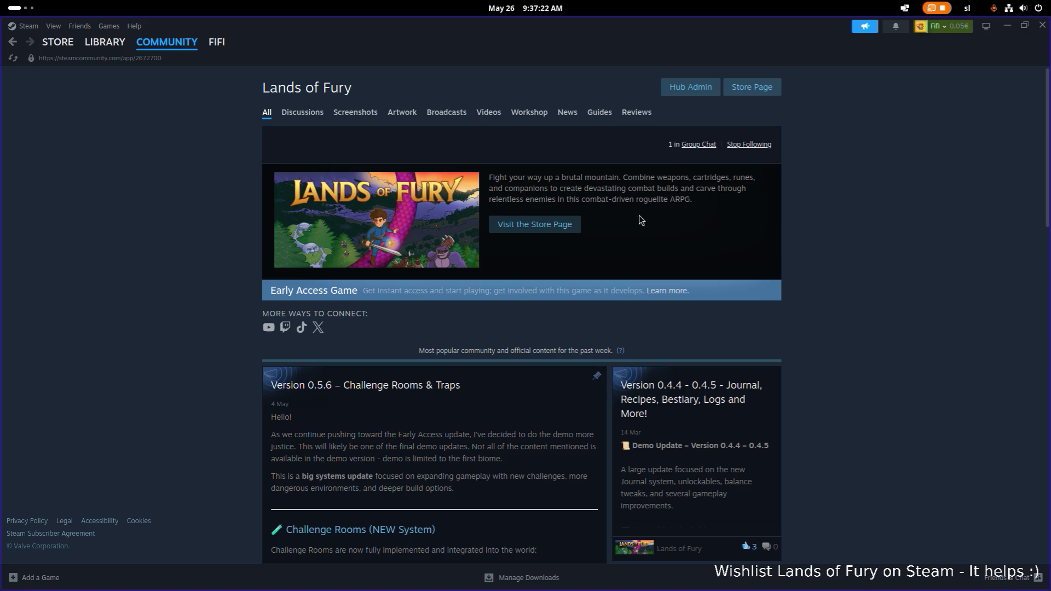
{"action": "left_click", "coordinate": [109, 26]}
{"action": "left_click", "coordinate": [123, 41]}
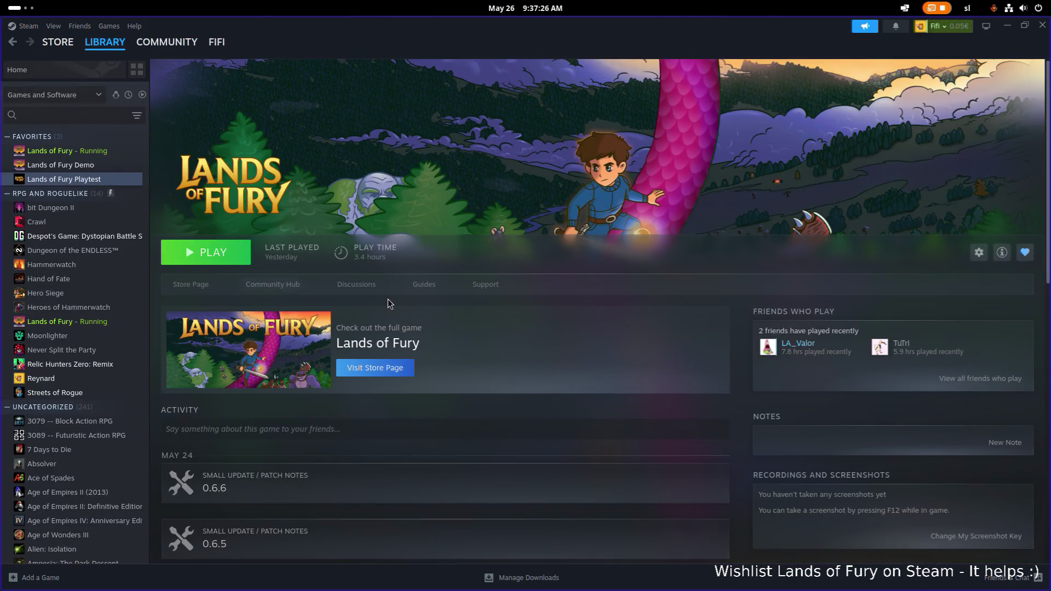
{"action": "left_click", "coordinate": [118, 154]}
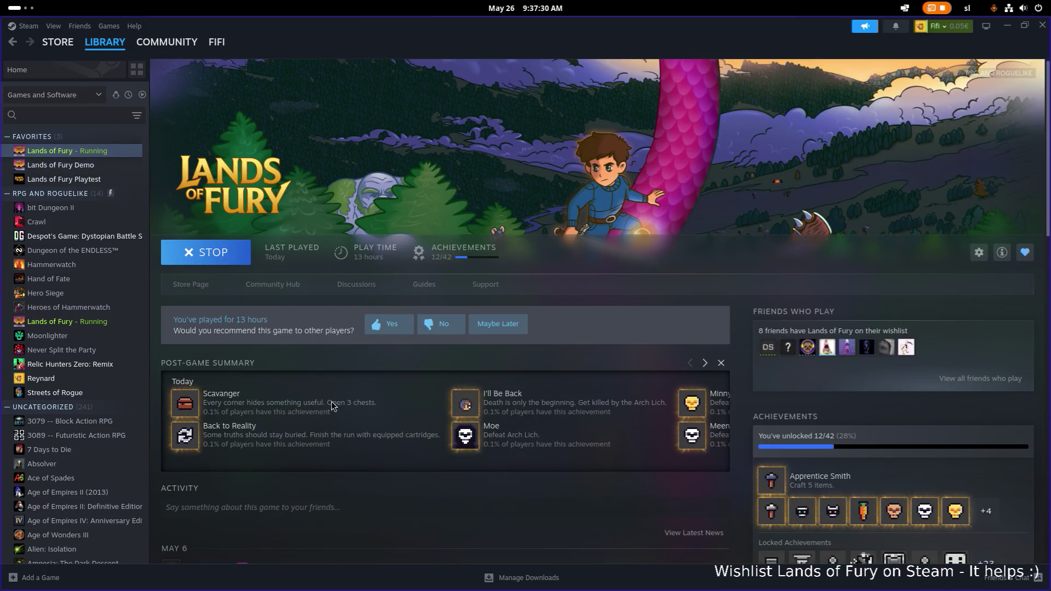
{"action": "scroll", "coordinate": [328, 395], "scroll_direction": "down", "scroll_amount": 3}
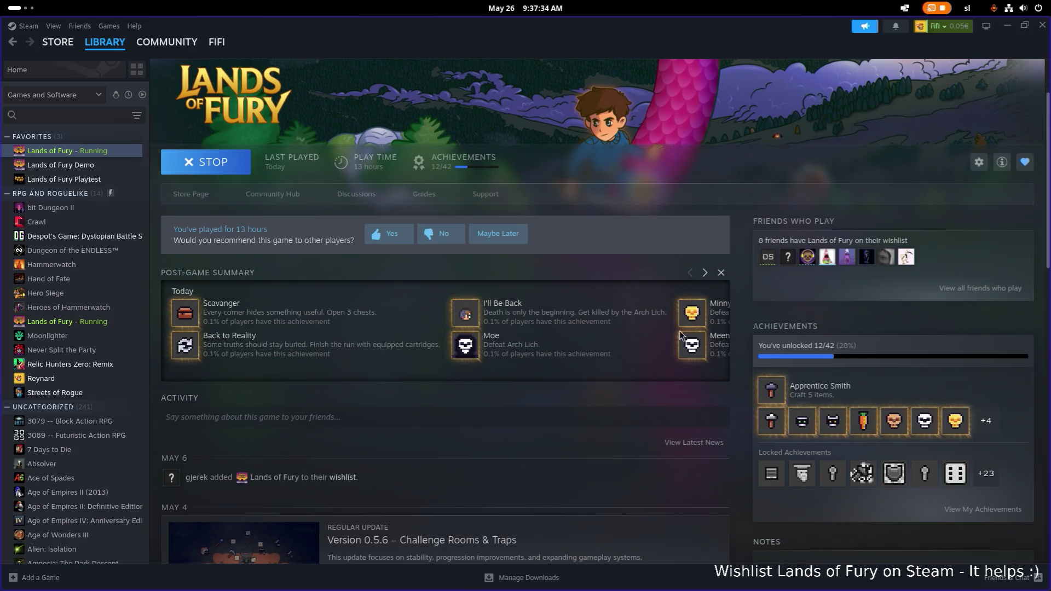
{"action": "mouse_move", "coordinate": [691, 356]}
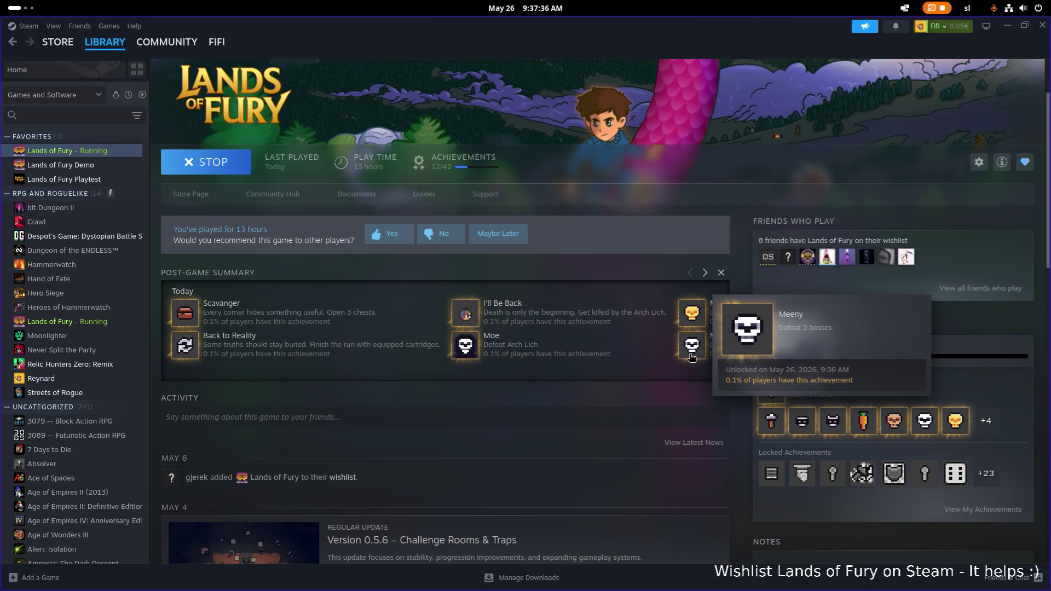
{"action": "scroll", "coordinate": [894, 388], "scroll_direction": "down", "scroll_amount": 1}
{"action": "left_click", "coordinate": [989, 410]}
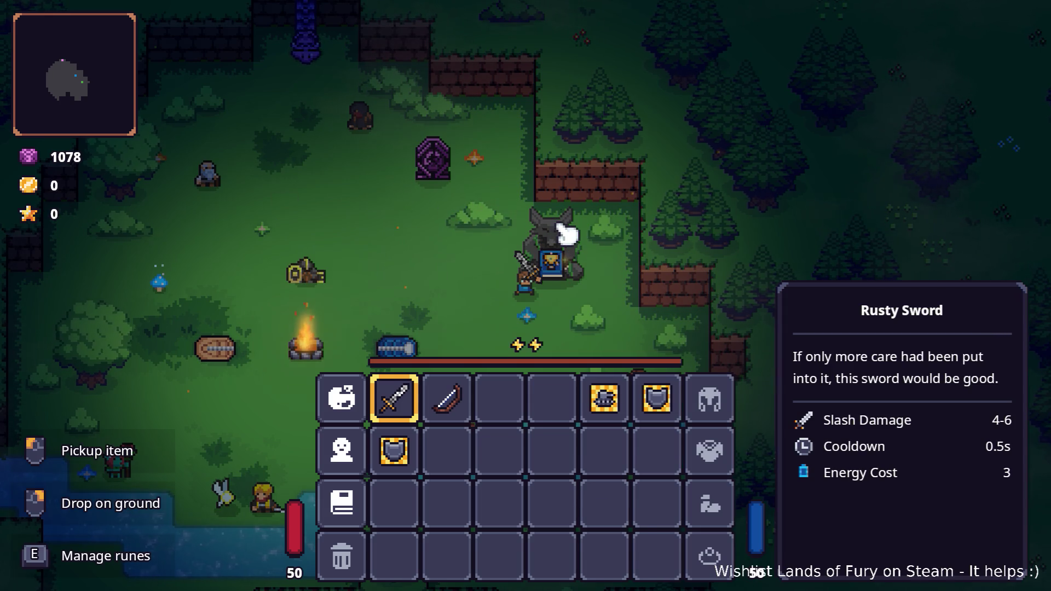
Close the inventory and briefly view the Leaderboards from the Alma statue's menu
{"action": "key", "text": "Tab"}
{"action": "left_click", "coordinate": [556, 223]}
{"action": "left_click", "coordinate": [573, 239]}
{"action": "key", "text": "Down"}
{"action": "key", "text": "Return"}
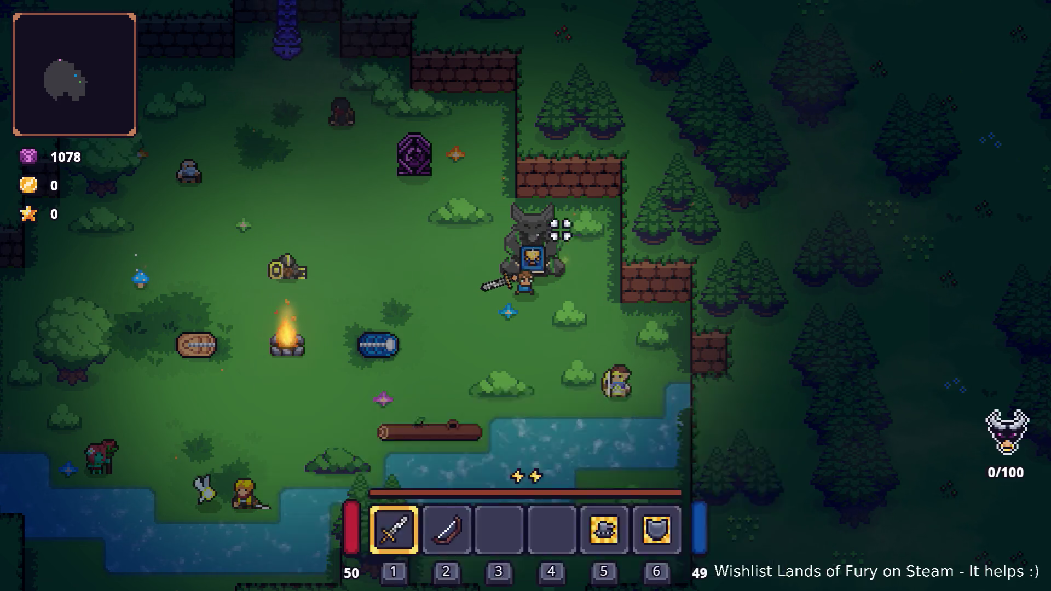
{"action": "key", "text": "Escape"}
Choose Achievements from the Alma statue menu to show Apprentice Smith at 100%
{"action": "left_click", "coordinate": [572, 236]}
{"action": "key", "text": "Down"}
{"action": "key", "text": "Down"}
{"action": "key", "text": "Return"}
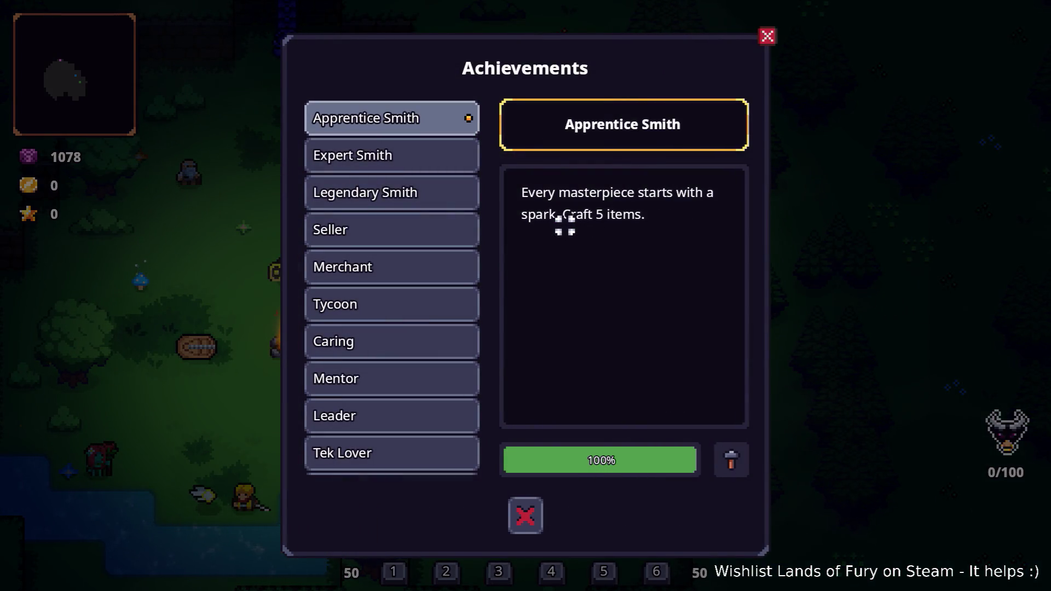
{"action": "key", "text": "Down"}
{"action": "key", "text": "Down"}
{"action": "key", "text": "Down"}
{"action": "key", "text": "Down"}
{"action": "key", "text": "Down"}
{"action": "key", "text": "Down"}
{"action": "key", "text": "Down"}
{"action": "key", "text": "Down"}
{"action": "key", "text": "Down"}
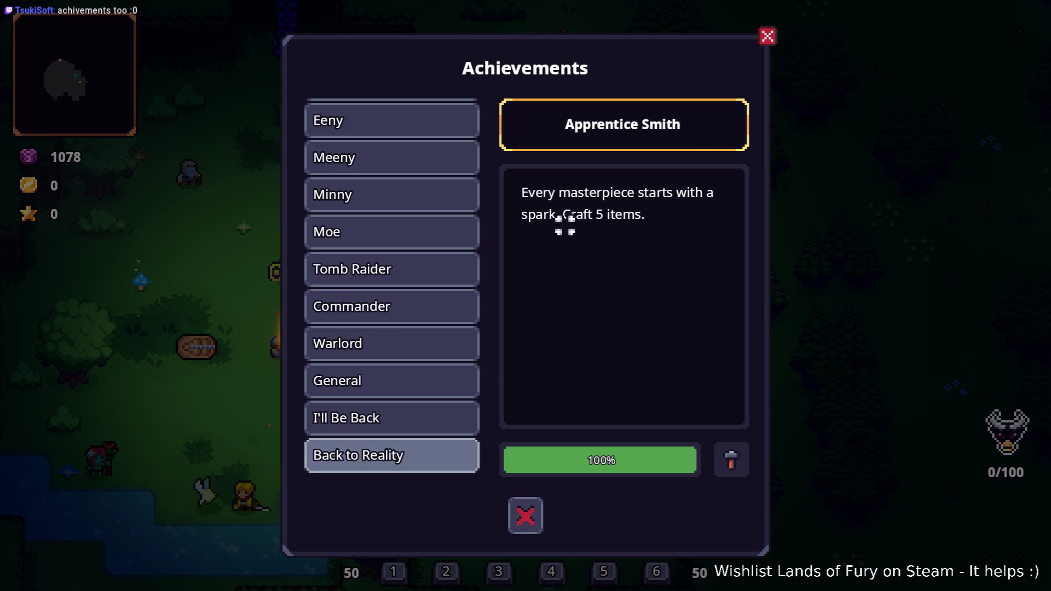
{"action": "key", "text": "Down"}
{"action": "key", "text": "Down"}
{"action": "key", "text": "Up"}
{"action": "key", "text": "Up"}
{"action": "key", "text": "Return"}
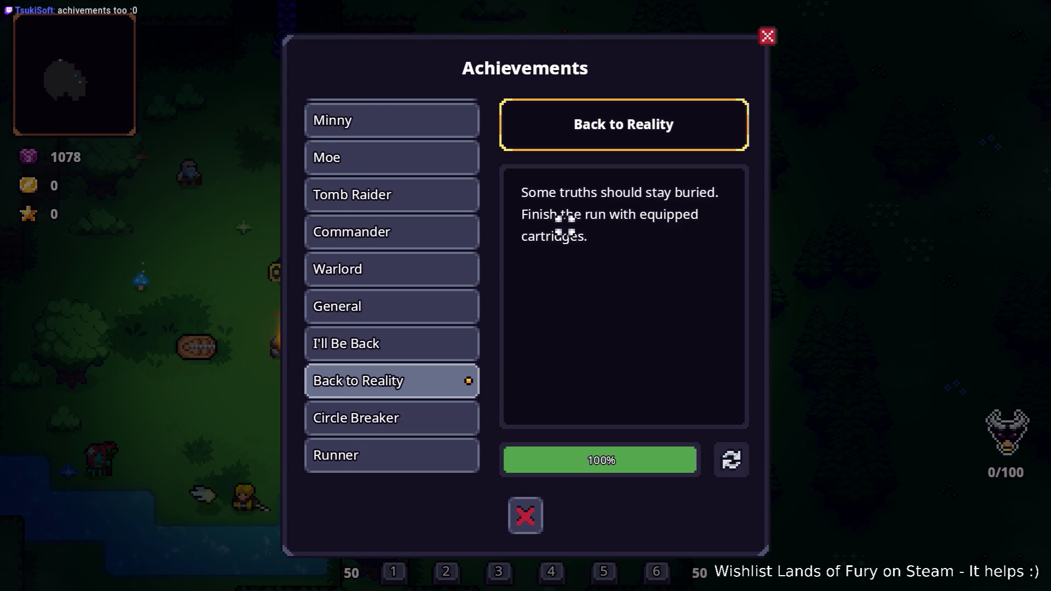
{"action": "key", "text": "Up"}
{"action": "key", "text": "Up"}
{"action": "key", "text": "Up"}
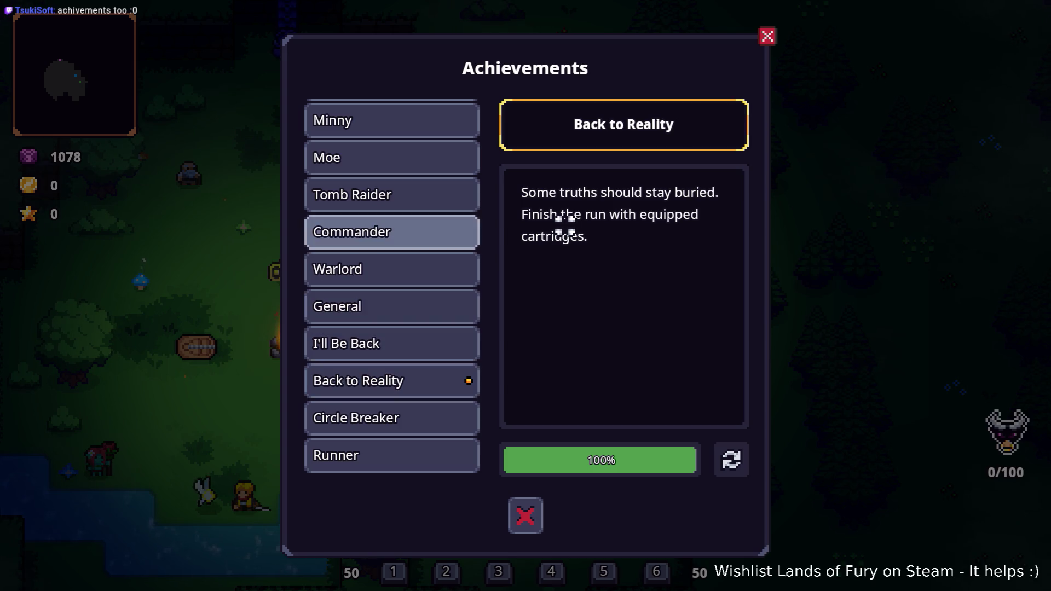
{"action": "key", "text": "Return"}
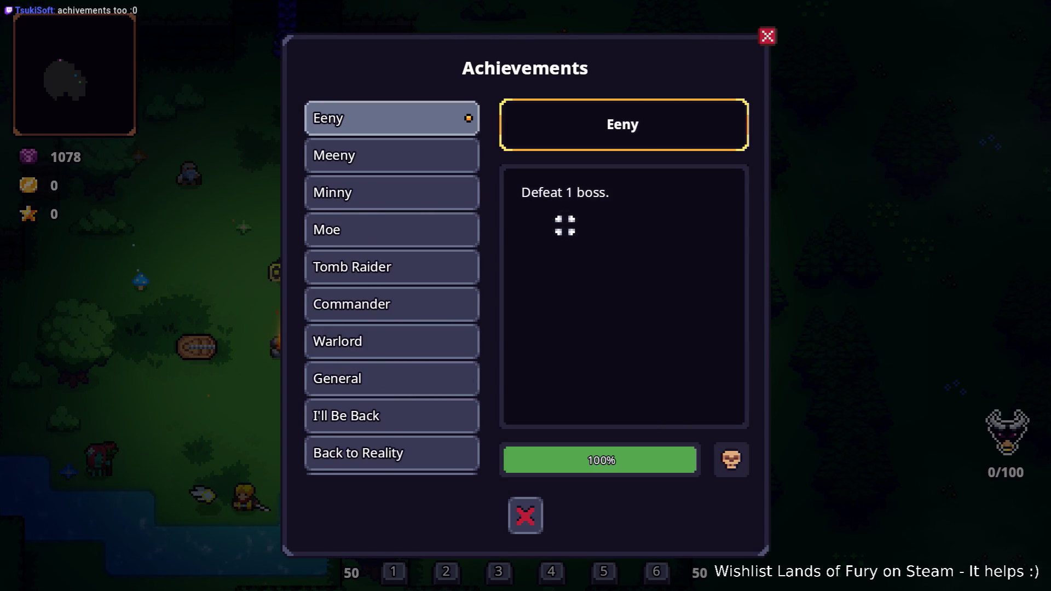
{"action": "key", "text": "Up"}
{"action": "key", "text": "Up"}
{"action": "key", "text": "Up"}
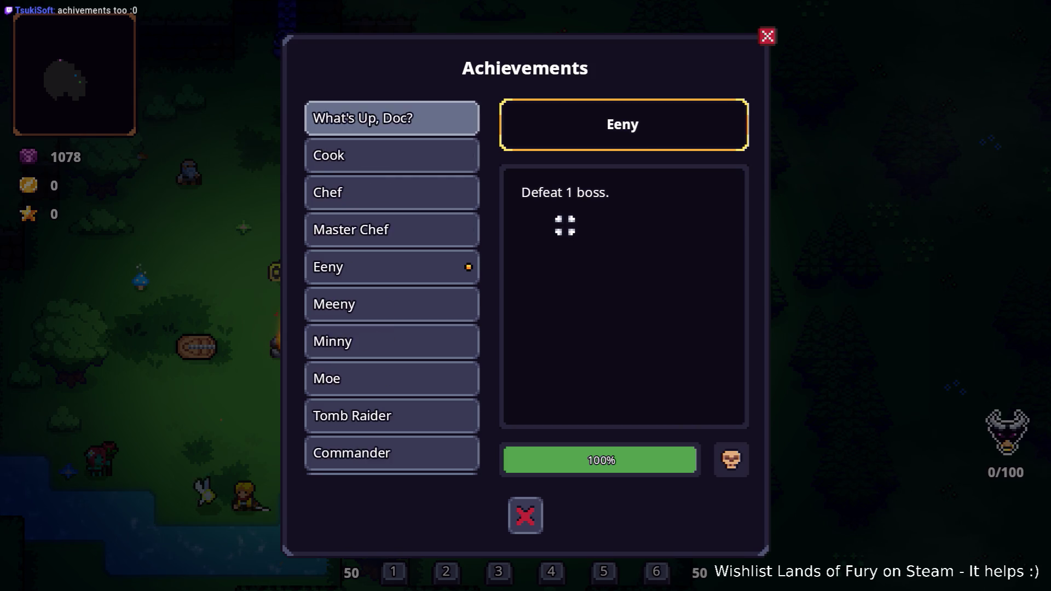
{"action": "key", "text": "Up"}
{"action": "key", "text": "Up"}
{"action": "key", "text": "Up"}
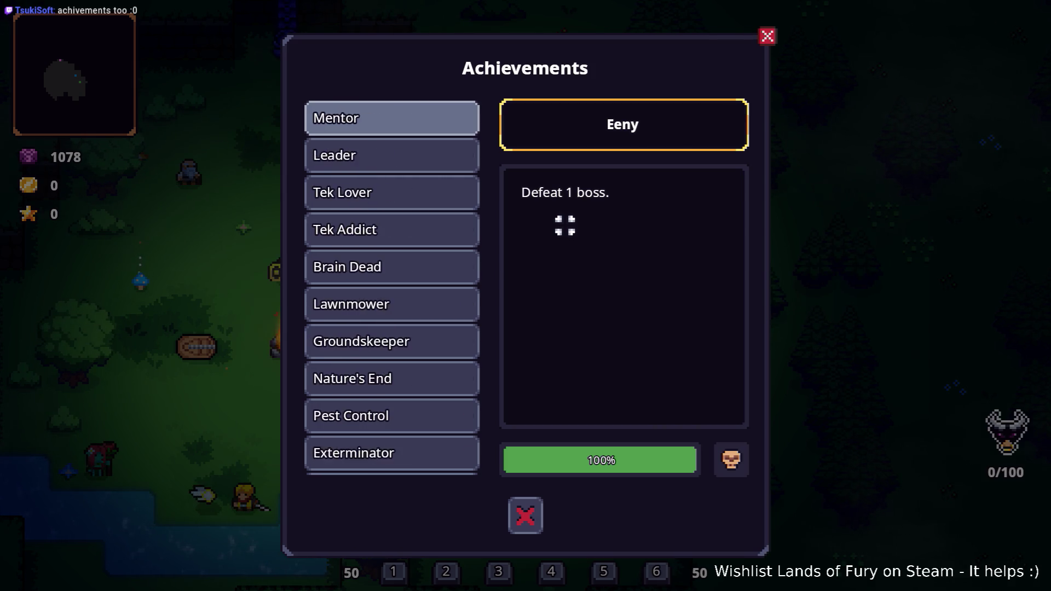
{"action": "key", "text": "Up"}
{"action": "key", "text": "Up"}
{"action": "key", "text": "Down"}
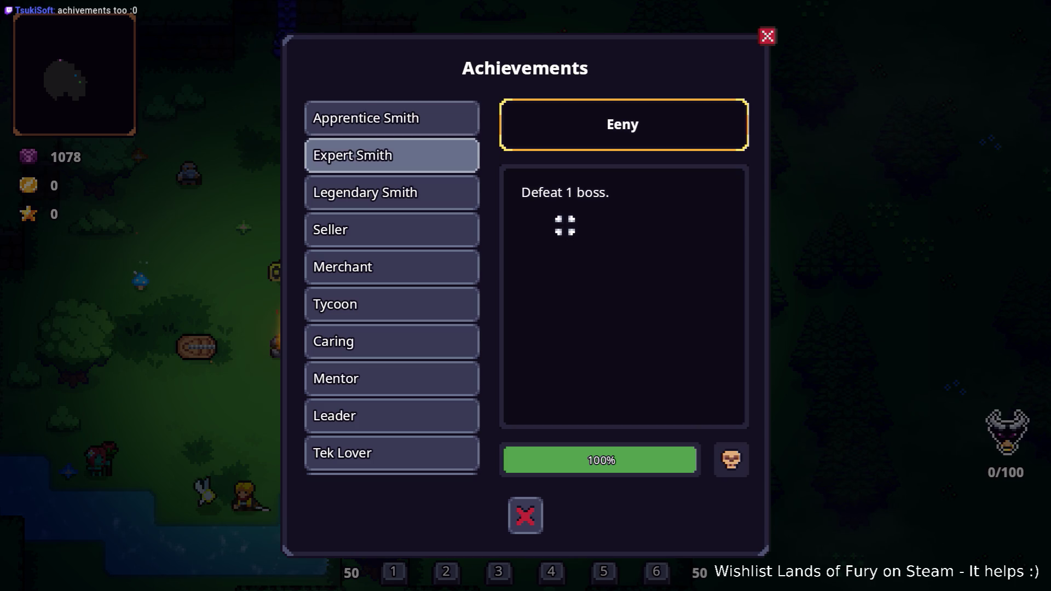
{"action": "key", "text": "Return"}
{"action": "key", "text": "Down"}
{"action": "key", "text": "Down"}
{"action": "key", "text": "Down"}
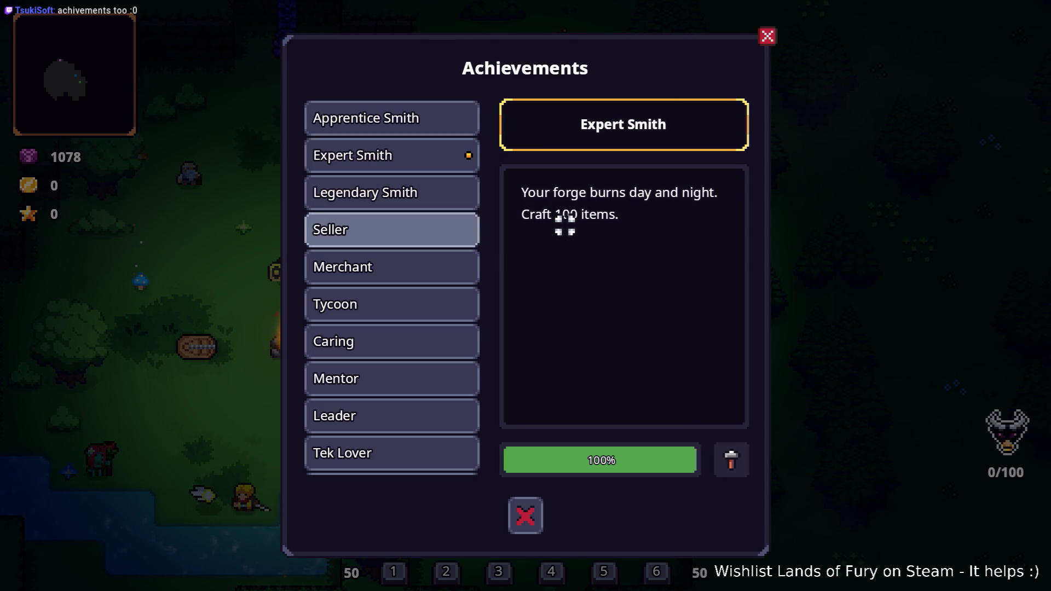
{"action": "key", "text": "Down"}
{"action": "key", "text": "Down"}
{"action": "key", "text": "Down"}
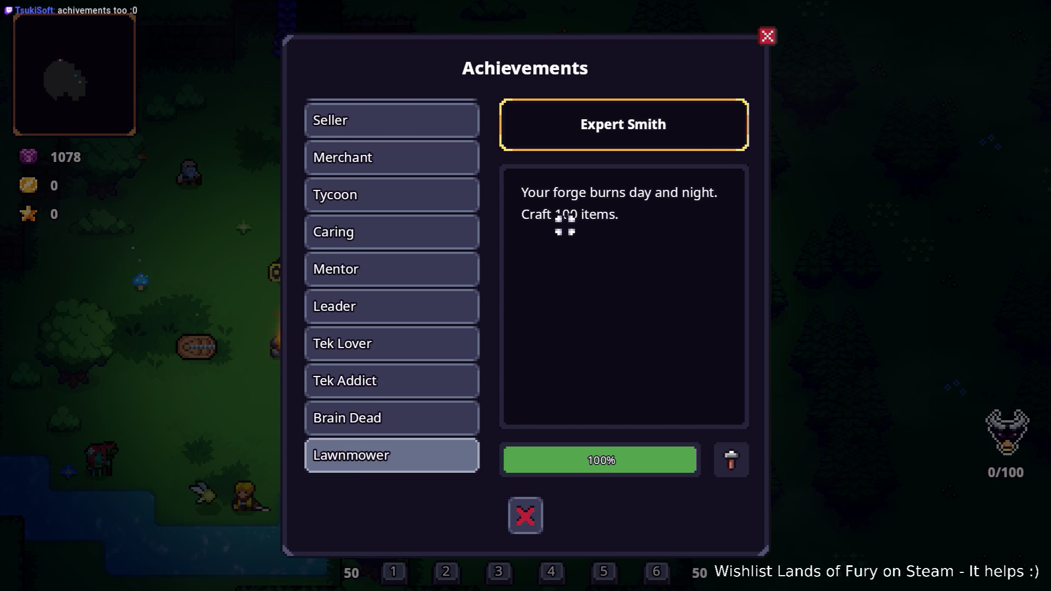
{"action": "key", "text": "Up"}
{"action": "key", "text": "Return"}
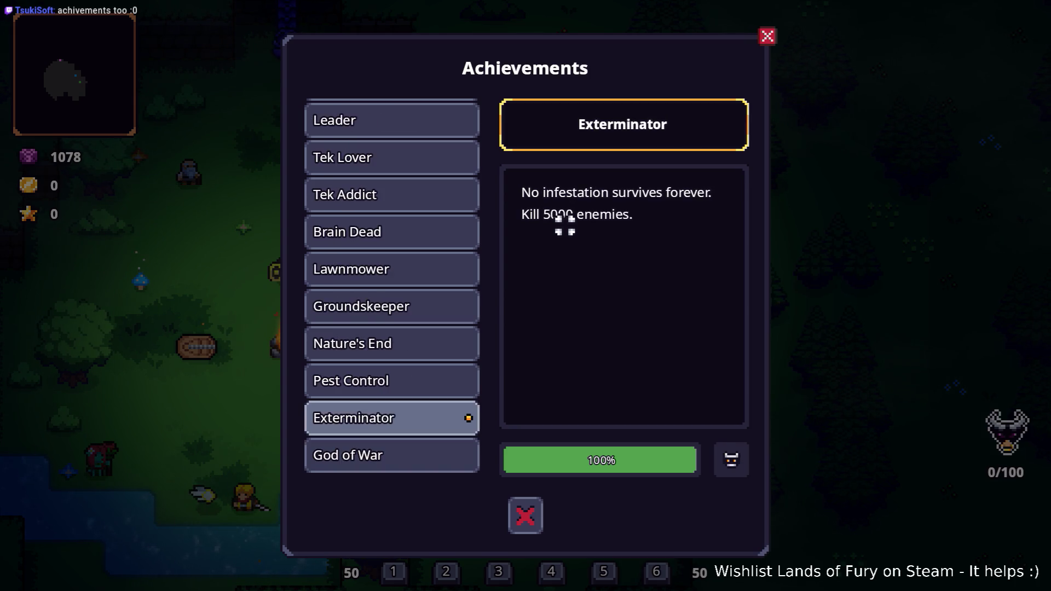
{"action": "key", "text": "Down"}
{"action": "key", "text": "Down"}
{"action": "key", "text": "Down"}
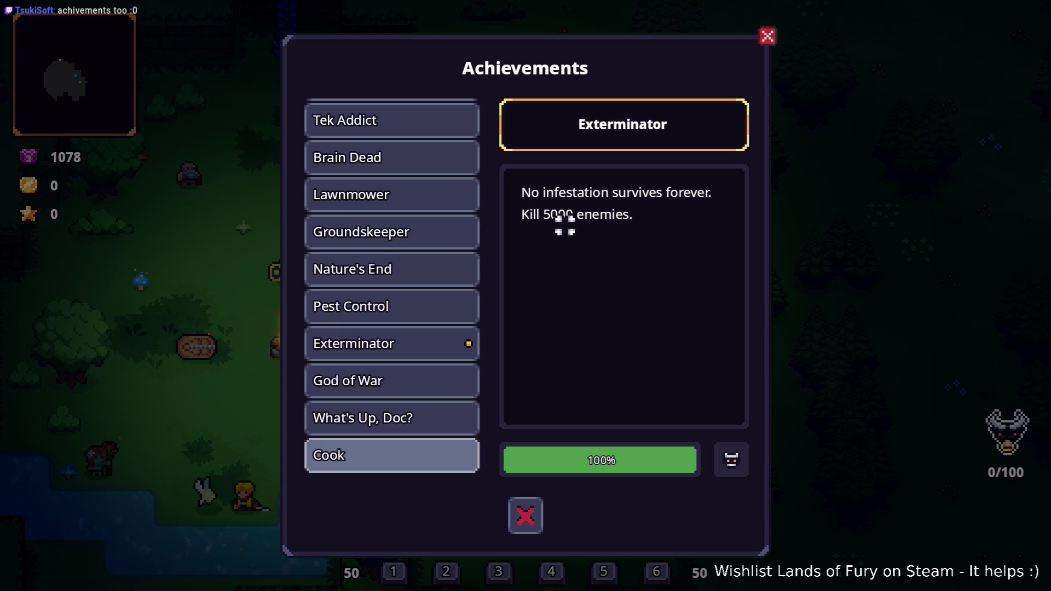
{"action": "key", "text": "Down"}
{"action": "key", "text": "Down"}
{"action": "key", "text": "Down"}
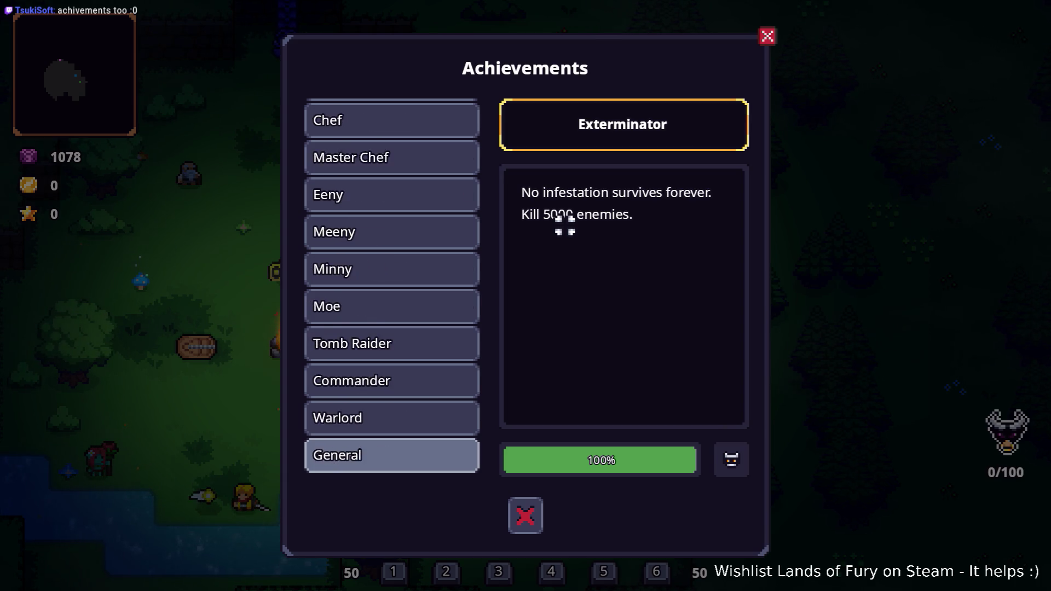
{"action": "key", "text": "Up"}
{"action": "key", "text": "Return"}
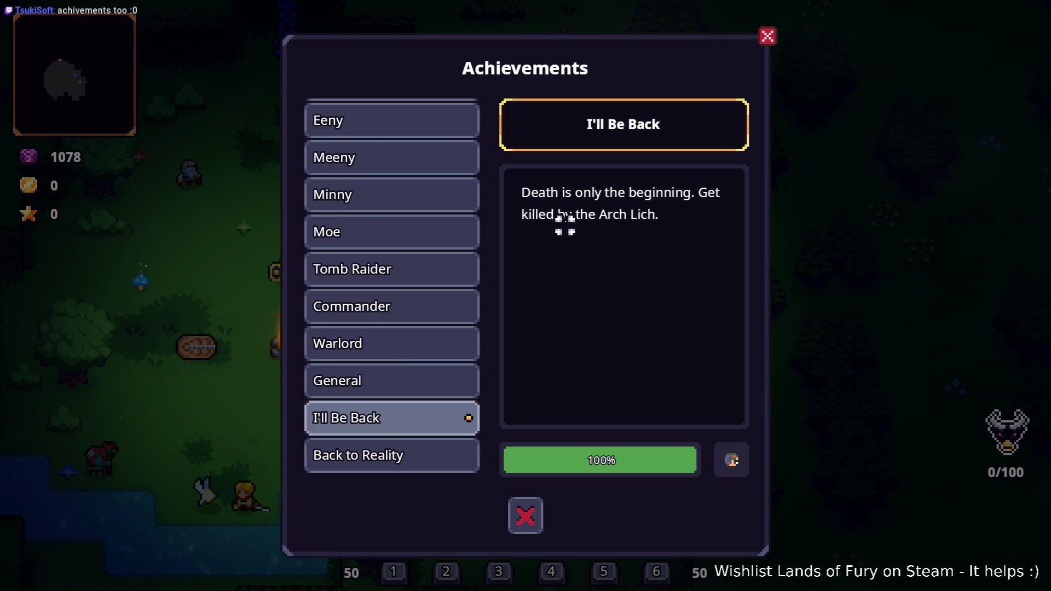
{"action": "key", "text": "Up"}
{"action": "key", "text": "Up"}
{"action": "key", "text": "Up"}
{"action": "key", "text": "Return"}
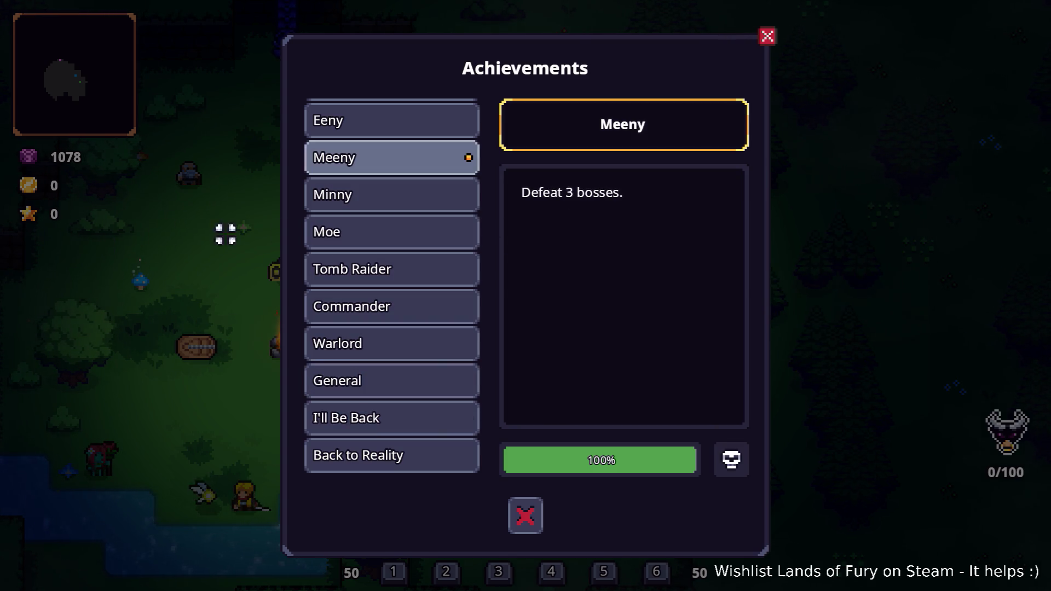
{"action": "key", "text": "Down"}
{"action": "key", "text": "Return"}
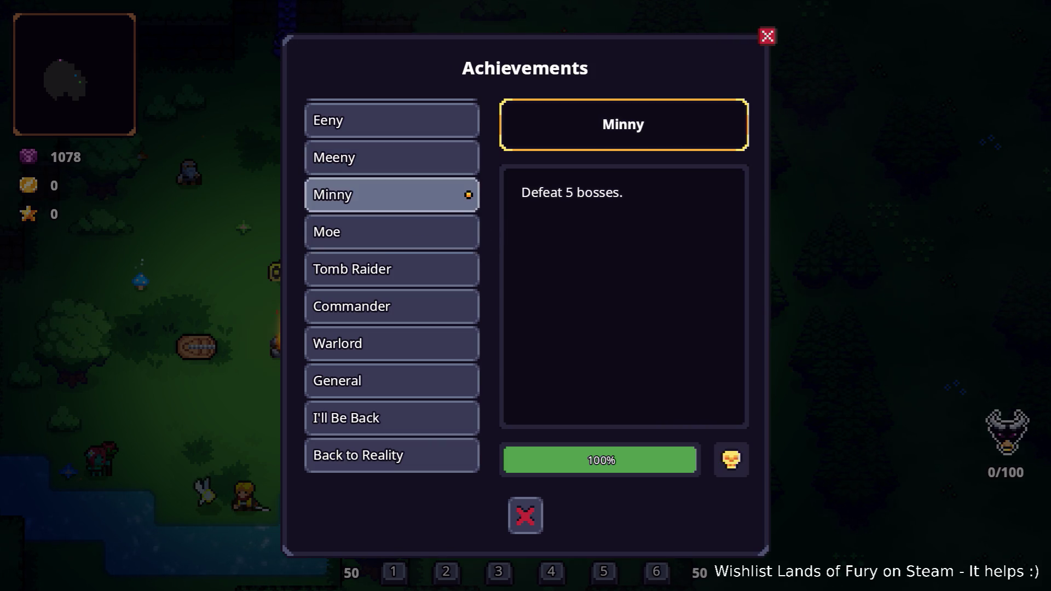
{"action": "left_click", "coordinate": [428, 241]}
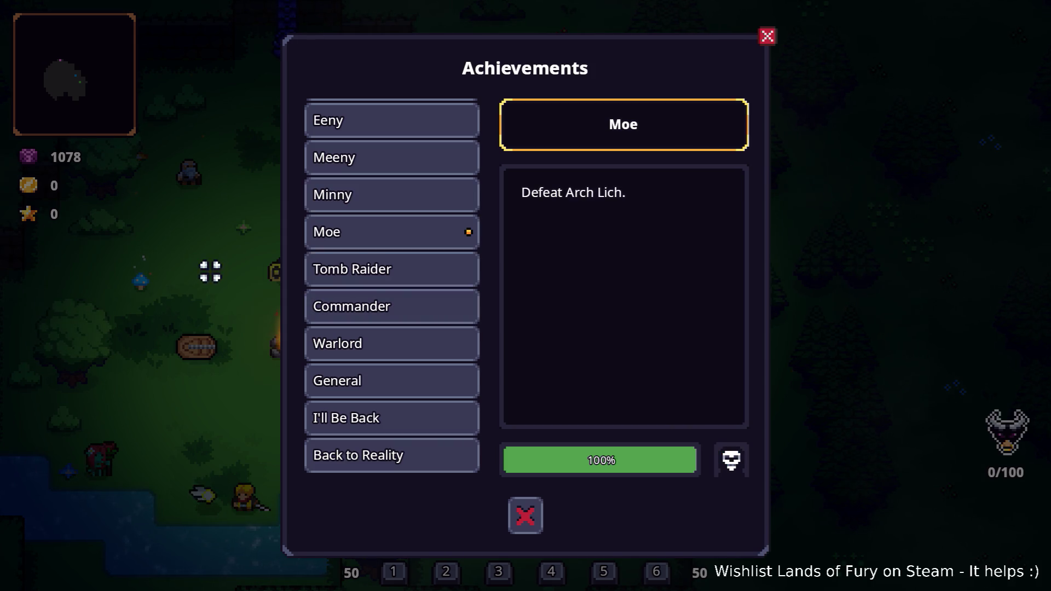
{"action": "scroll", "coordinate": [356, 269], "scroll_direction": "down", "scroll_amount": 3}
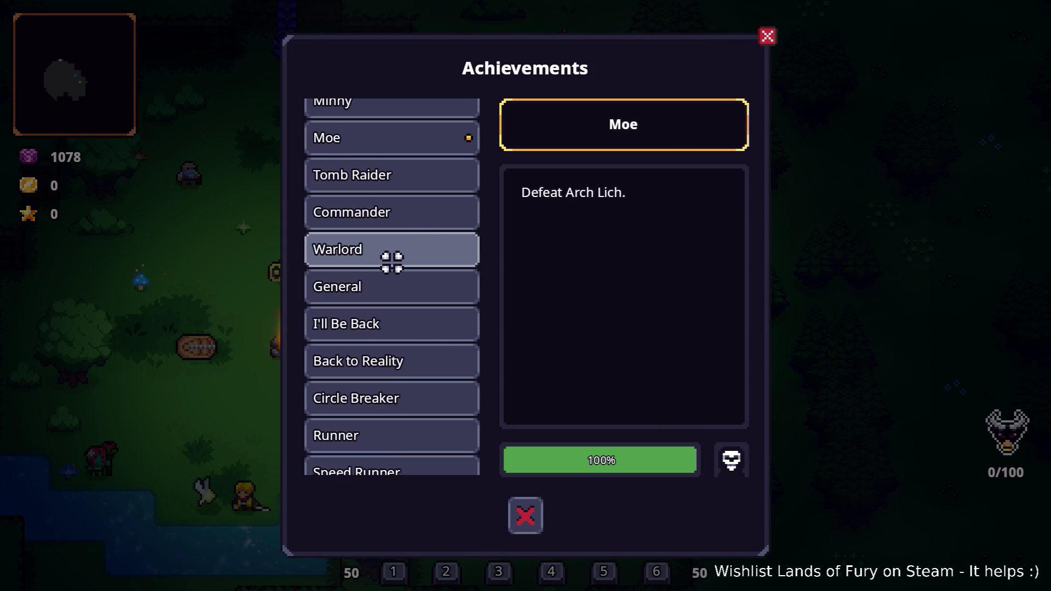
{"action": "scroll", "coordinate": [418, 251], "scroll_direction": "down", "scroll_amount": 8}
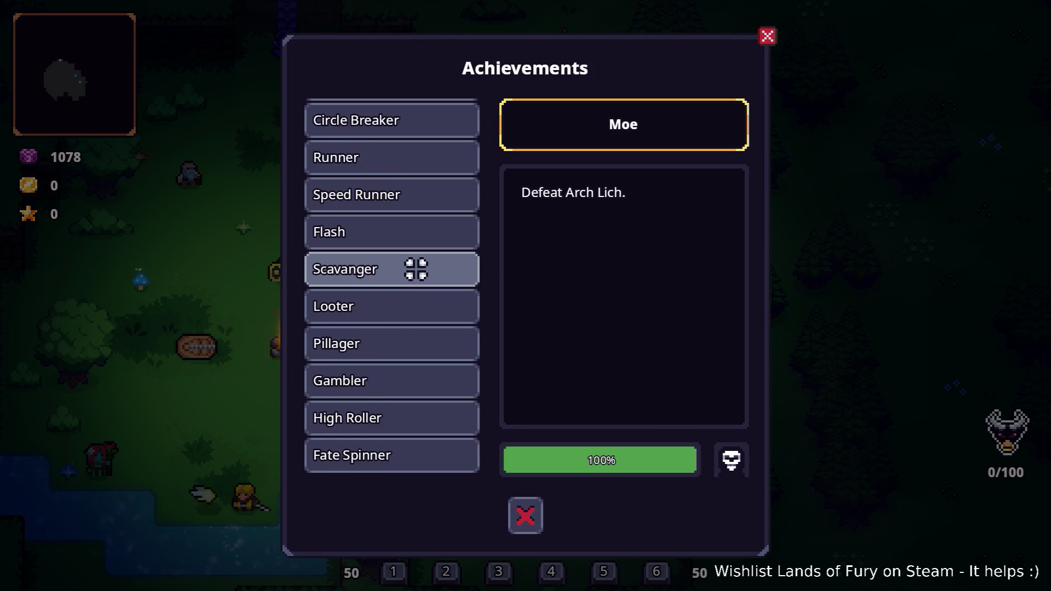
{"action": "scroll", "coordinate": [416, 269], "scroll_direction": "up", "scroll_amount": 19}
{"action": "scroll", "coordinate": [416, 269], "scroll_direction": "up", "scroll_amount": 3}
{"action": "left_click", "coordinate": [415, 245]}
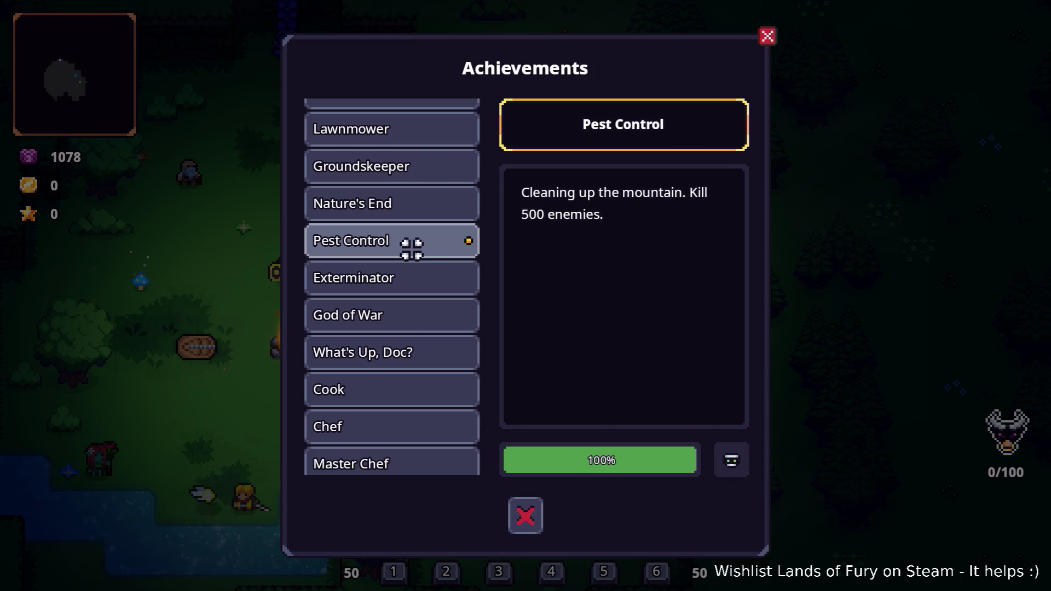
{"action": "scroll", "coordinate": [415, 277], "scroll_direction": "down", "scroll_amount": 20}
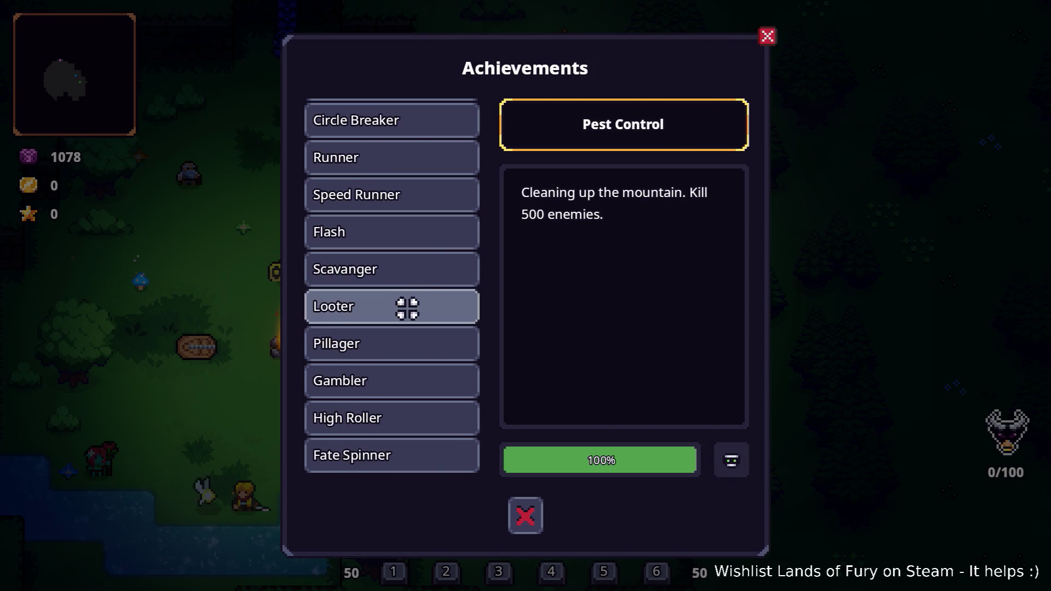
{"action": "left_click", "coordinate": [413, 269]}
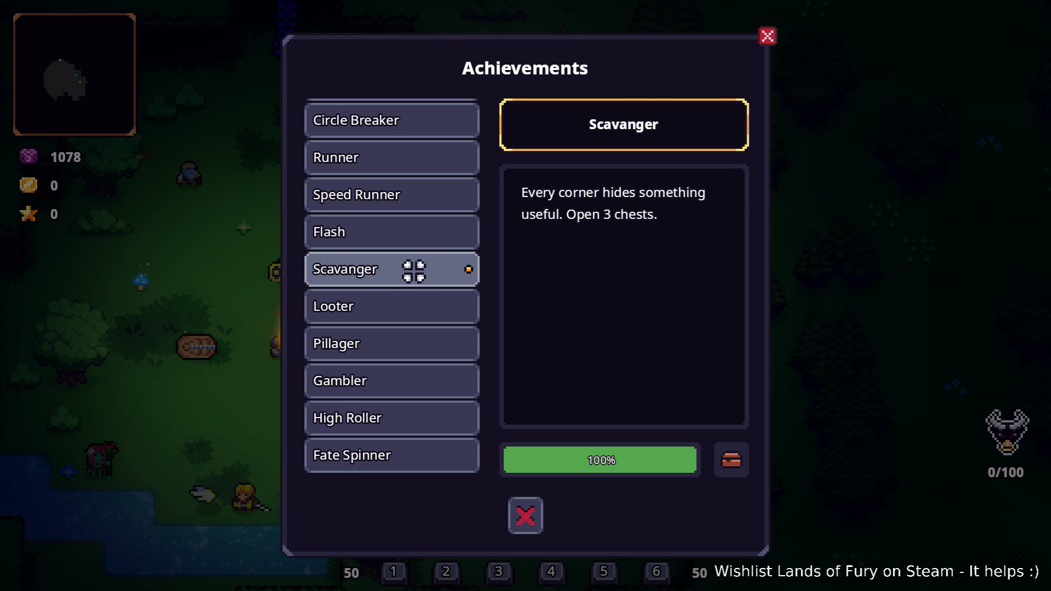
{"action": "scroll", "coordinate": [399, 347], "scroll_direction": "up", "scroll_amount": 12}
{"action": "scroll", "coordinate": [400, 346], "scroll_direction": "up", "scroll_amount": 12}
{"action": "scroll", "coordinate": [399, 345], "scroll_direction": "down", "scroll_amount": 4}
{"action": "left_click", "coordinate": [399, 354]}
{"action": "left_click", "coordinate": [410, 327]}
{"action": "left_click", "coordinate": [409, 289]}
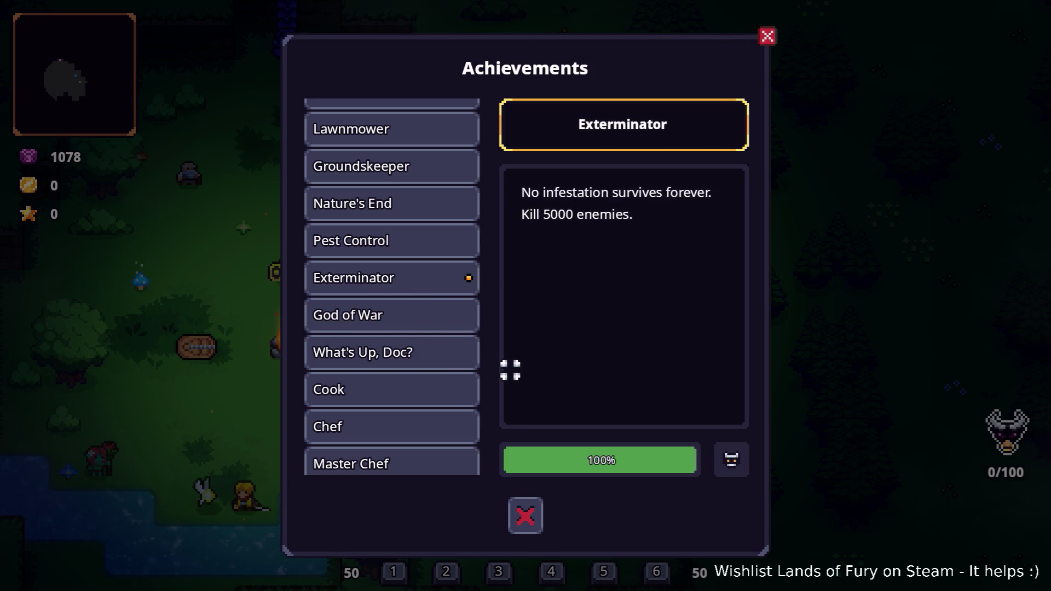
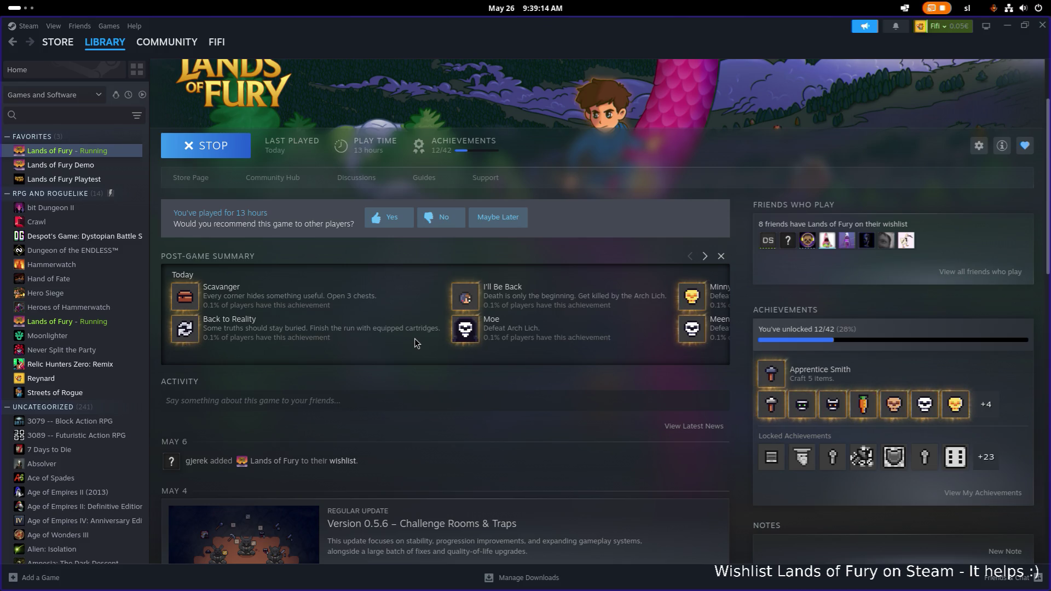
Browse the full Lands of Fury achievements list, then close it
{"action": "scroll", "coordinate": [700, 395], "scroll_direction": "down", "scroll_amount": 1}
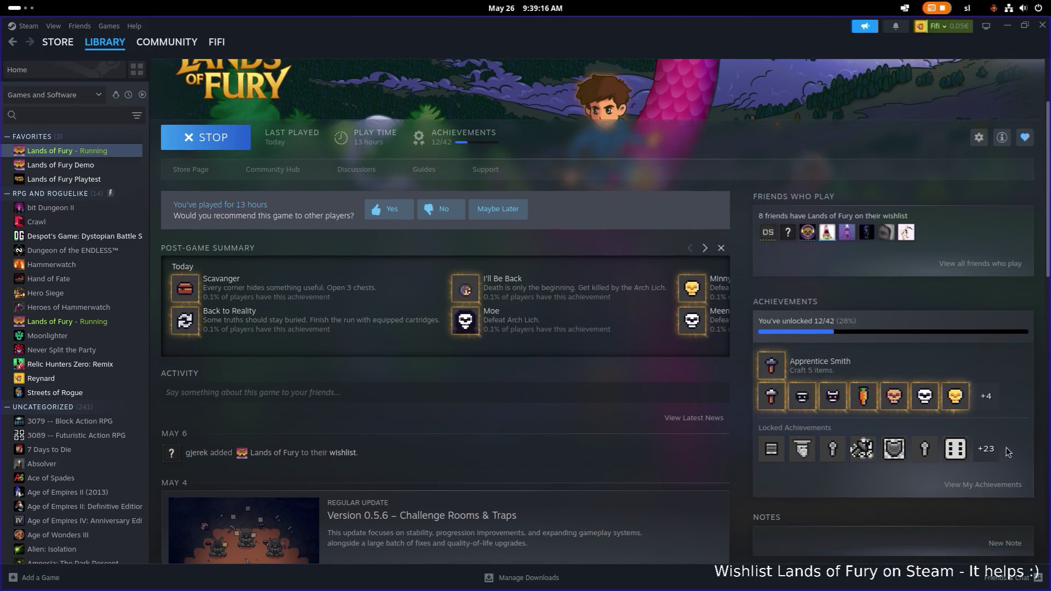
{"action": "left_click", "coordinate": [985, 450]}
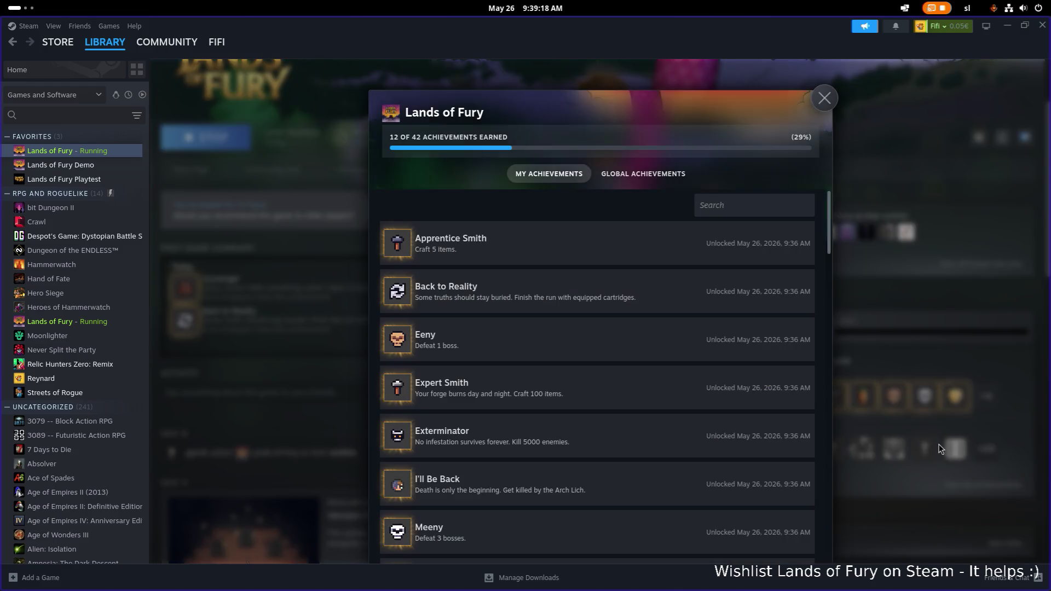
{"action": "scroll", "coordinate": [610, 378], "scroll_direction": "down", "scroll_amount": 10}
{"action": "scroll", "coordinate": [614, 382], "scroll_direction": "down", "scroll_amount": 10}
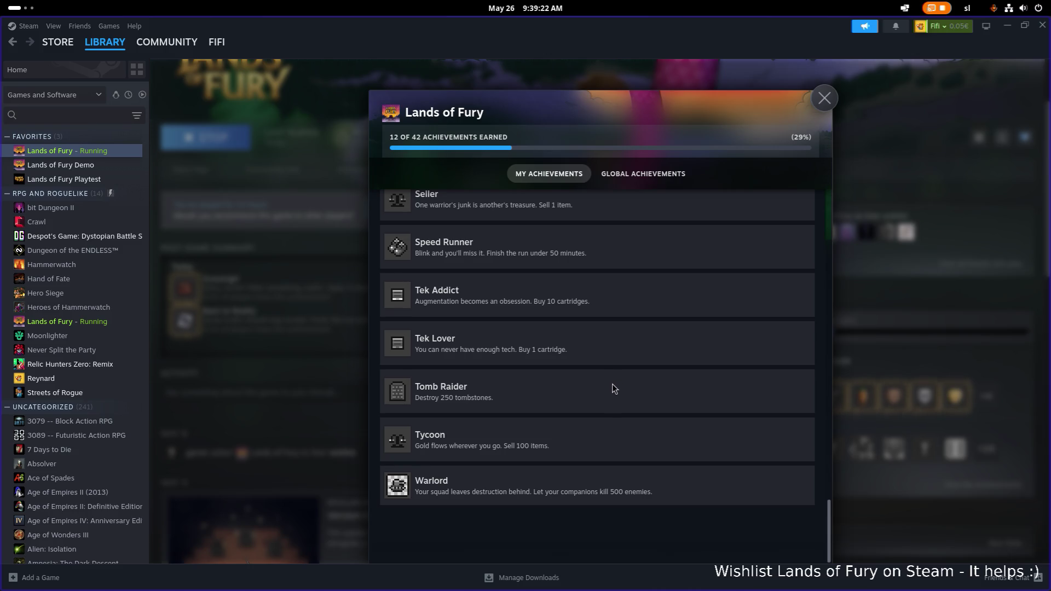
{"action": "scroll", "coordinate": [613, 384], "scroll_direction": "up", "scroll_amount": 20}
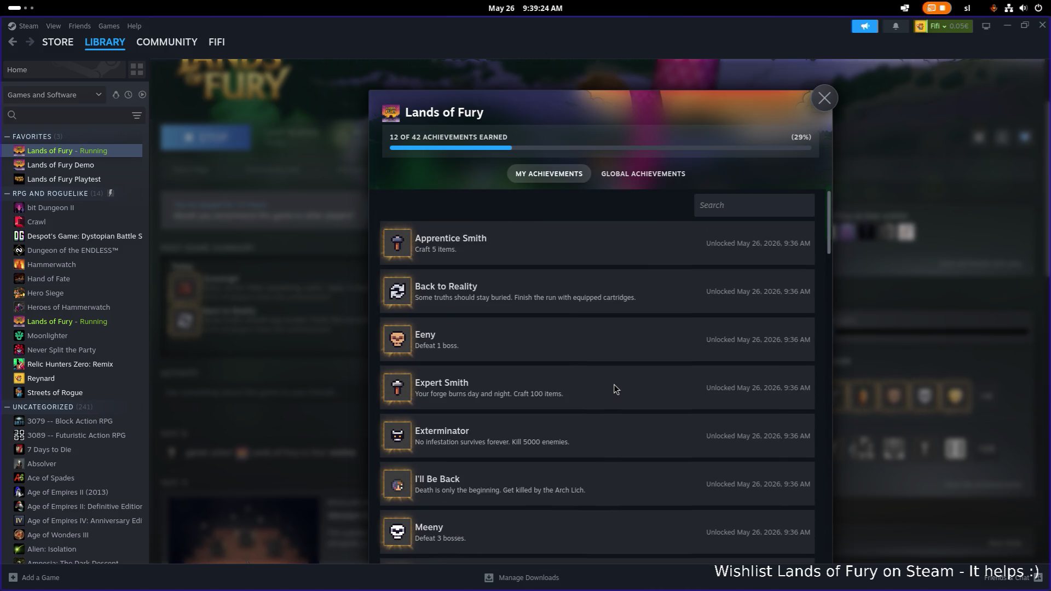
{"action": "scroll", "coordinate": [622, 386], "scroll_direction": "down", "scroll_amount": 7}
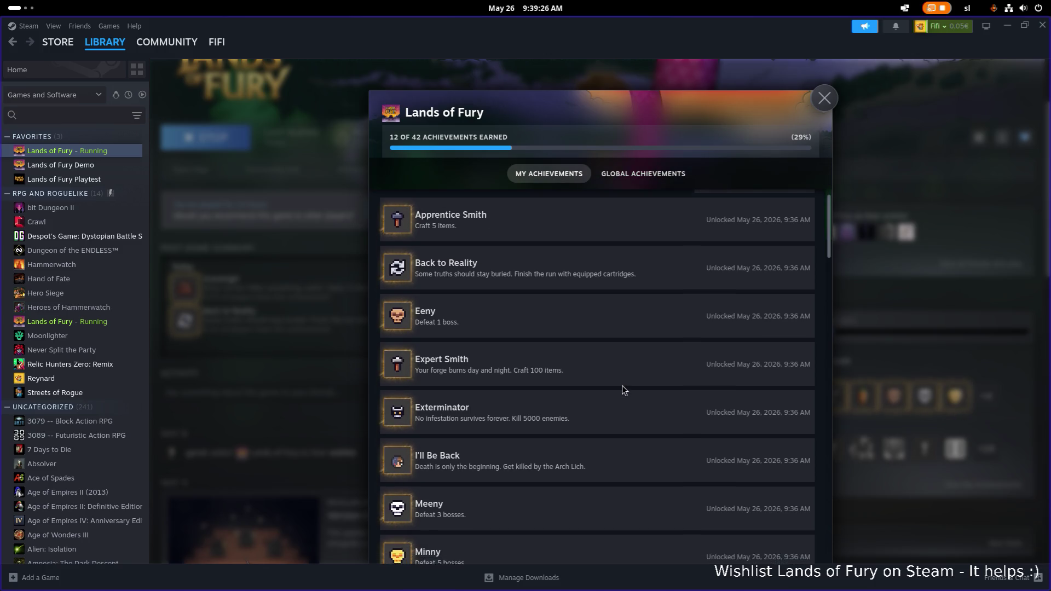
{"action": "scroll", "coordinate": [622, 386], "scroll_direction": "down", "scroll_amount": 4}
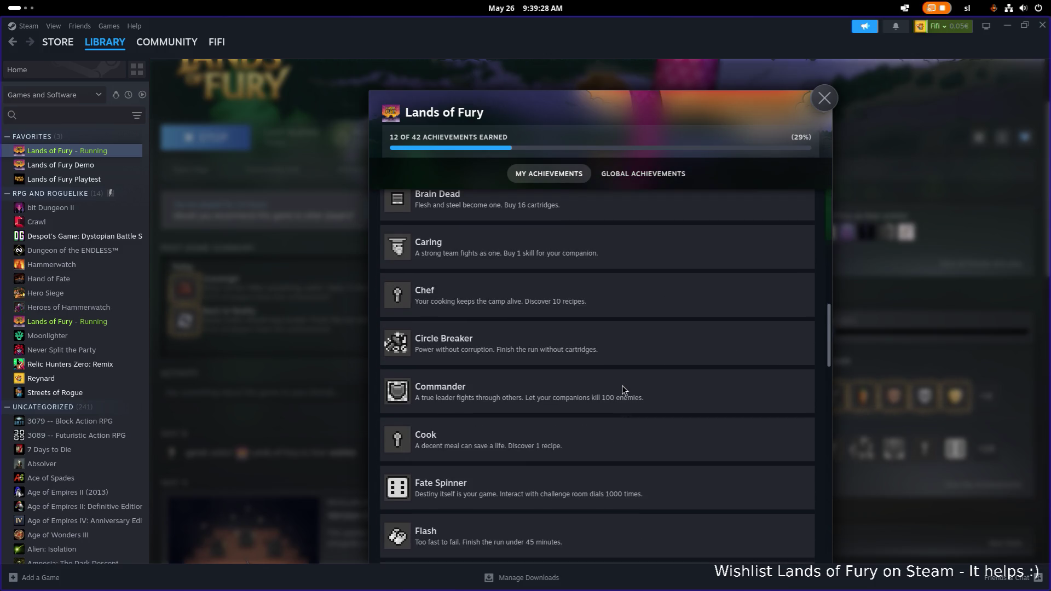
{"action": "scroll", "coordinate": [622, 385], "scroll_direction": "up", "scroll_amount": 7}
{"action": "scroll", "coordinate": [622, 385], "scroll_direction": "down", "scroll_amount": 3}
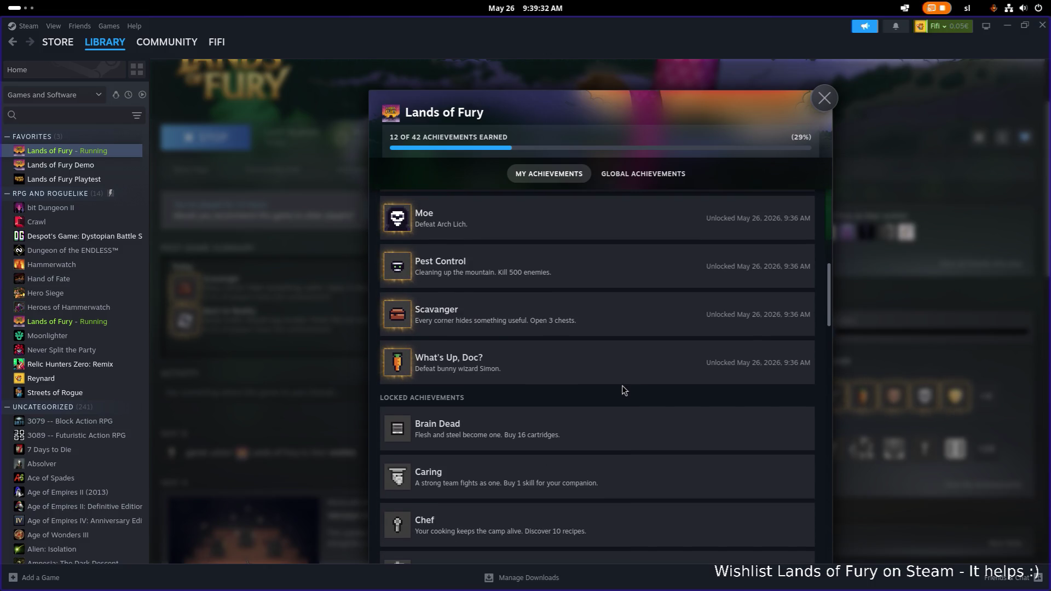
{"action": "scroll", "coordinate": [620, 388], "scroll_direction": "down", "scroll_amount": 4}
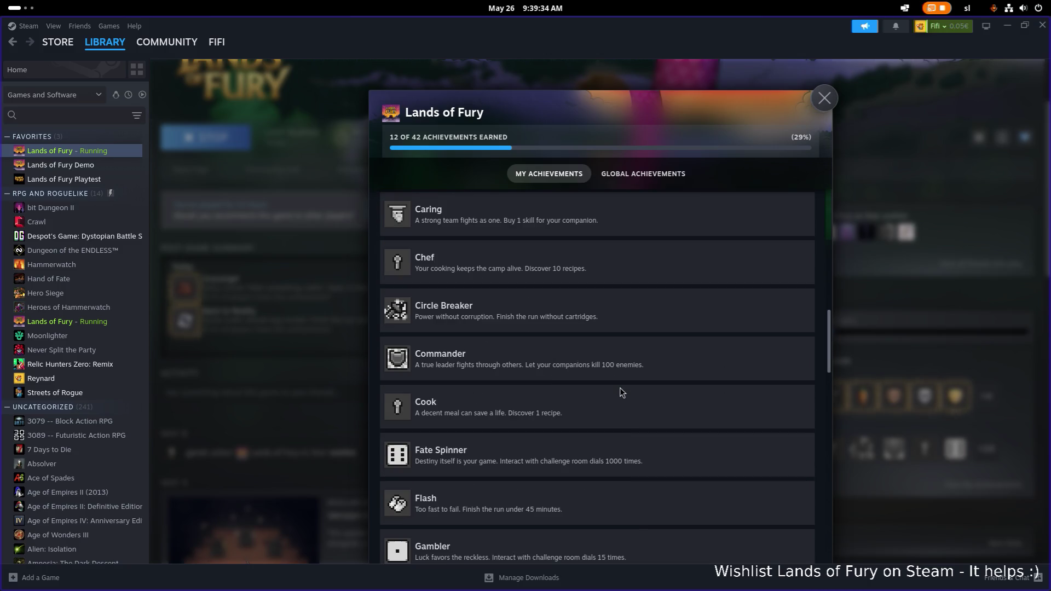
{"action": "scroll", "coordinate": [621, 390], "scroll_direction": "down", "scroll_amount": 4}
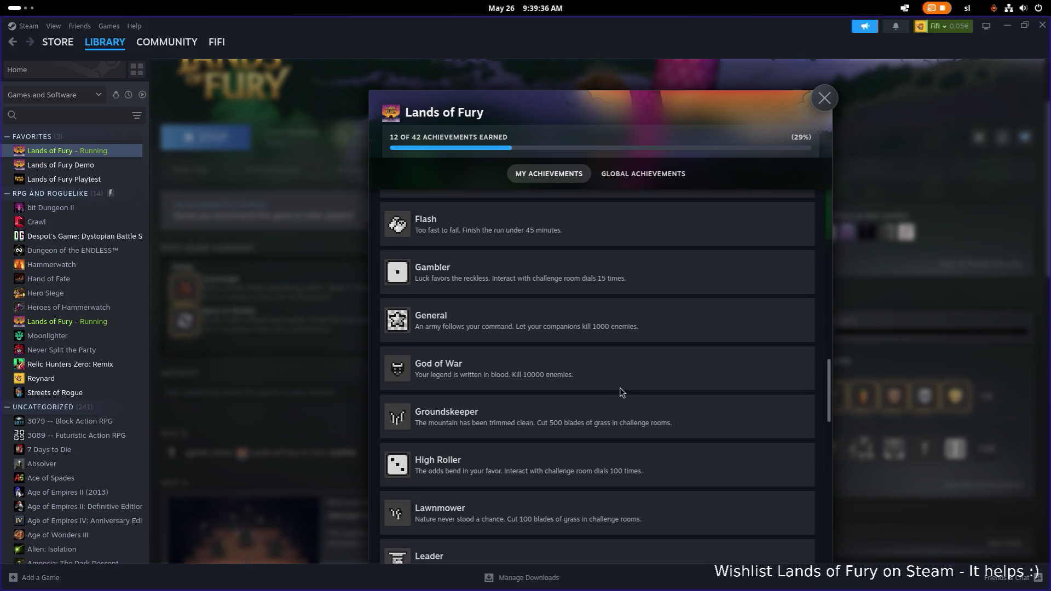
{"action": "scroll", "coordinate": [621, 390], "scroll_direction": "down", "scroll_amount": 2}
{"action": "scroll", "coordinate": [621, 392], "scroll_direction": "down", "scroll_amount": 4}
{"action": "scroll", "coordinate": [621, 392], "scroll_direction": "down", "scroll_amount": 4}
{"action": "scroll", "coordinate": [620, 387], "scroll_direction": "down", "scroll_amount": 3}
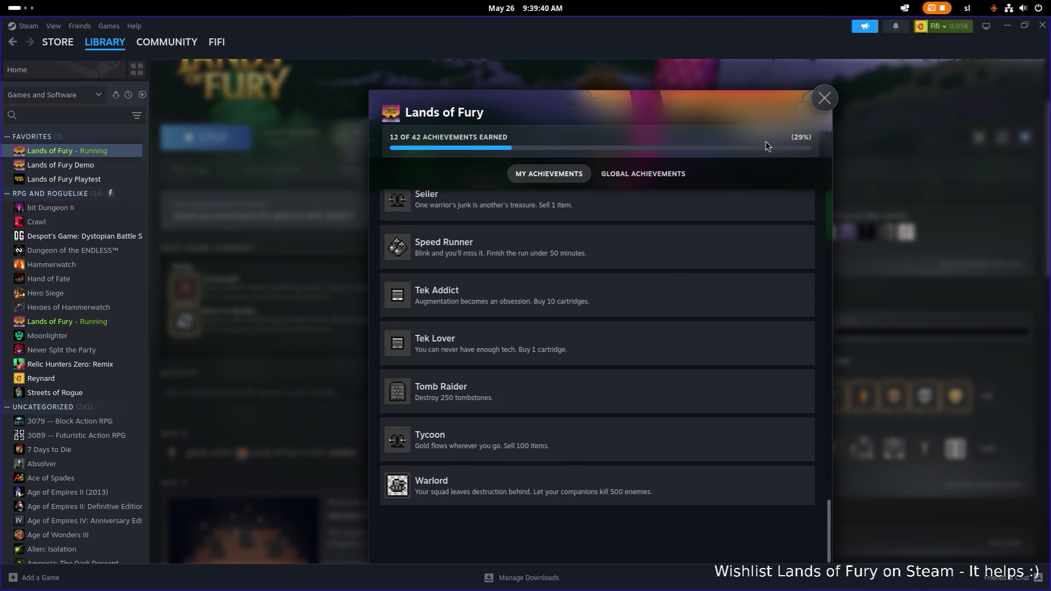
{"action": "left_click", "coordinate": [823, 99]}
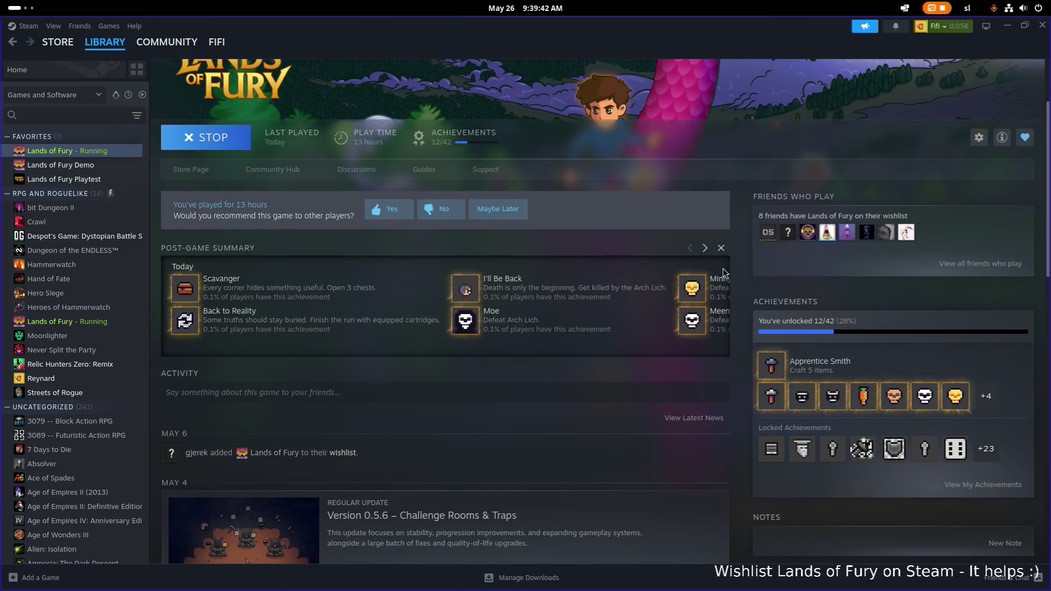
Check the Scavanger, Cook and Exterminator achievement details, then close the in-game achievements window
{"action": "scroll", "coordinate": [520, 309], "scroll_direction": "down", "scroll_amount": 1}
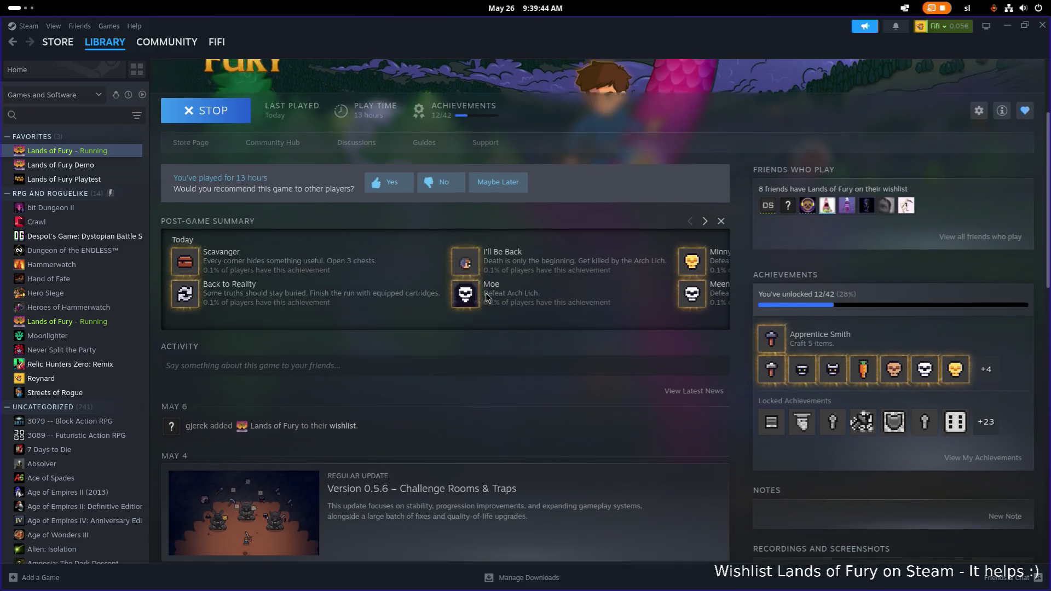
{"action": "scroll", "coordinate": [493, 301], "scroll_direction": "up", "scroll_amount": 3}
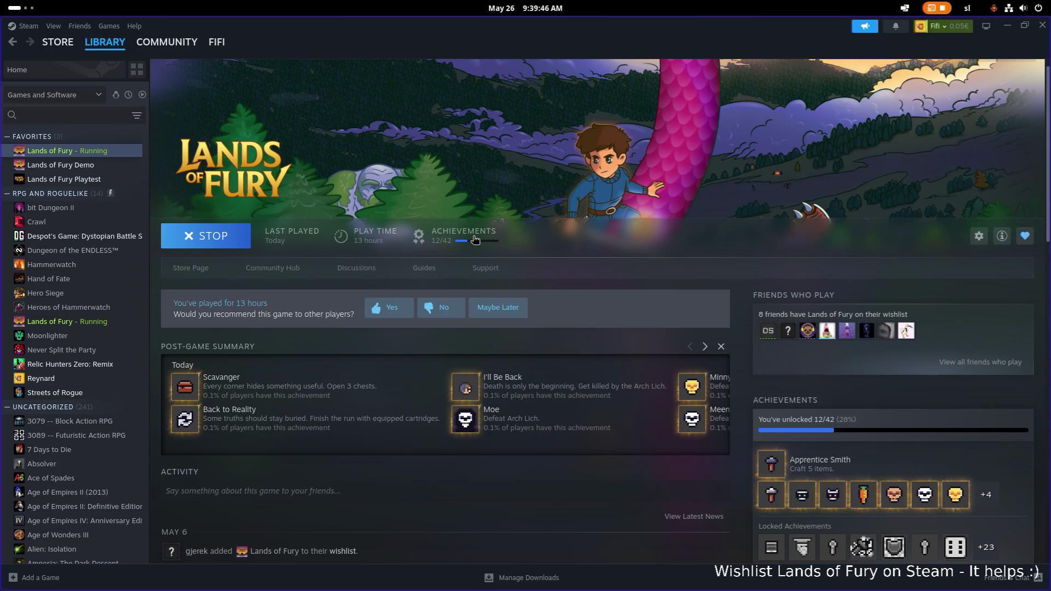
{"action": "scroll", "coordinate": [549, 228], "scroll_direction": "down", "scroll_amount": 3}
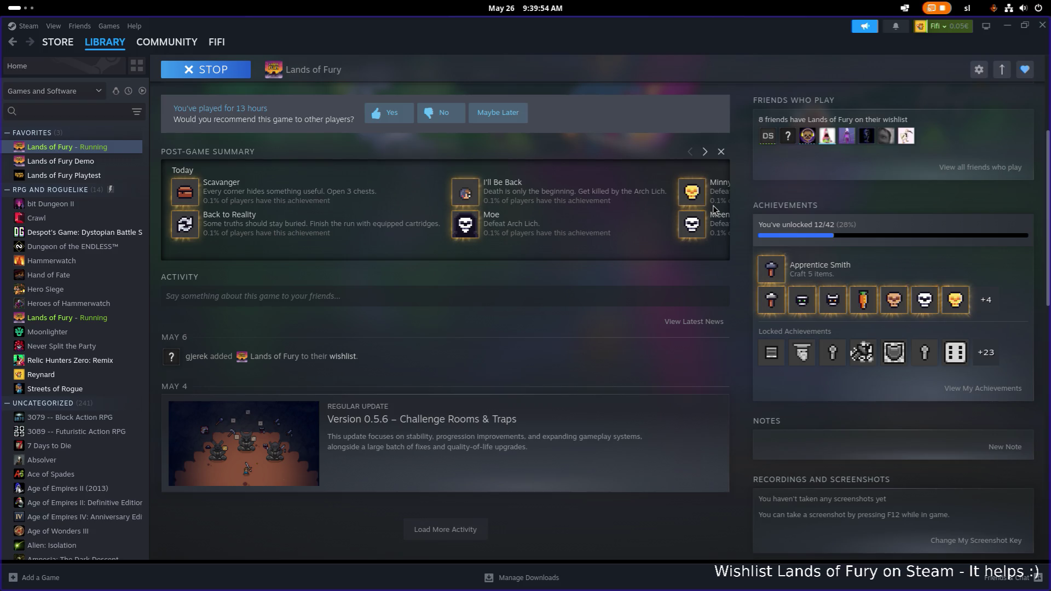
{"action": "scroll", "coordinate": [347, 130], "scroll_direction": "up", "scroll_amount": 3}
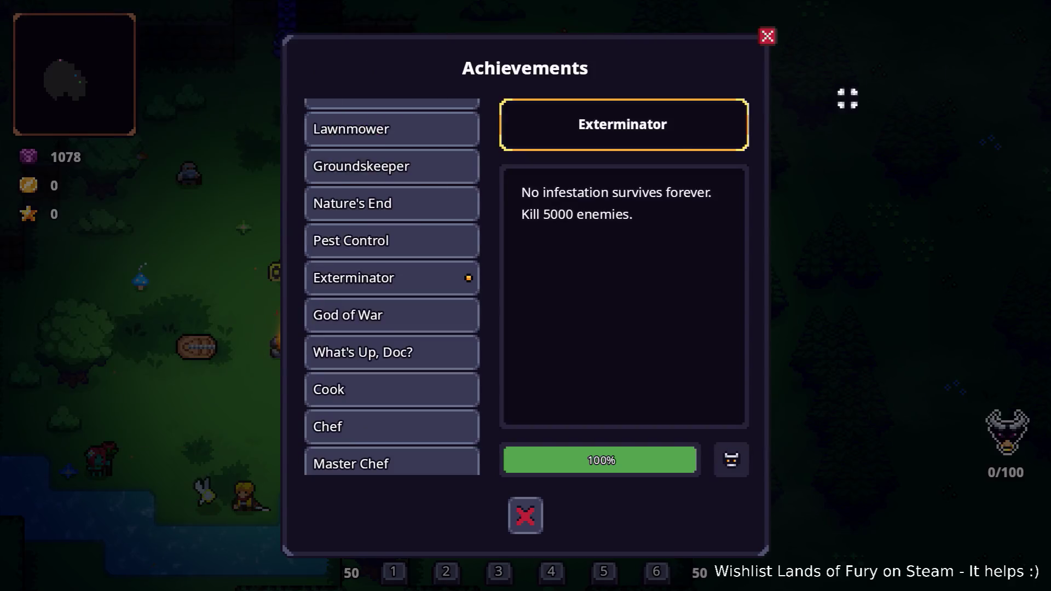
{"action": "scroll", "coordinate": [420, 247], "scroll_direction": "up", "scroll_amount": 10}
{"action": "scroll", "coordinate": [405, 257], "scroll_direction": "down", "scroll_amount": 2}
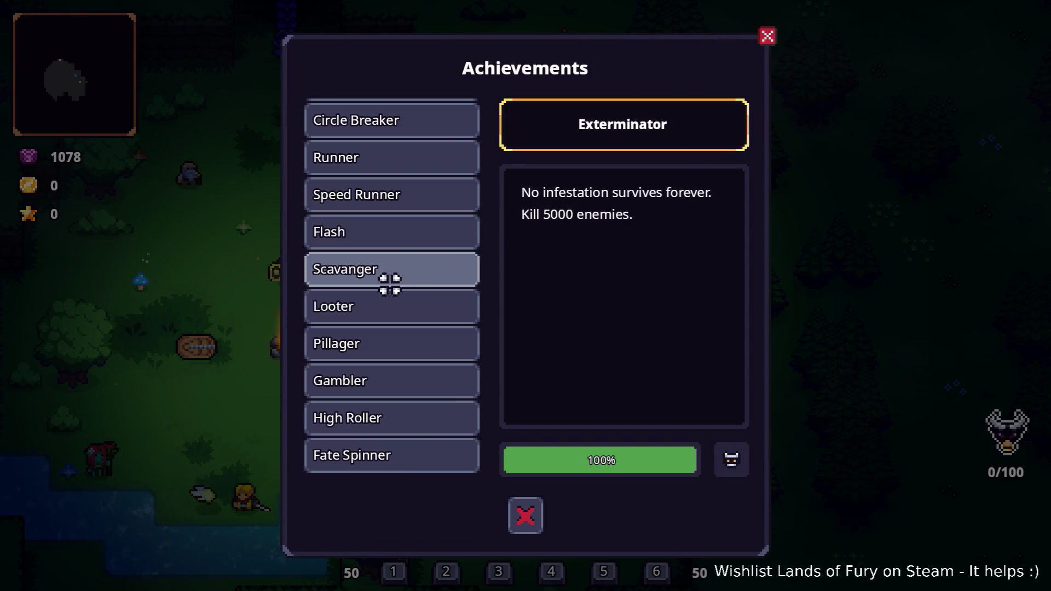
{"action": "left_click", "coordinate": [389, 277]}
{"action": "scroll", "coordinate": [408, 298], "scroll_direction": "down", "scroll_amount": 10}
{"action": "left_click", "coordinate": [394, 249]}
{"action": "scroll", "coordinate": [395, 212], "scroll_direction": "up", "scroll_amount": 4}
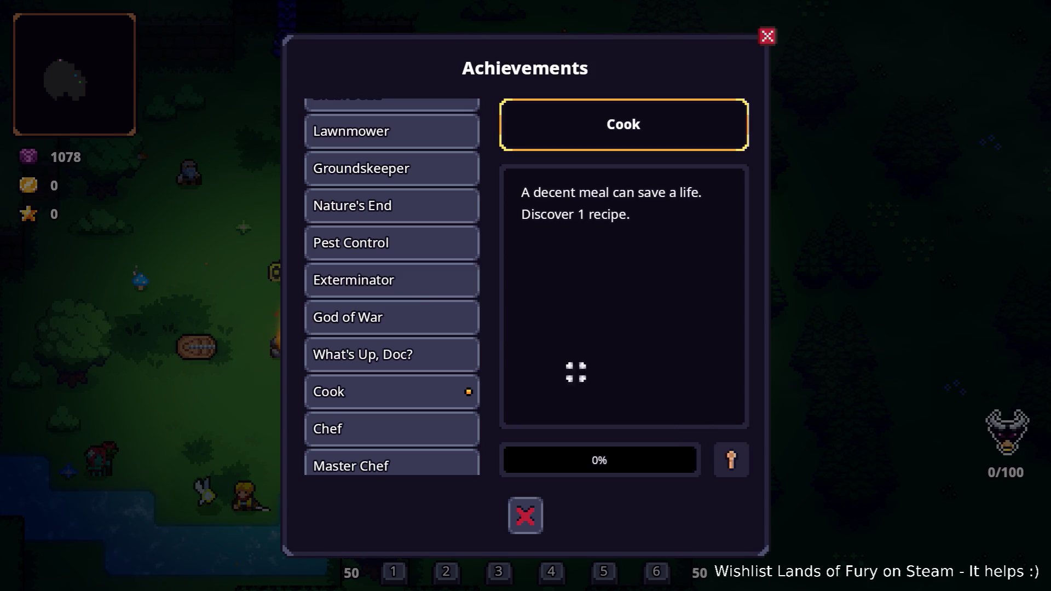
{"action": "left_click", "coordinate": [364, 276]}
{"action": "scroll", "coordinate": [381, 233], "scroll_direction": "down", "scroll_amount": 8}
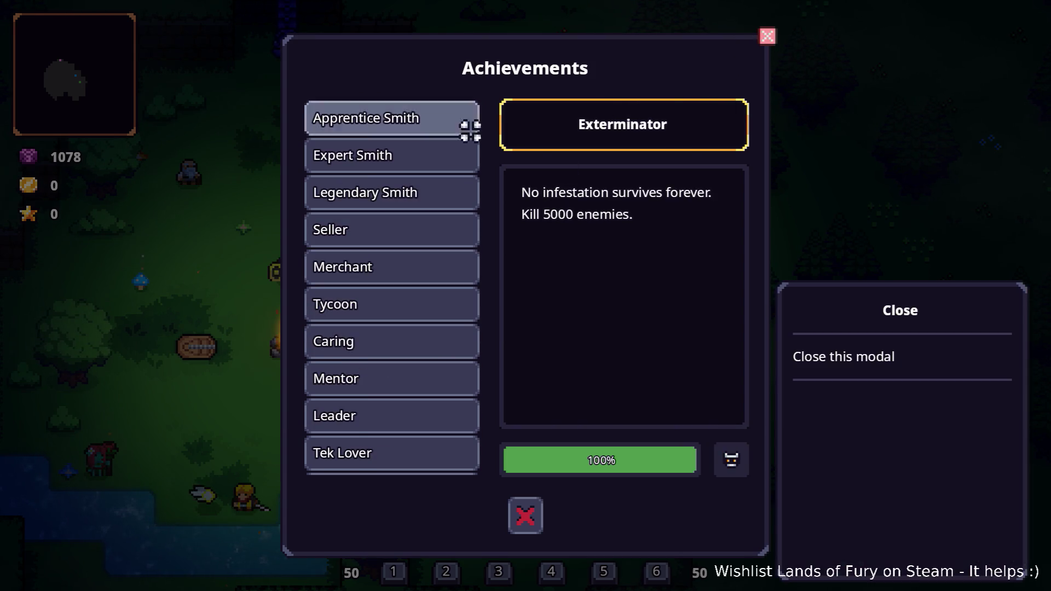
{"action": "left_click", "coordinate": [770, 40]}
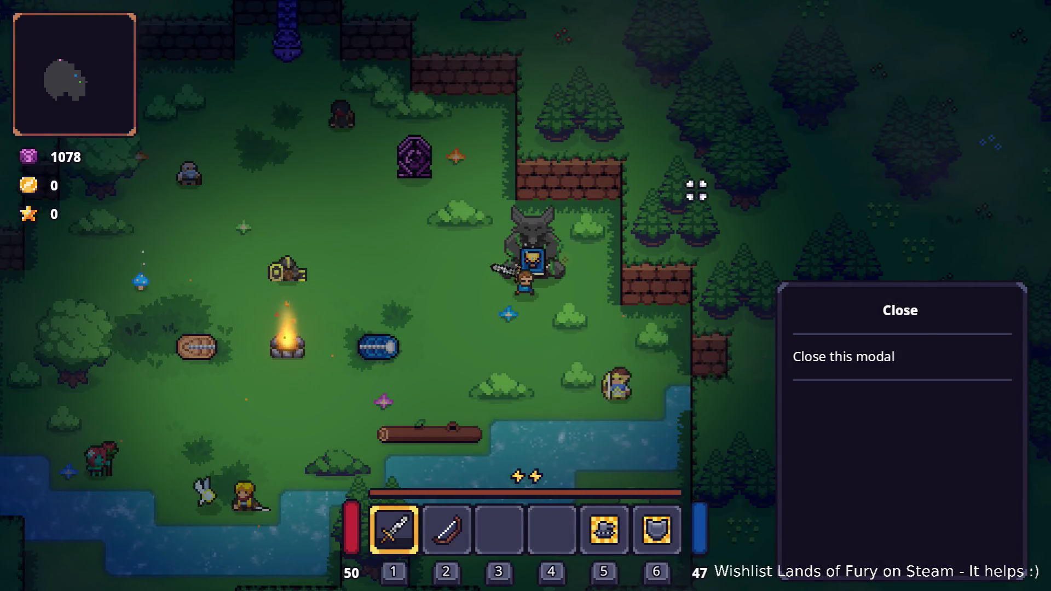
At the ALMA statue, check Game Stats (5361 enemies killed, 27 bosses) and close it
{"action": "key", "text": "e"}
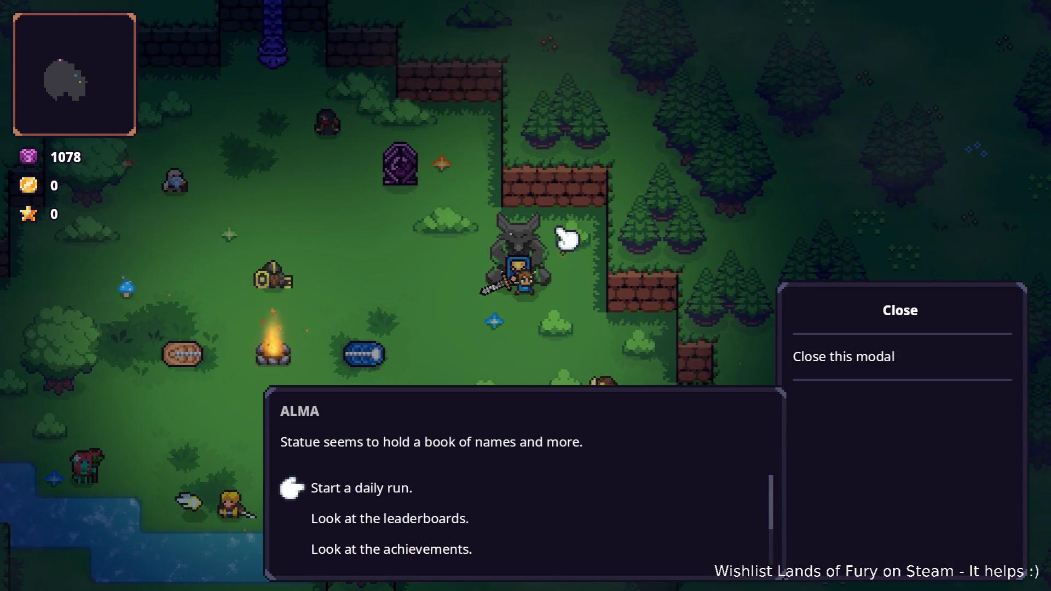
{"action": "key", "text": "Down"}
{"action": "key", "text": "Down"}
{"action": "key", "text": "Down"}
{"action": "key", "text": "Down"}
{"action": "key", "text": "Up"}
{"action": "key", "text": "Up"}
{"action": "key", "text": "Up"}
{"action": "key", "text": "Down"}
{"action": "key", "text": "Down"}
{"action": "key", "text": "Return"}
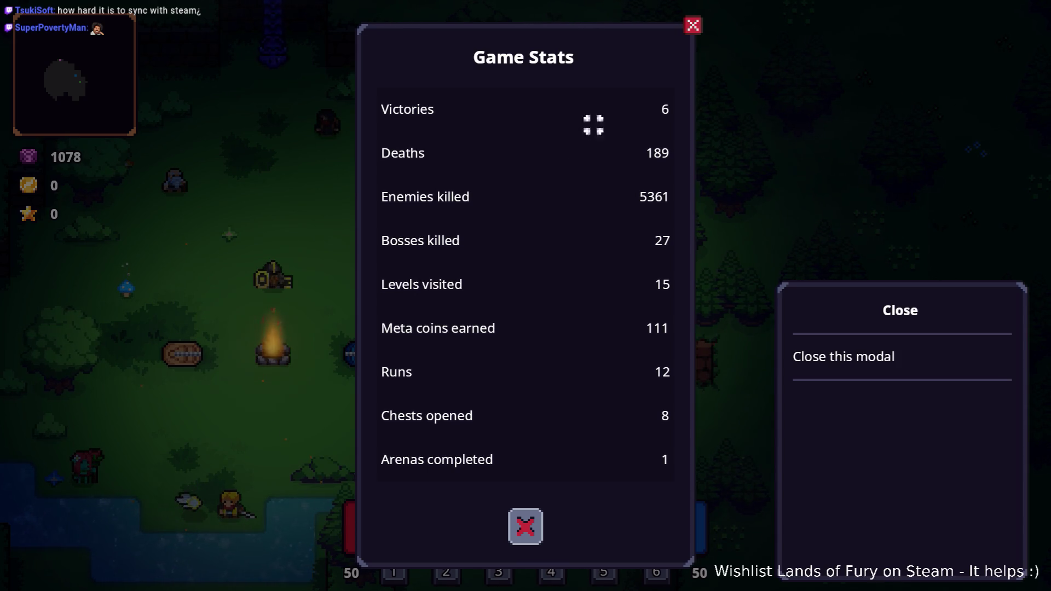
{"action": "left_click", "coordinate": [692, 25]}
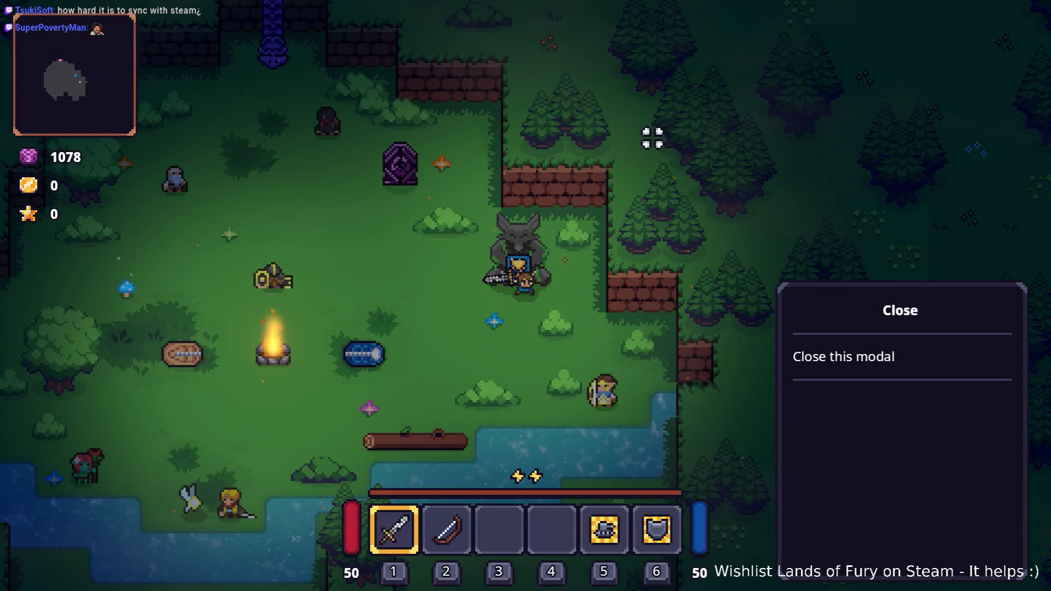
{"action": "key", "text": "alt+Tab"}
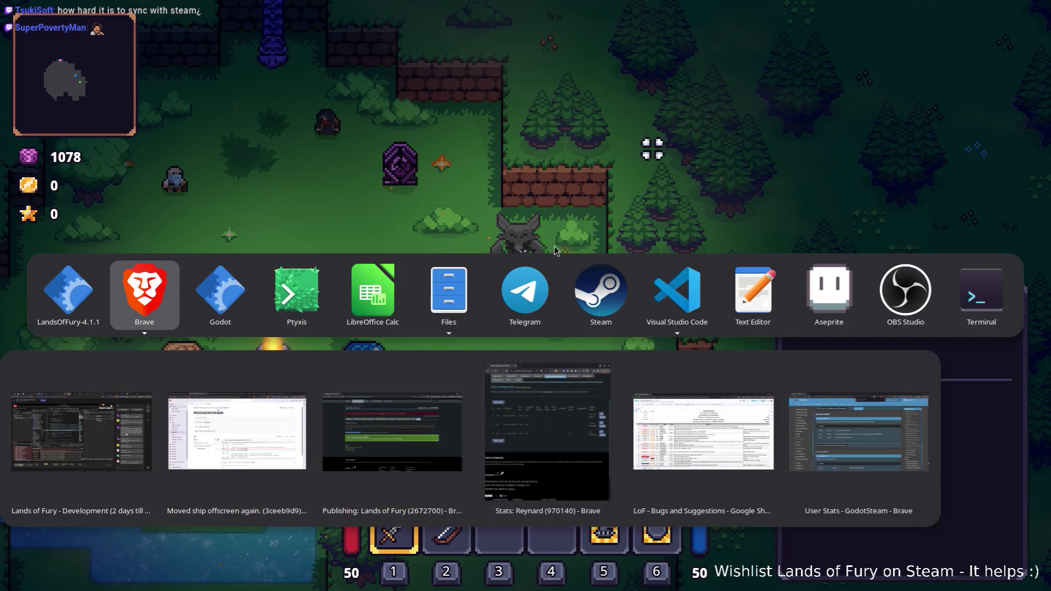
Return to VS Code and open SteamController.cs through a 'steam' file search
{"action": "left_click", "coordinate": [669, 282]}
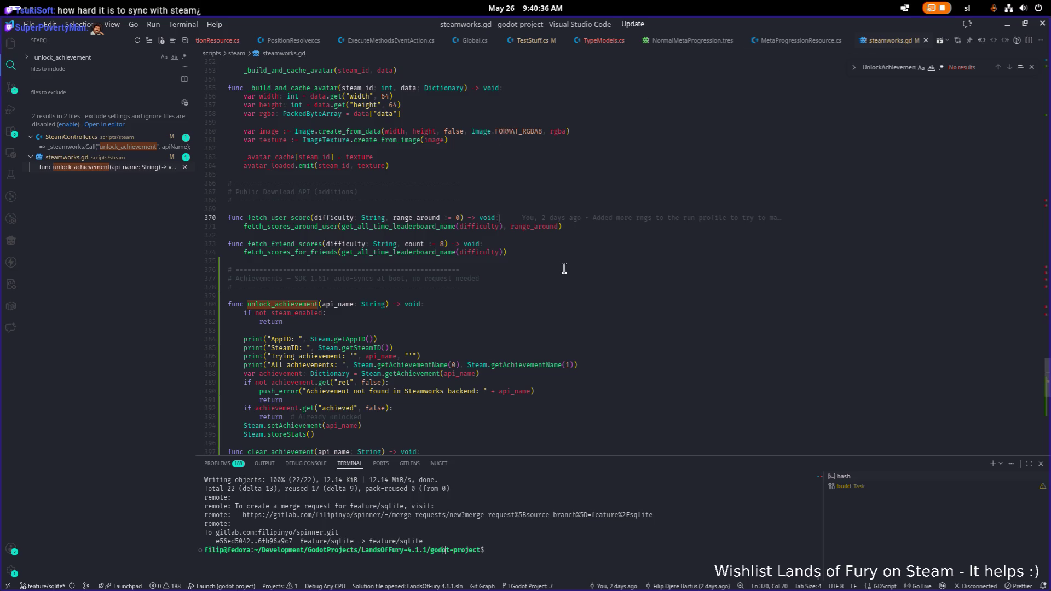
{"action": "scroll", "coordinate": [564, 269], "scroll_direction": "up", "scroll_amount": 20}
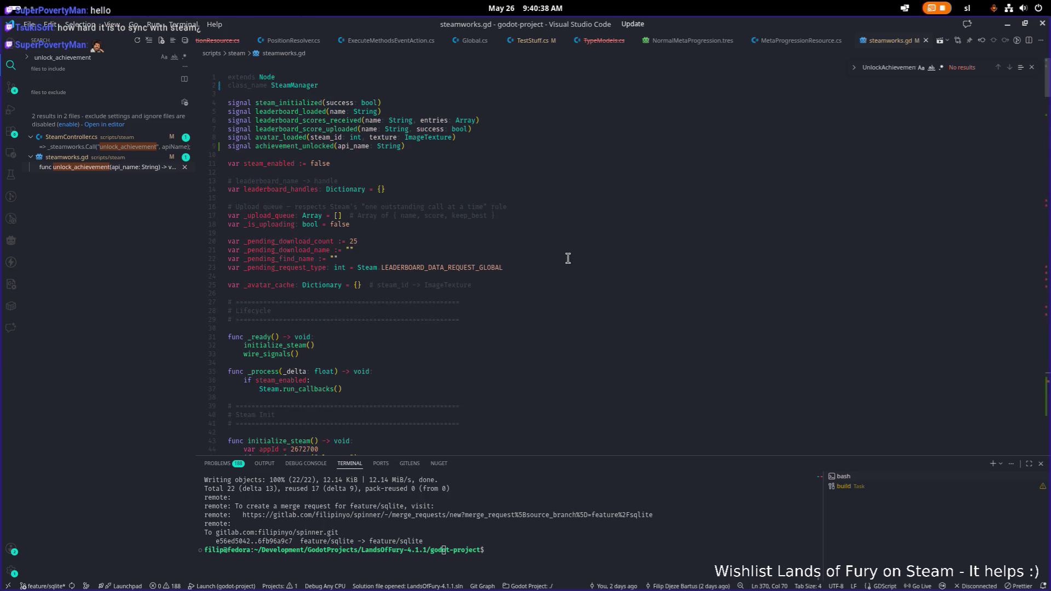
{"action": "scroll", "coordinate": [764, 80], "scroll_direction": "down", "scroll_amount": 1}
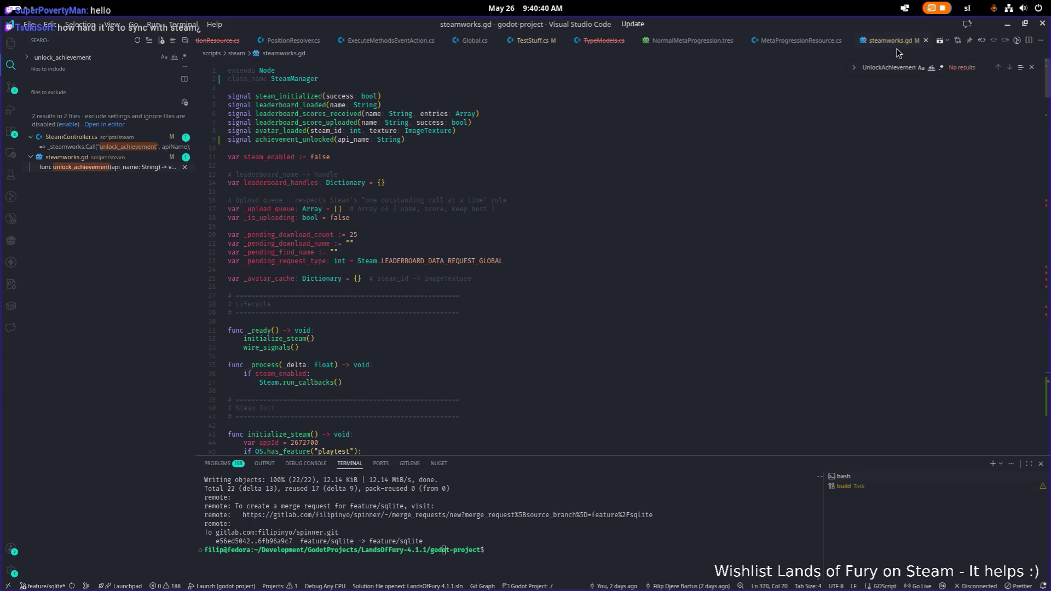
{"action": "left_click", "coordinate": [540, 158]}
{"action": "key", "text": "ctrl+p"}
{"action": "type", "text": "steam"}
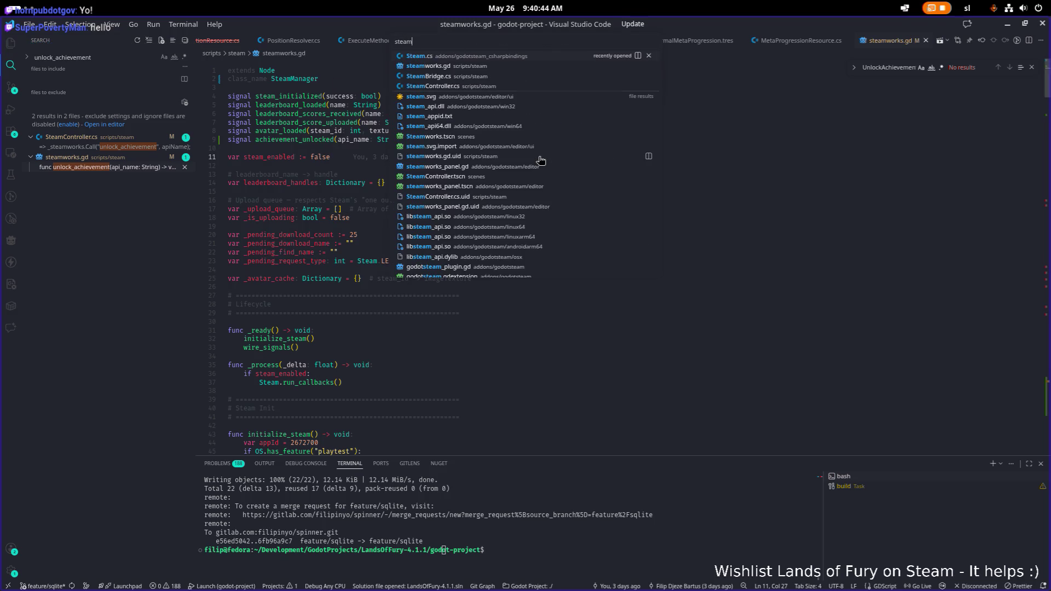
{"action": "key", "text": "Down"}
{"action": "key", "text": "Down"}
{"action": "key", "text": "Down"}
{"action": "key", "text": "Return"}
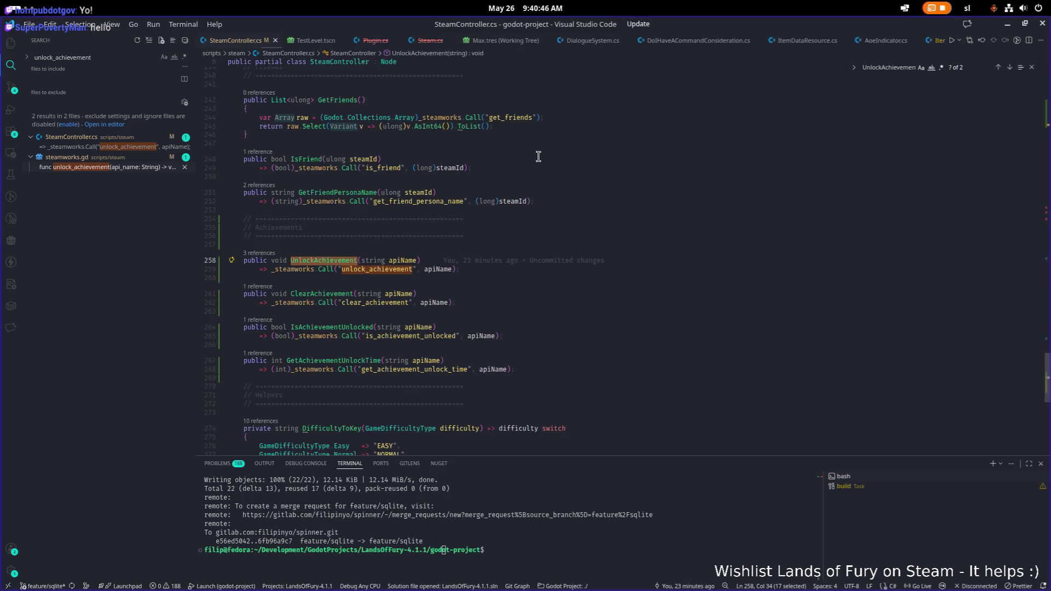
Highlight every _steamworks use in SteamController.cs, then search project files for 'unlock'
{"action": "scroll", "coordinate": [487, 189], "scroll_direction": "down", "scroll_amount": 2}
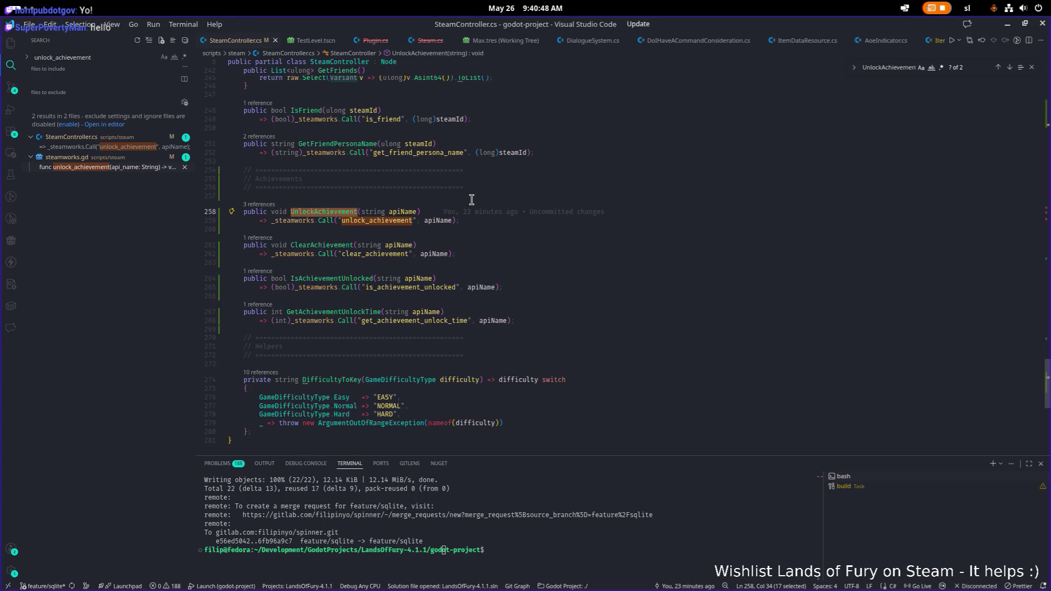
{"action": "double_click", "coordinate": [289, 253]}
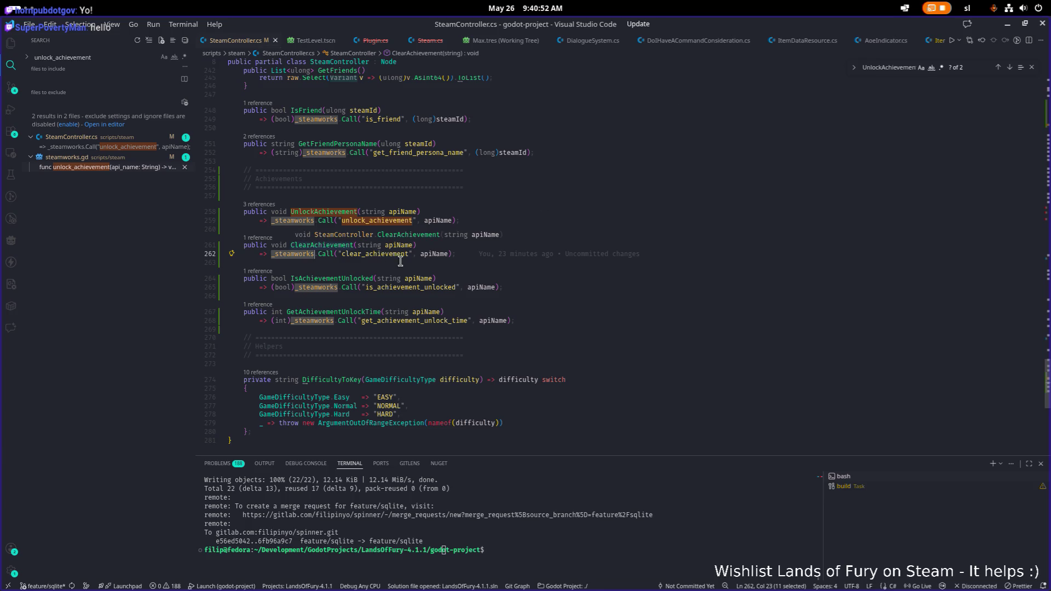
{"action": "scroll", "coordinate": [425, 270], "scroll_direction": "down", "scroll_amount": 5}
{"action": "scroll", "coordinate": [424, 270], "scroll_direction": "up", "scroll_amount": 20}
{"action": "scroll", "coordinate": [423, 271], "scroll_direction": "up", "scroll_amount": 1}
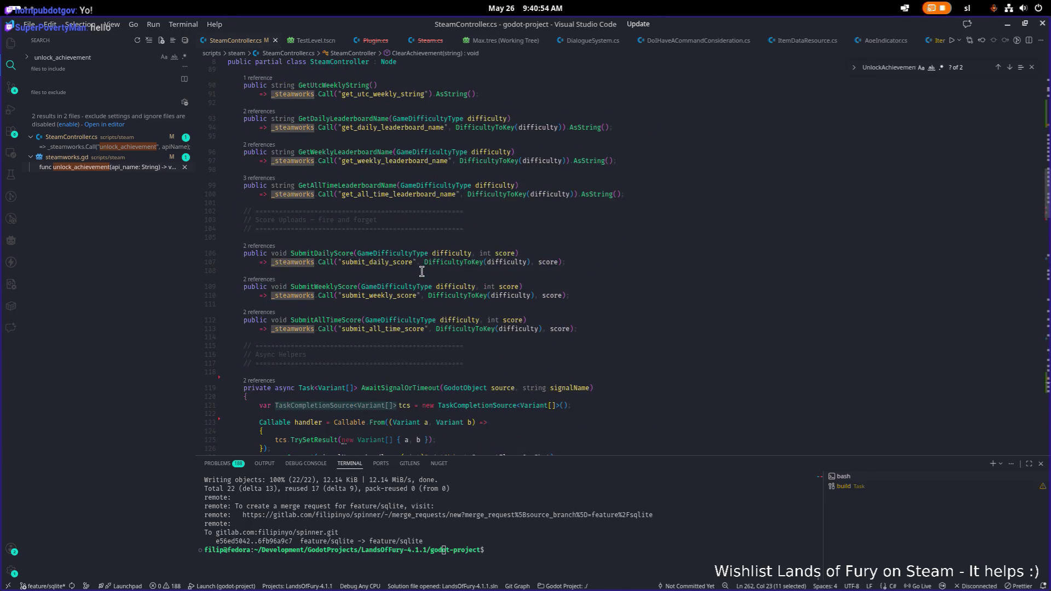
{"action": "scroll", "coordinate": [417, 263], "scroll_direction": "up", "scroll_amount": 10}
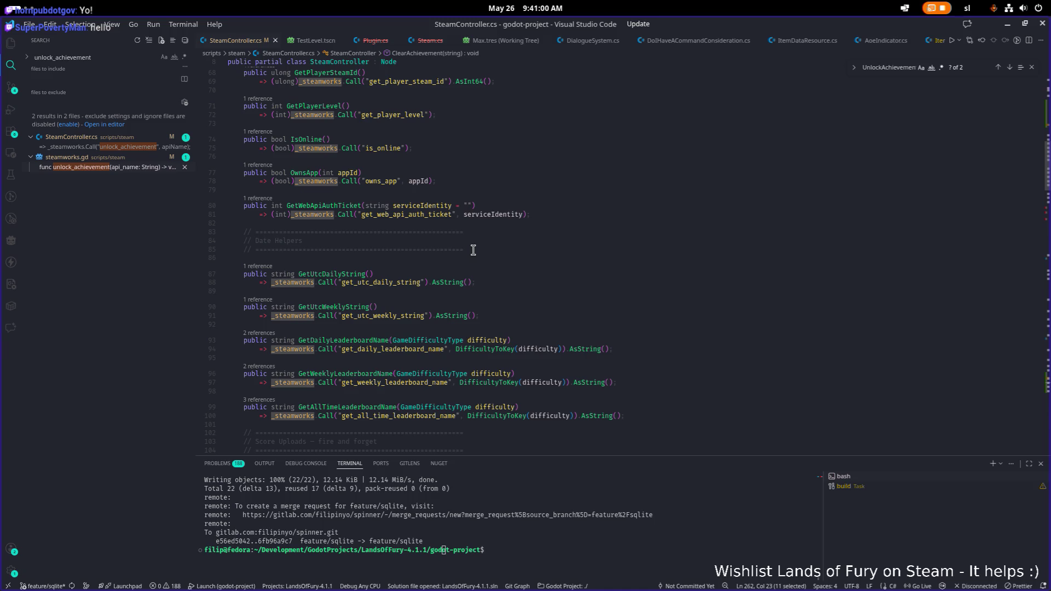
{"action": "left_click", "coordinate": [279, 318]}
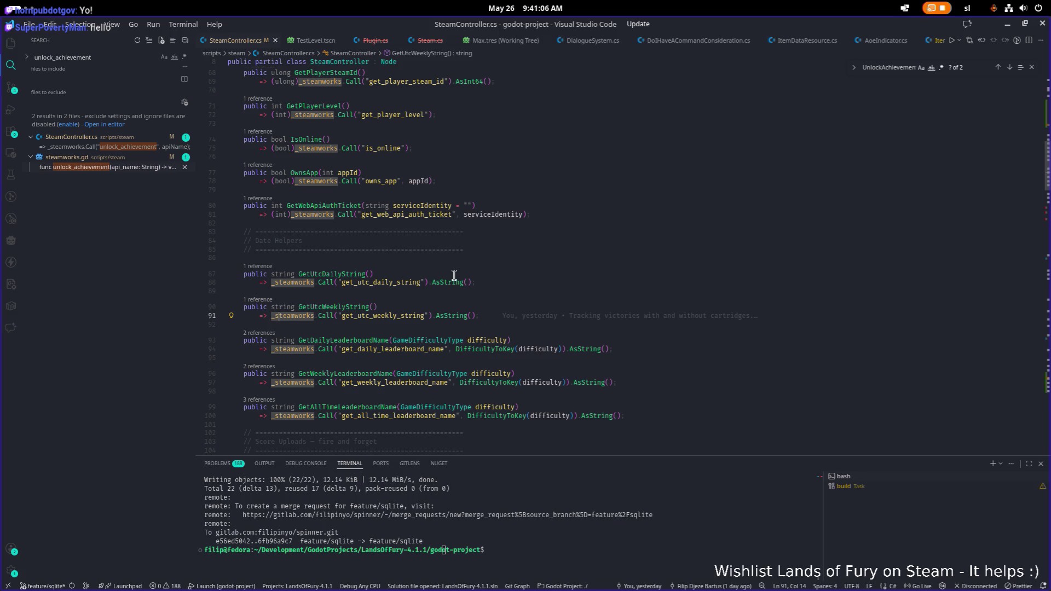
{"action": "key", "text": "ctrl+p"}
{"action": "type", "text": "unl"}
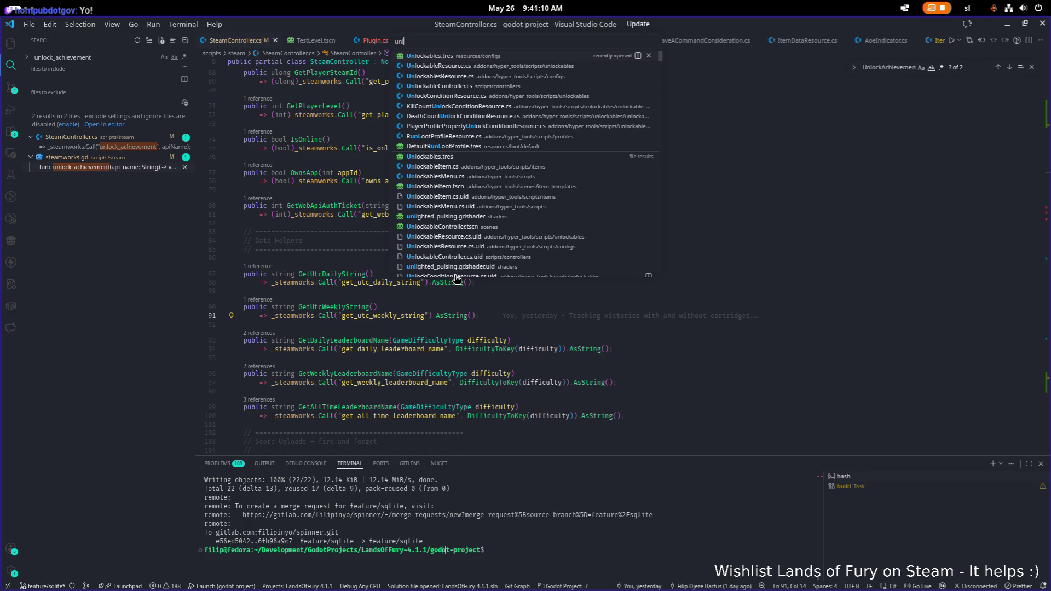
{"action": "type", "text": "ock"}
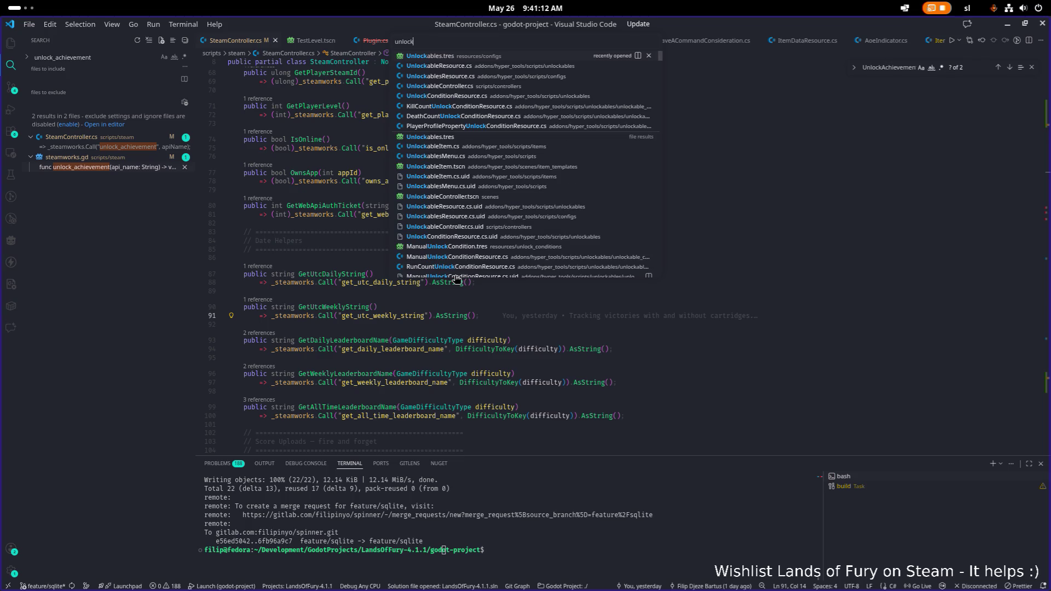
Open UnlockableResource.cs and jump to the UnlockableType enum, noting its Achievement member
{"action": "key", "text": "Down"}
{"action": "key", "text": "Return"}
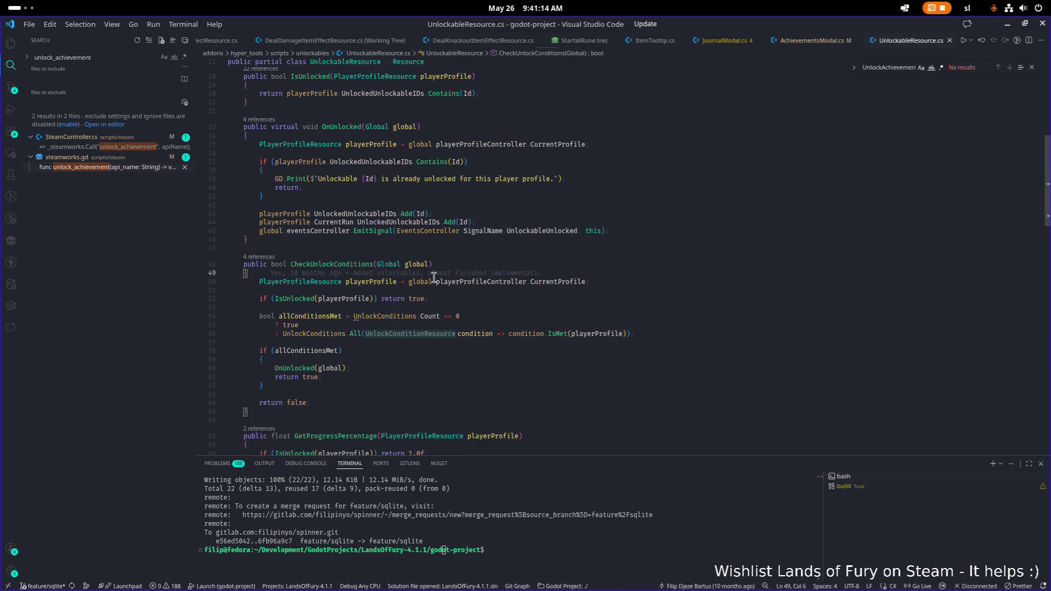
{"action": "scroll", "coordinate": [434, 278], "scroll_direction": "up", "scroll_amount": 10}
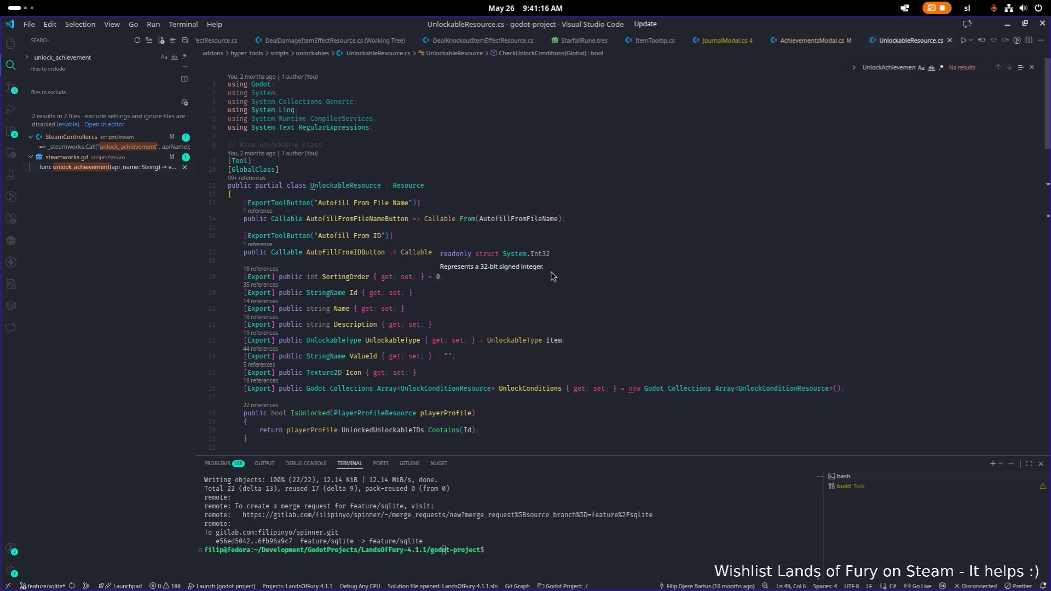
{"action": "scroll", "coordinate": [541, 280], "scroll_direction": "down", "scroll_amount": 3}
{"action": "left_click", "coordinate": [401, 253]}
{"action": "left_click", "coordinate": [339, 253]}
{"action": "left_click", "coordinate": [359, 253], "text": "ctrl"}
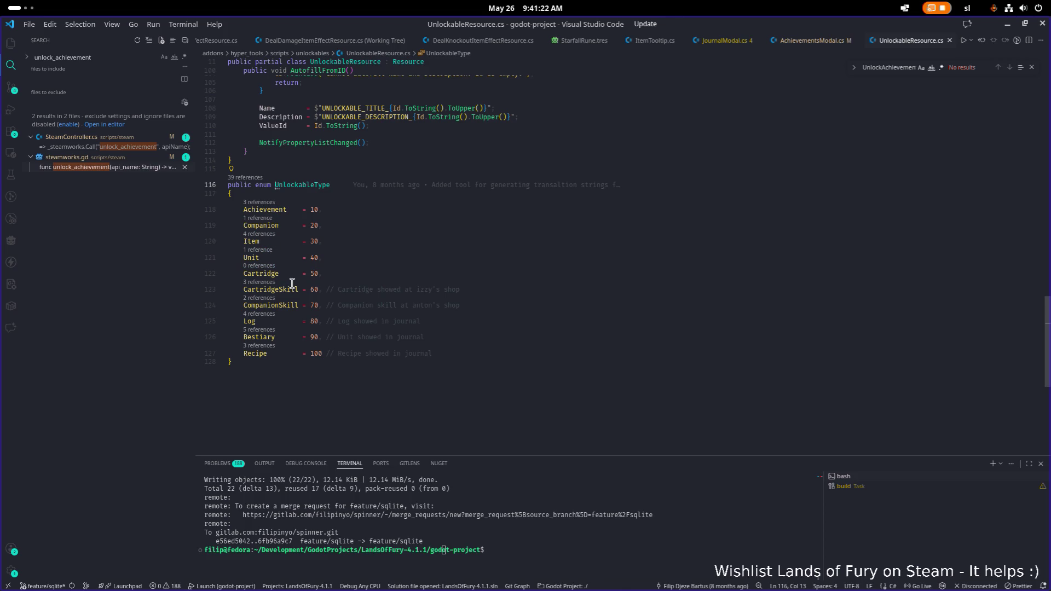
{"action": "scroll", "coordinate": [271, 361], "scroll_direction": "down", "scroll_amount": 1}
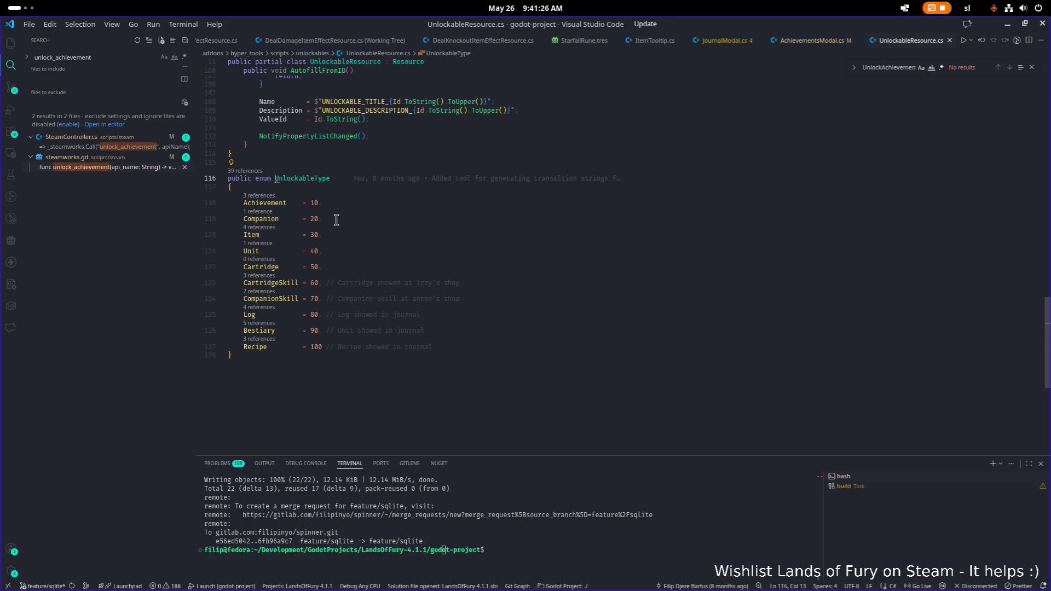
{"action": "left_click", "coordinate": [443, 203]}
Open UnlockableController.cs through an 'unlock' file search
{"action": "key", "text": "ctrl+p"}
{"action": "type", "text": "unlock"}
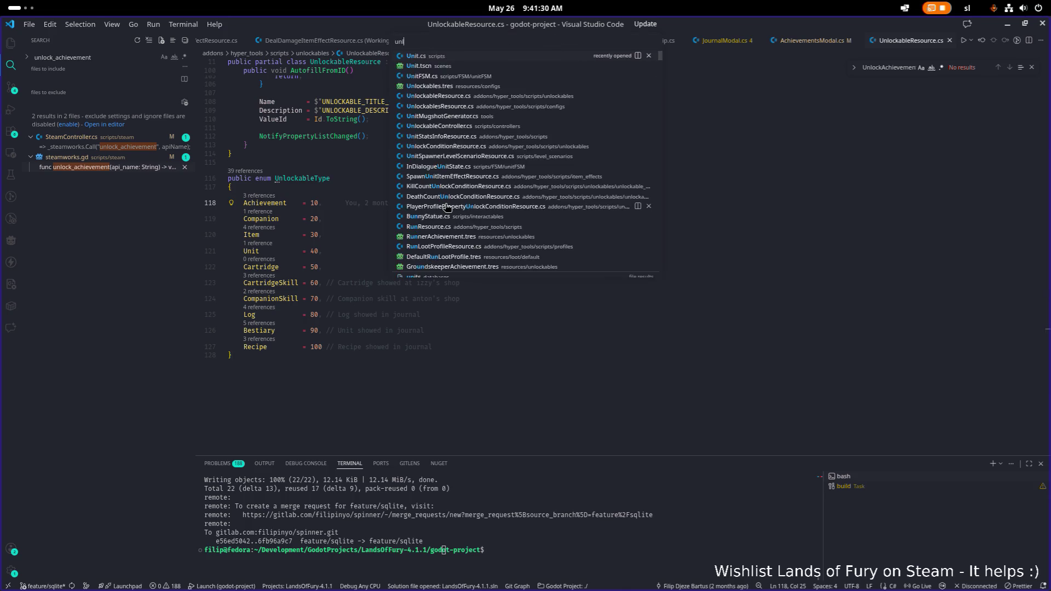
{"action": "key", "text": "Down"}
{"action": "key", "text": "Down"}
{"action": "key", "text": "Down"}
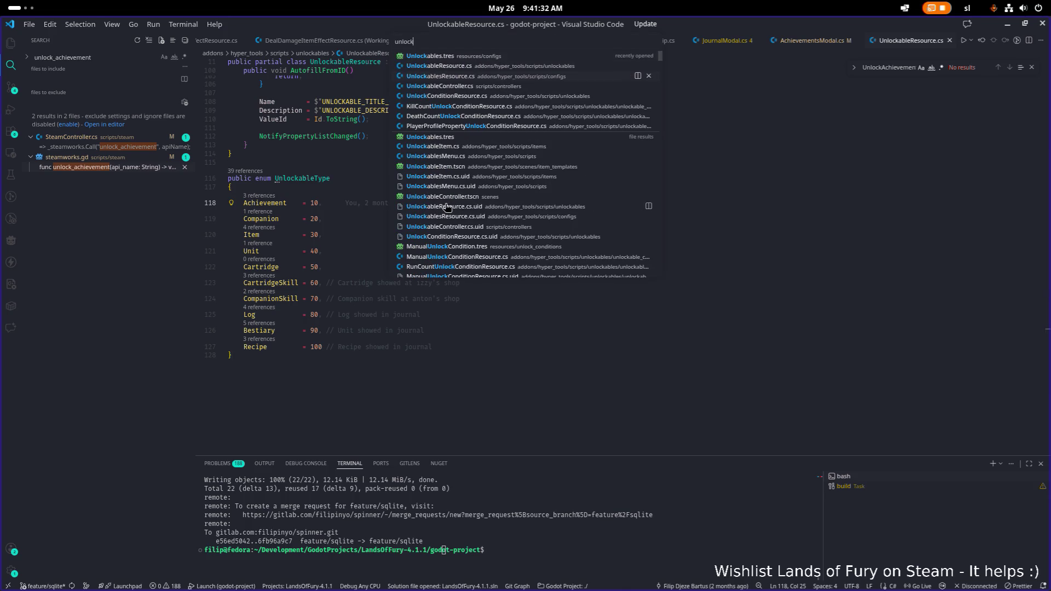
{"action": "key", "text": "Return"}
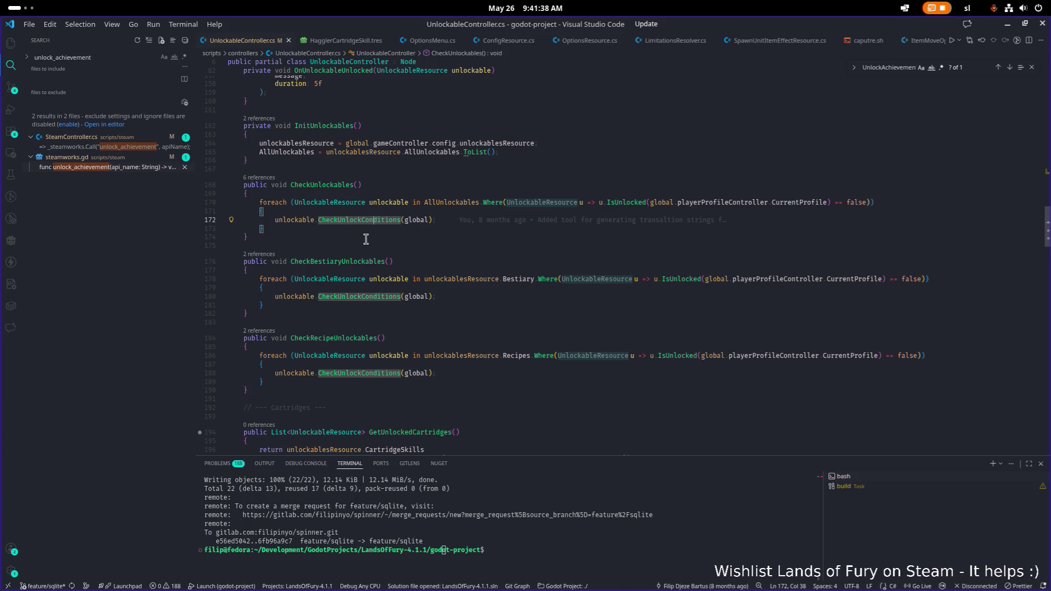
Review the UnlockAchievement call in OnUnlockableUnlocked within UnlockableController.cs
{"action": "scroll", "coordinate": [366, 239], "scroll_direction": "up", "scroll_amount": 7}
{"action": "scroll", "coordinate": [383, 242], "scroll_direction": "up", "scroll_amount": 4}
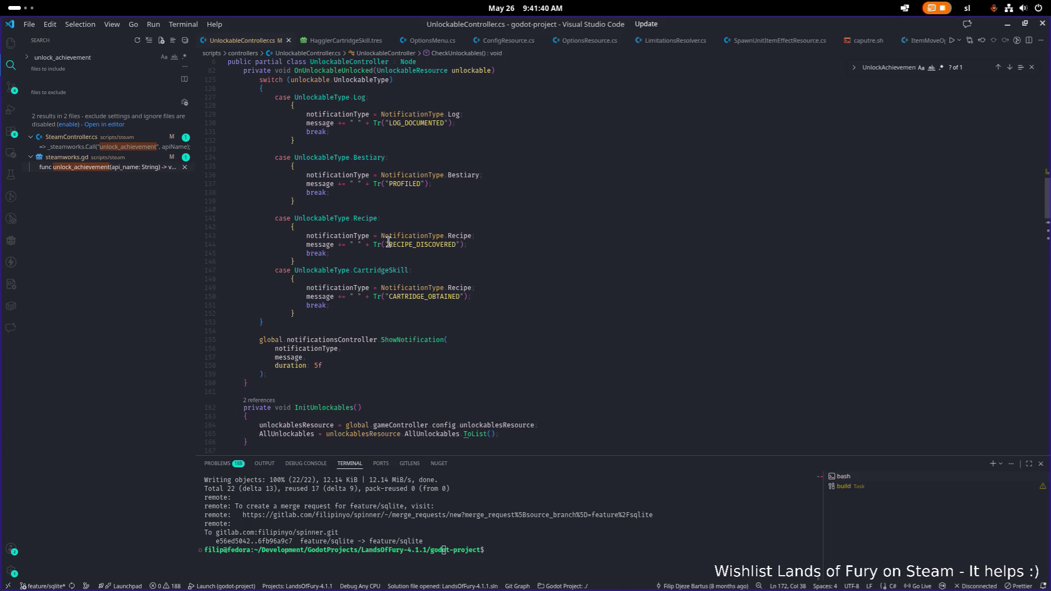
{"action": "scroll", "coordinate": [480, 181], "scroll_direction": "up", "scroll_amount": 1}
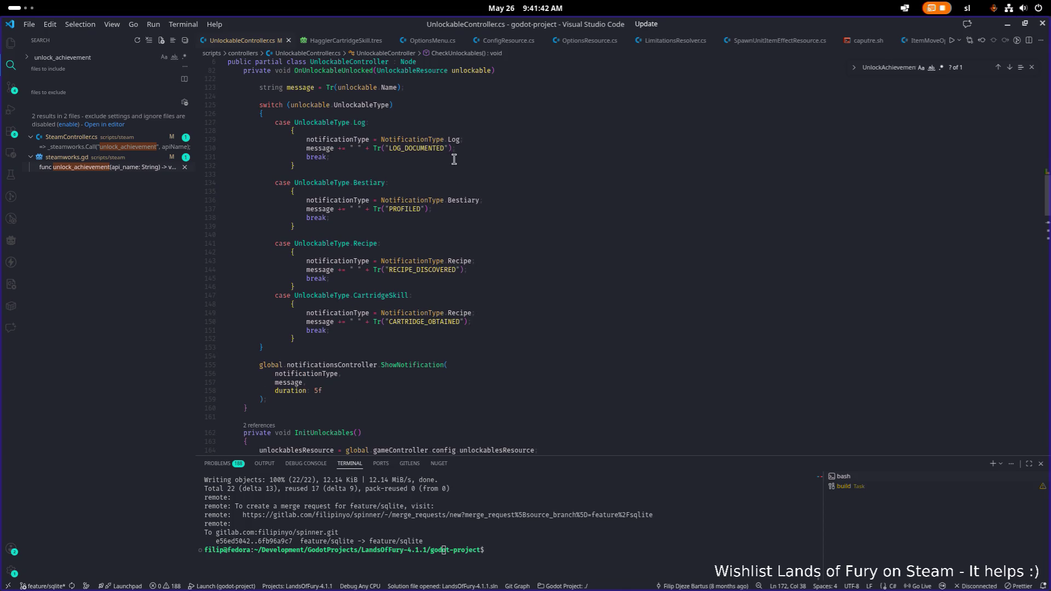
{"action": "scroll", "coordinate": [366, 119], "scroll_direction": "up", "scroll_amount": 2}
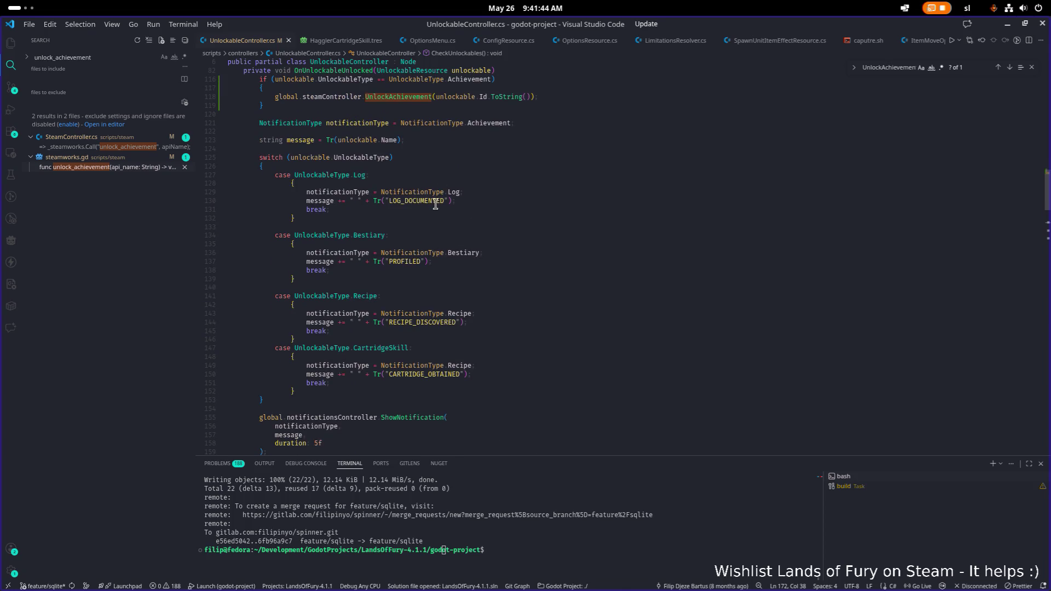
{"action": "scroll", "coordinate": [436, 205], "scroll_direction": "up", "scroll_amount": 3}
{"action": "left_click", "coordinate": [416, 188]}
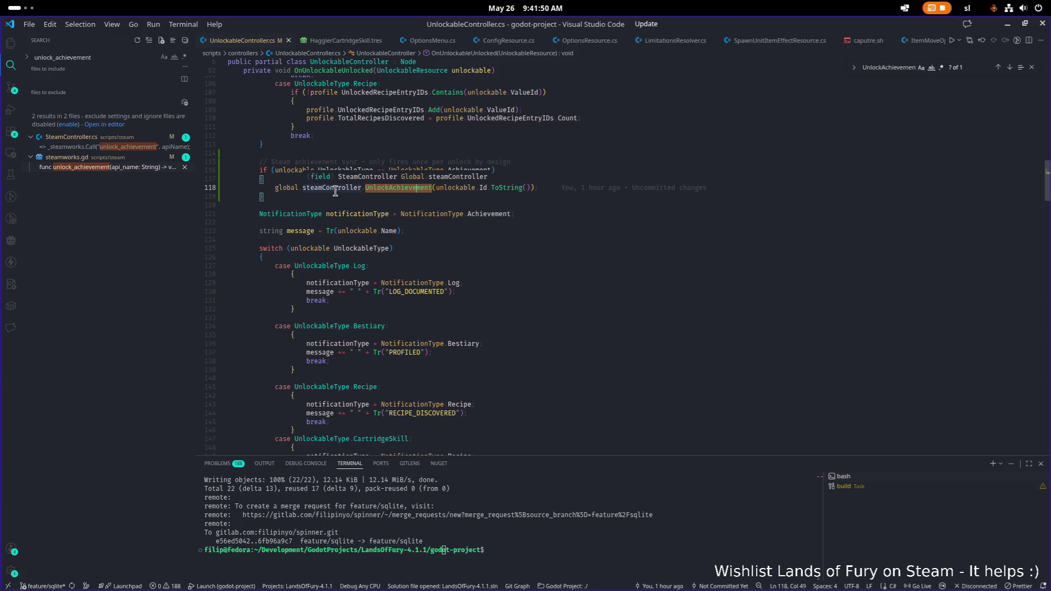
{"action": "scroll", "coordinate": [382, 301], "scroll_direction": "up", "scroll_amount": 5}
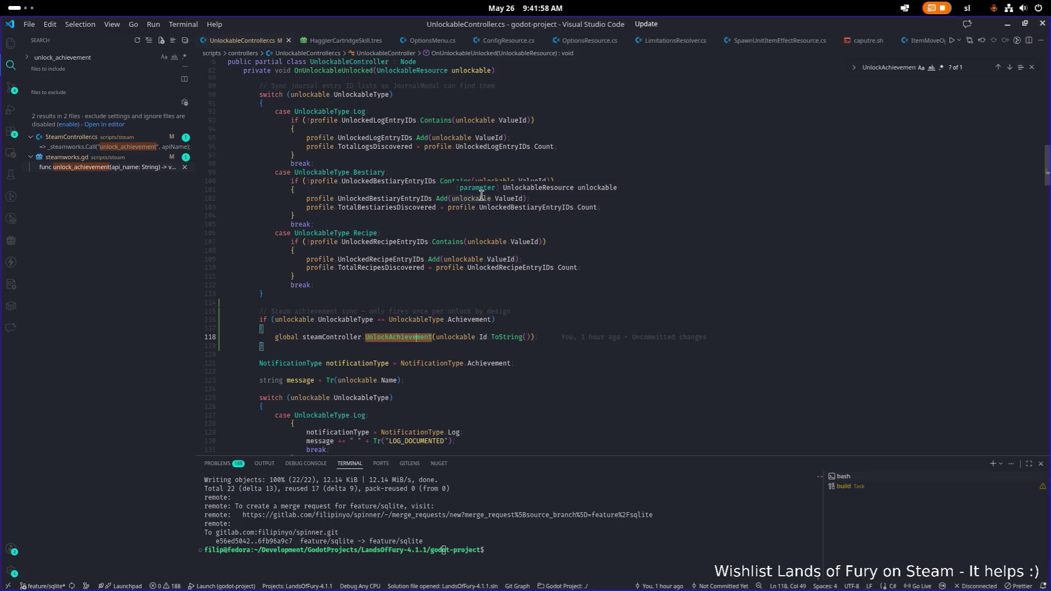
{"action": "scroll", "coordinate": [482, 196], "scroll_direction": "down", "scroll_amount": 9}
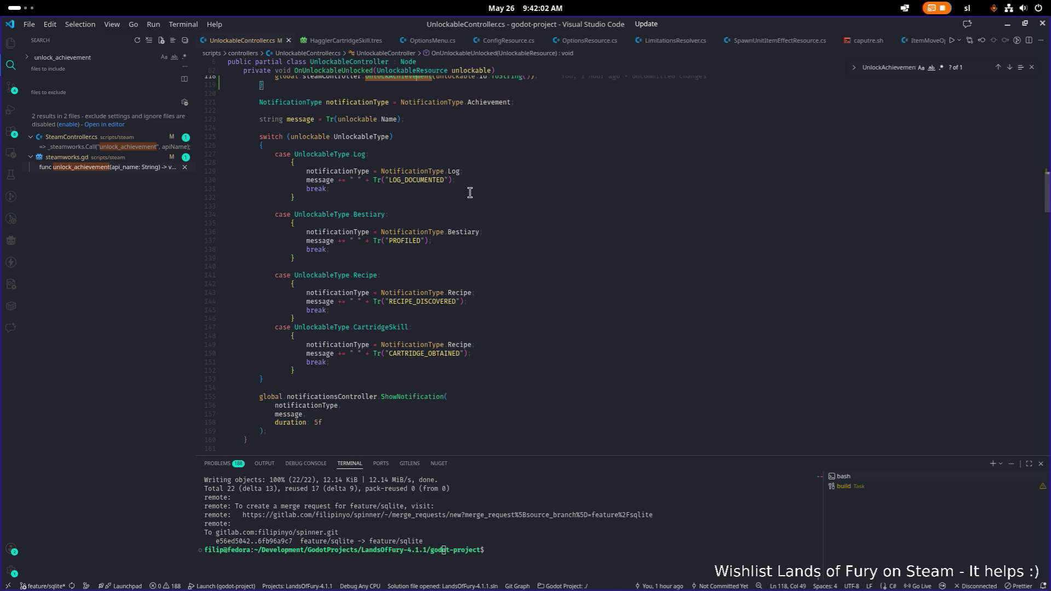
{"action": "scroll", "coordinate": [470, 193], "scroll_direction": "up", "scroll_amount": 15}
{"action": "scroll", "coordinate": [472, 193], "scroll_direction": "up", "scroll_amount": 9}
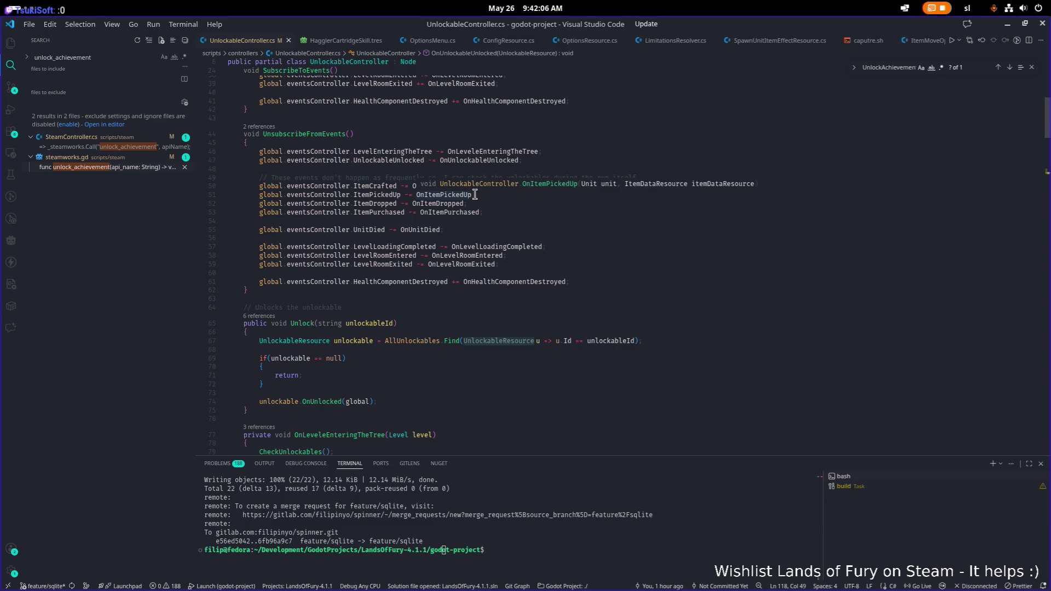
{"action": "scroll", "coordinate": [470, 200], "scroll_direction": "down", "scroll_amount": 1}
Search project files for 'steam' and select steamworks.gd in the matches
{"action": "left_click", "coordinate": [476, 195]}
{"action": "key", "text": "ctrl+p"}
{"action": "type", "text": "steam"}
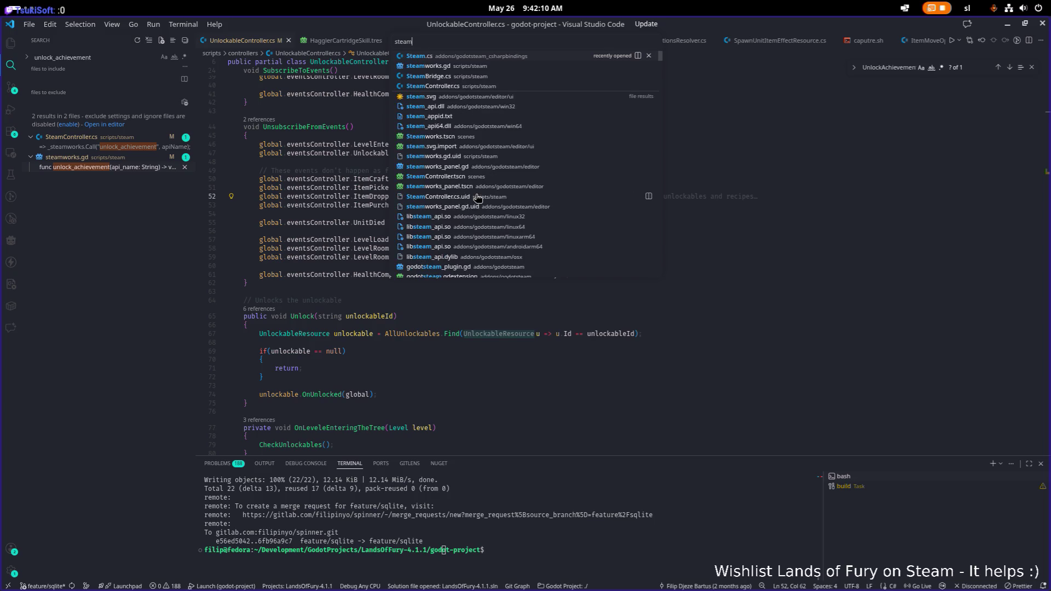
{"action": "key", "text": "Down"}
Open steamworks.gd and scroll down to the unlock_achievement function
{"action": "key", "text": "Return"}
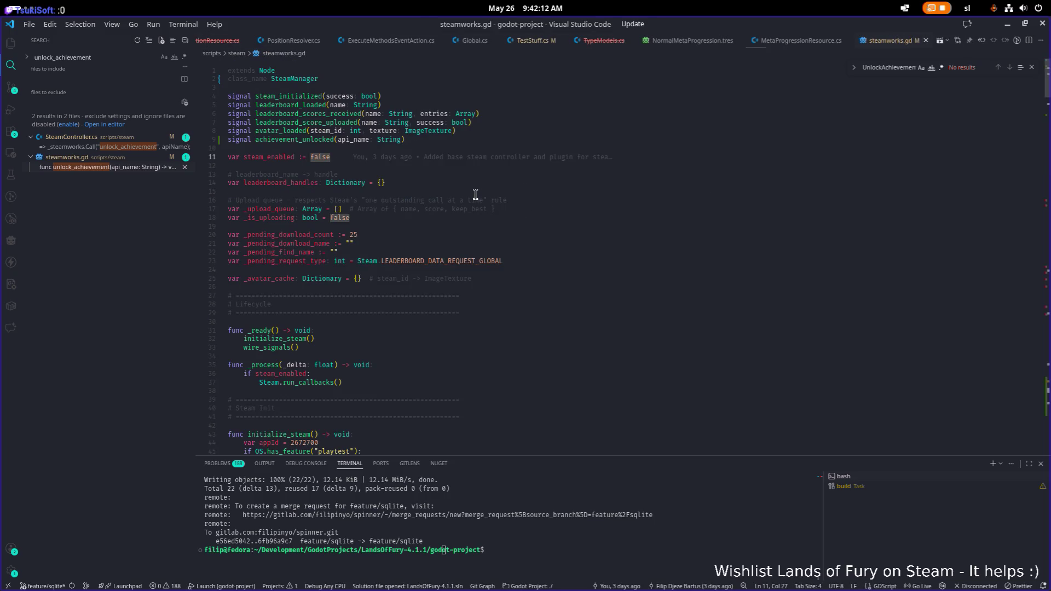
{"action": "scroll", "coordinate": [476, 195], "scroll_direction": "down", "scroll_amount": 20}
{"action": "scroll", "coordinate": [465, 211], "scroll_direction": "down", "scroll_amount": 20}
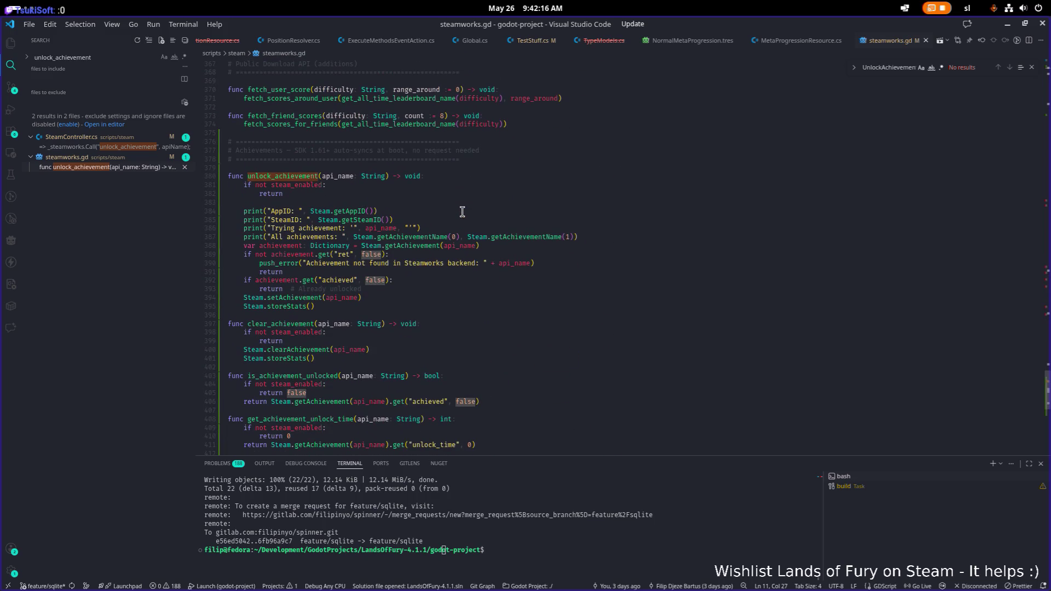
{"action": "scroll", "coordinate": [461, 212], "scroll_direction": "down", "scroll_amount": 2}
{"action": "scroll", "coordinate": [461, 212], "scroll_direction": "down", "scroll_amount": 3}
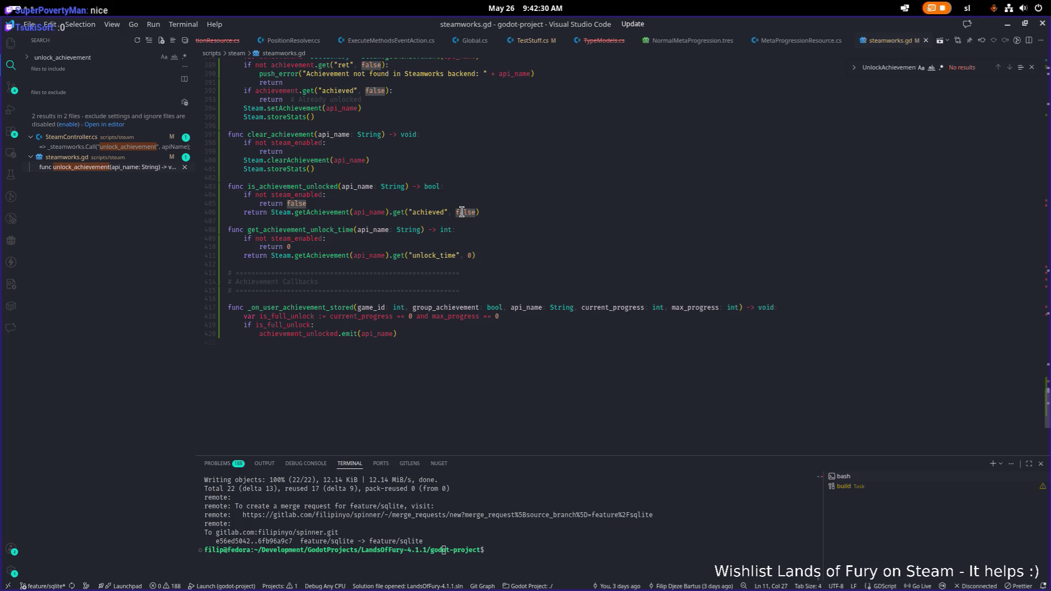
{"action": "left_click_drag", "start_coordinate": [521, 349], "coordinate": [427, 238]}
{"action": "left_click", "coordinate": [577, 221]}
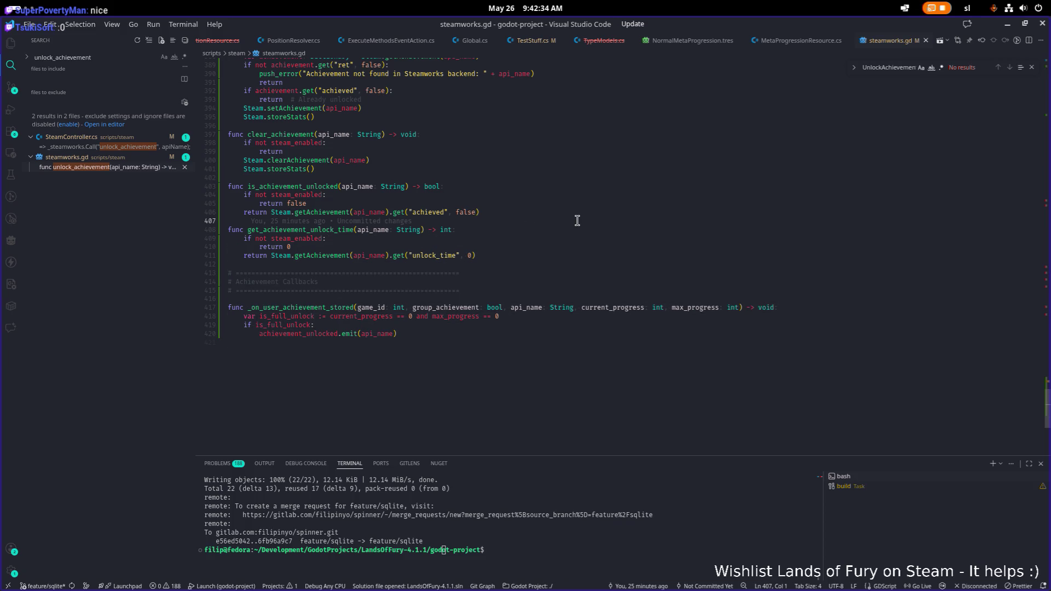
Open SteamController.cs via a 'steam' file search, review its _Ready method, then switch to Godot
{"action": "key", "text": "ctrl+p"}
{"action": "type", "text": "co"}
{"action": "key", "text": "BackSpace"}
{"action": "key", "text": "BackSpace"}
{"action": "type", "text": "steam"}
{"action": "key", "text": "Down"}
{"action": "key", "text": "Down"}
{"action": "key", "text": "Down"}
{"action": "key", "text": "Return"}
{"action": "scroll", "coordinate": [549, 231], "scroll_direction": "down", "scroll_amount": 1}
{"action": "scroll", "coordinate": [550, 232], "scroll_direction": "up", "scroll_amount": 15}
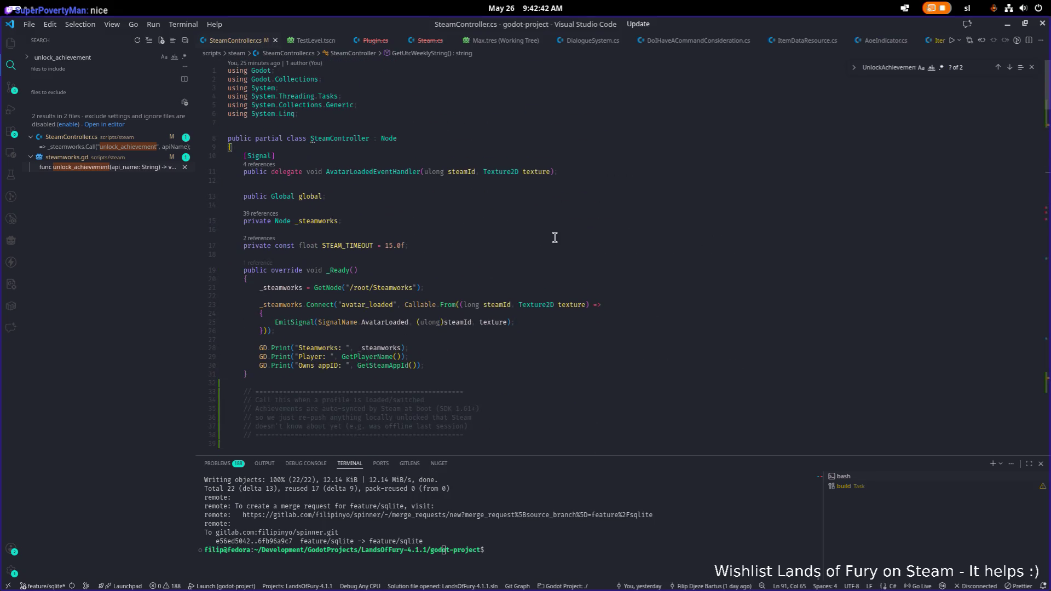
{"action": "left_click", "coordinate": [599, 278]}
{"action": "key", "text": "alt+Tab"}
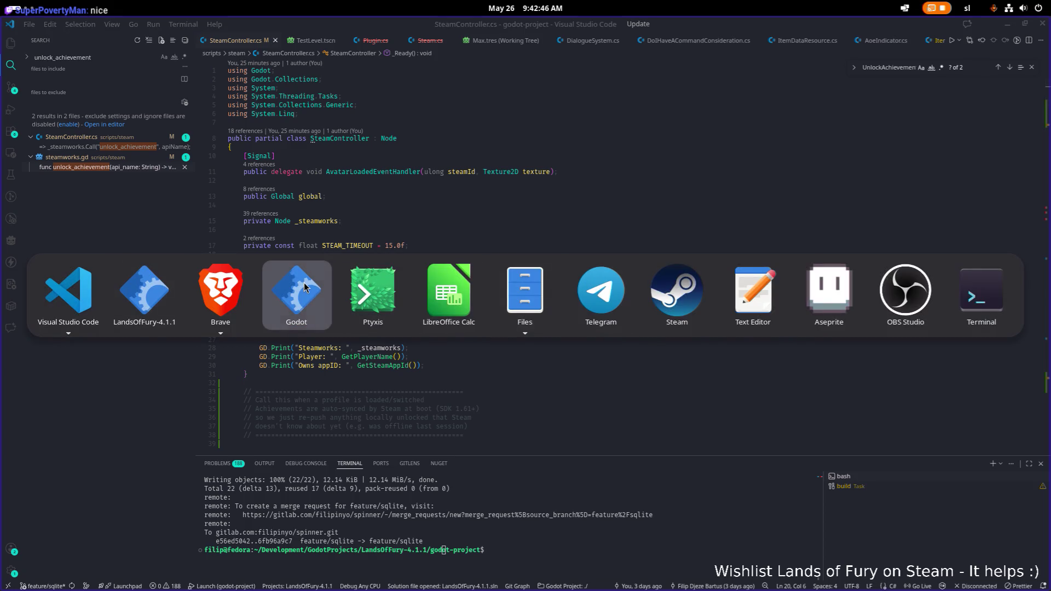
{"action": "left_click", "coordinate": [305, 288]}
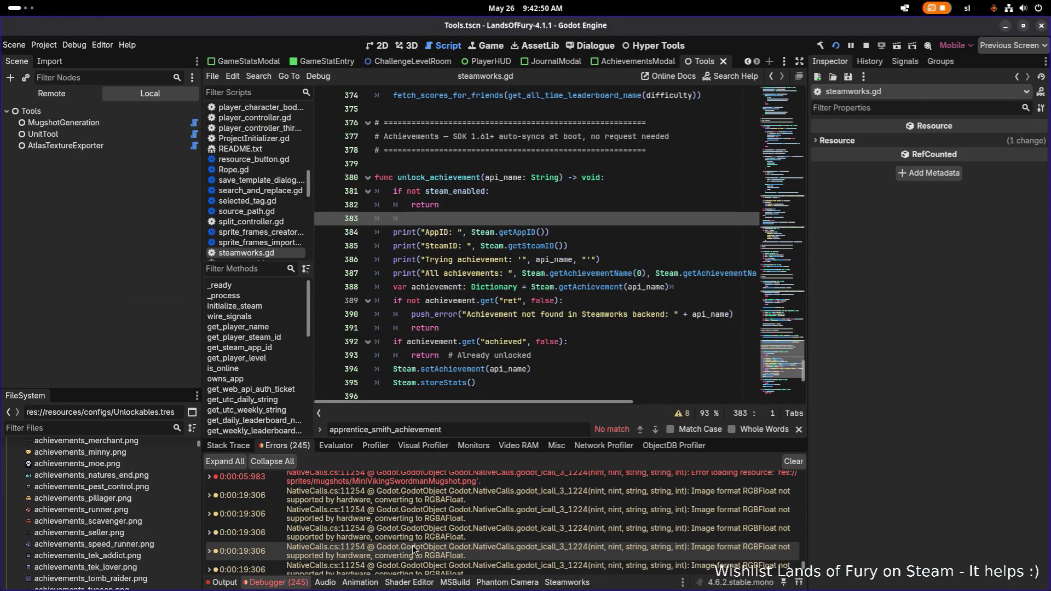
Stay in Godot and go to the All achievements print line 387 in unlock_achievement
{"action": "key", "text": "alt+Tab"}
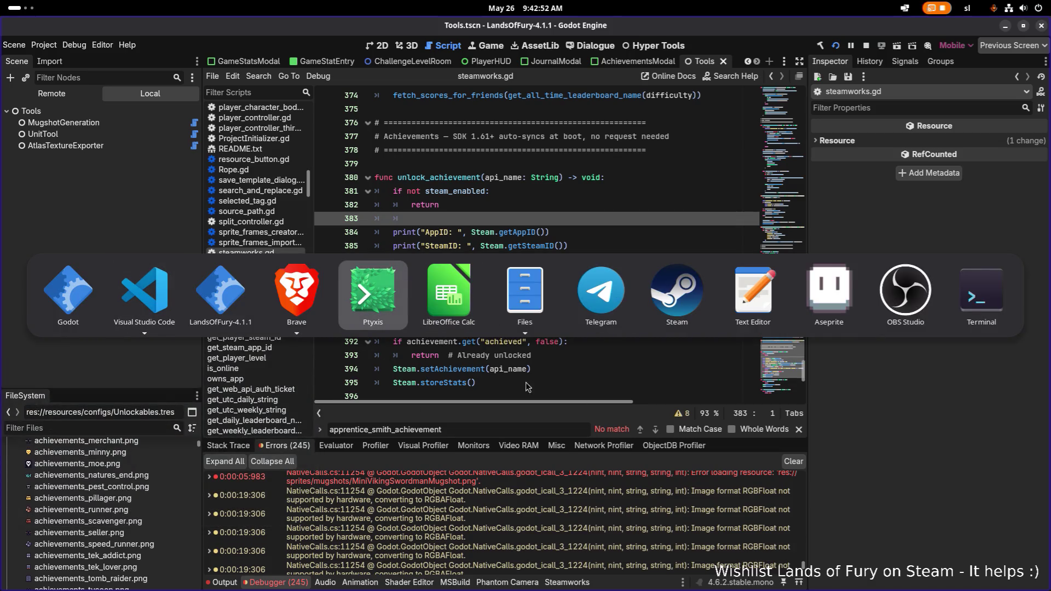
{"action": "key", "text": "Escape"}
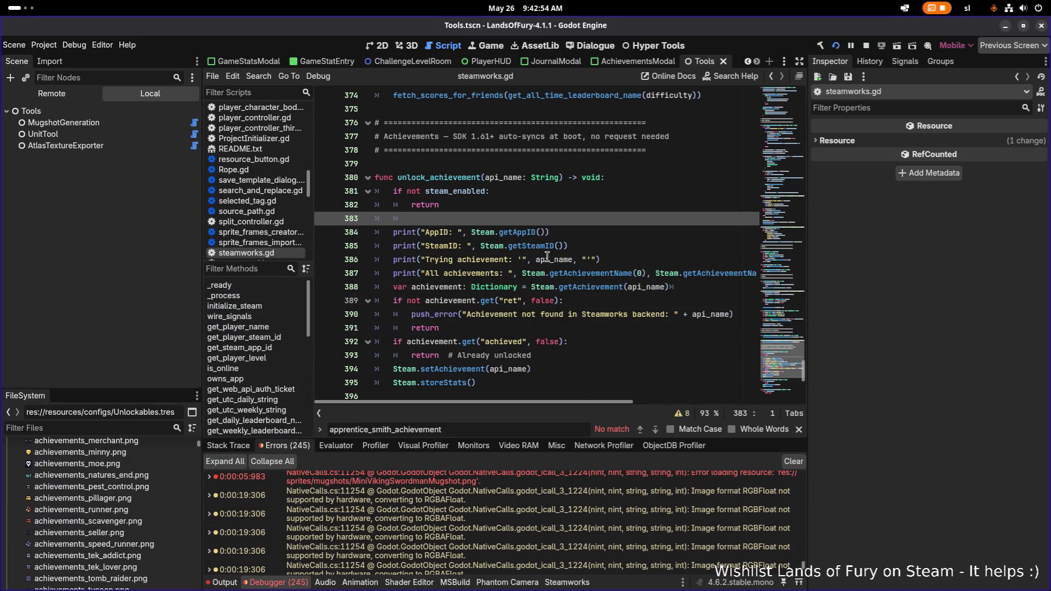
{"action": "left_click", "coordinate": [548, 258]}
{"action": "left_click", "coordinate": [583, 271]}
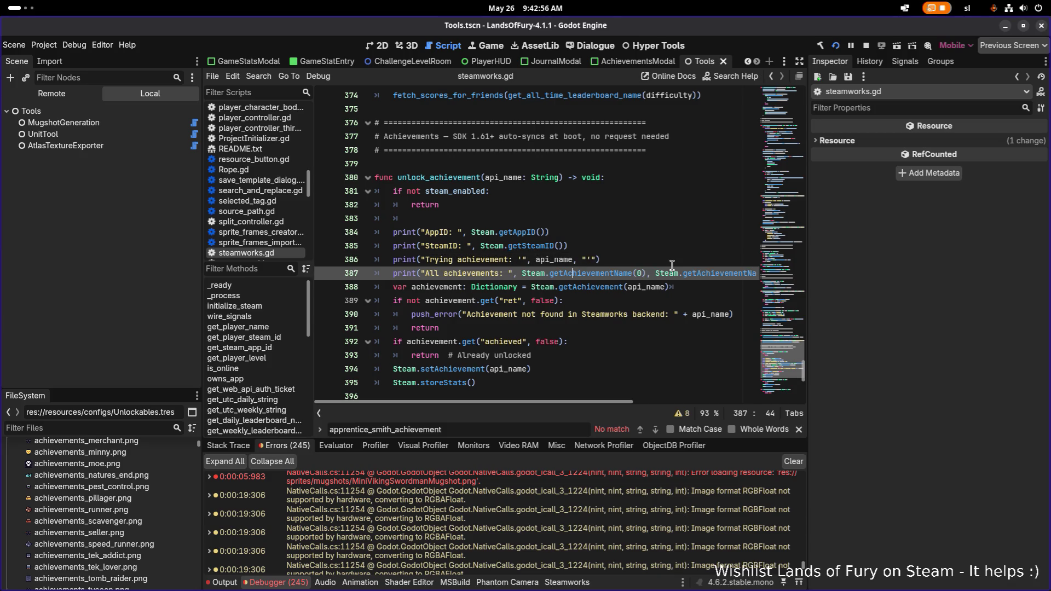
{"action": "key", "text": "End"}
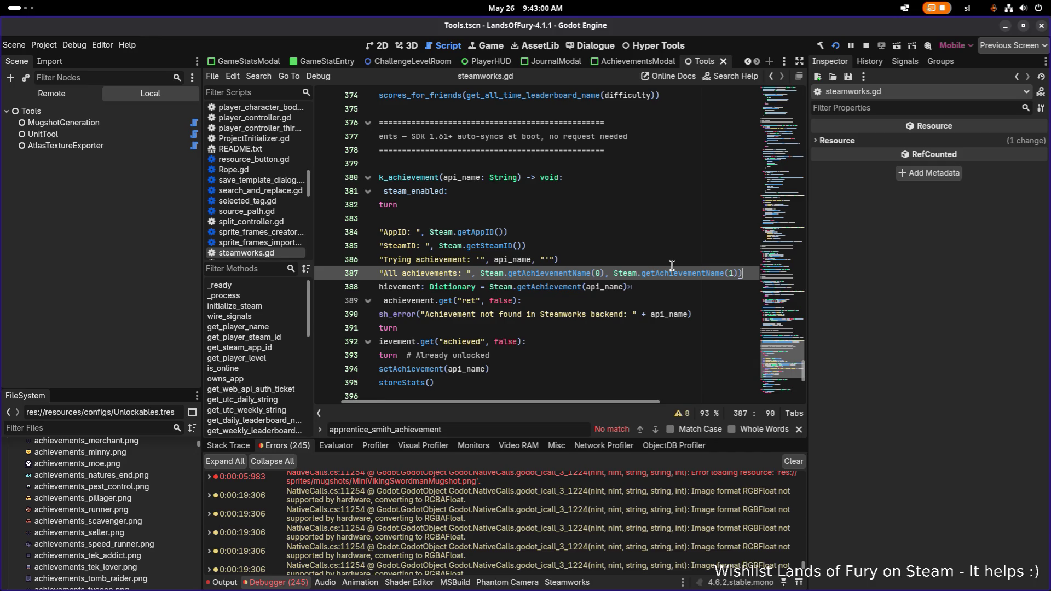
{"action": "key", "text": "Home"}
Comment out the All achievements, Trying achievement, SteamID and AppID print lines, then save steamworks.gd
{"action": "key", "text": "ctrl+Return"}
{"action": "key", "text": "Up"}
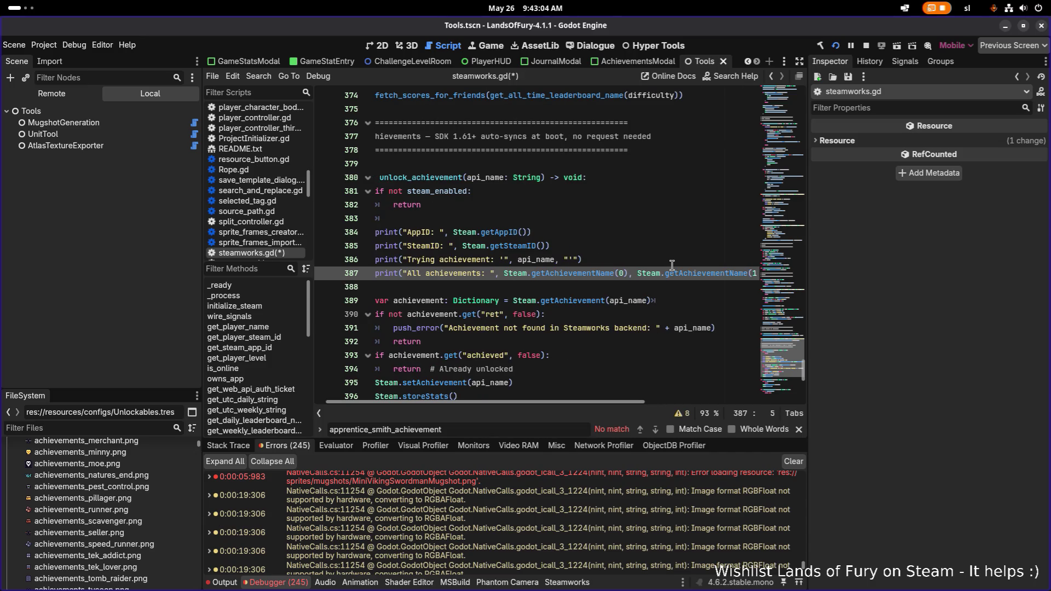
{"action": "key", "text": "ctrl+k"}
{"action": "key", "text": "Up"}
{"action": "key", "text": "ctrl+k"}
{"action": "key", "text": "Up"}
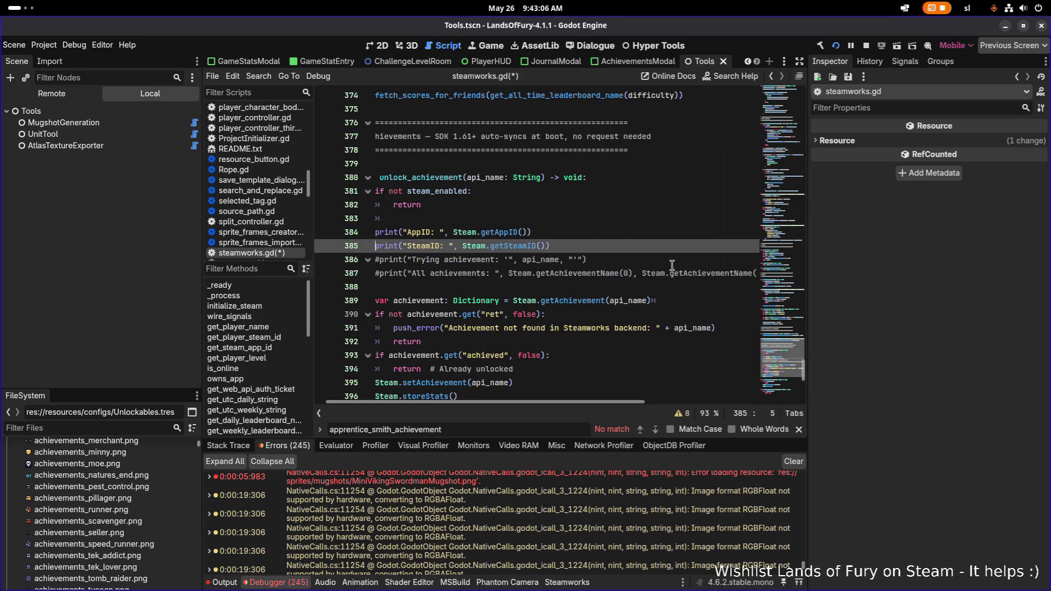
{"action": "key", "text": "ctrl+k"}
{"action": "key", "text": "Up"}
{"action": "key", "text": "ctrl+k"}
{"action": "key", "text": "ctrl+s"}
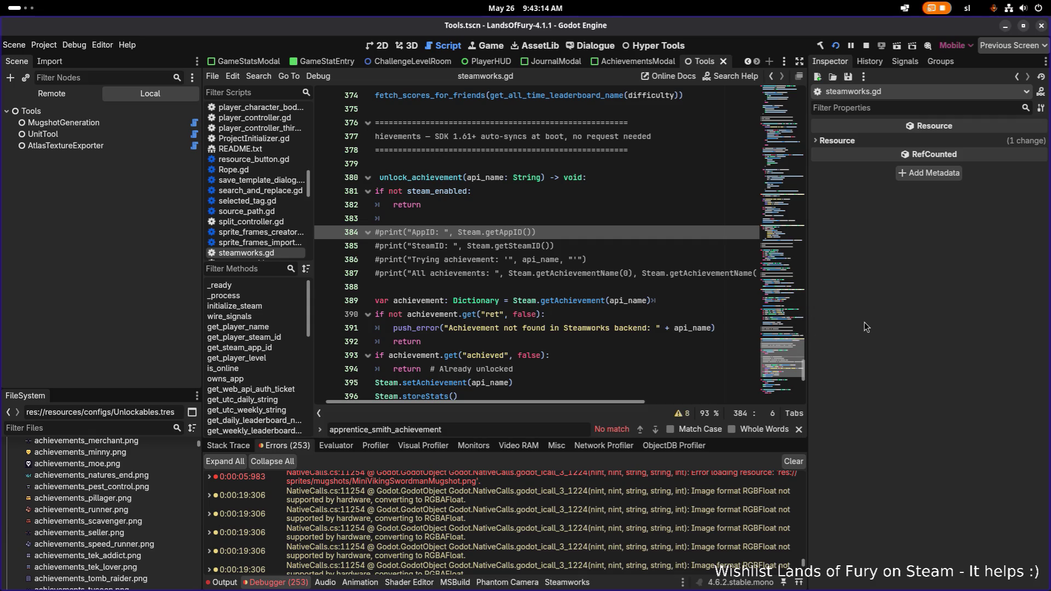
{"action": "key", "text": "alt+Tab"}
In Source Control, view the working-tree diffs of Level.cs and UnlockableController.cs
{"action": "left_click", "coordinate": [203, 302]}
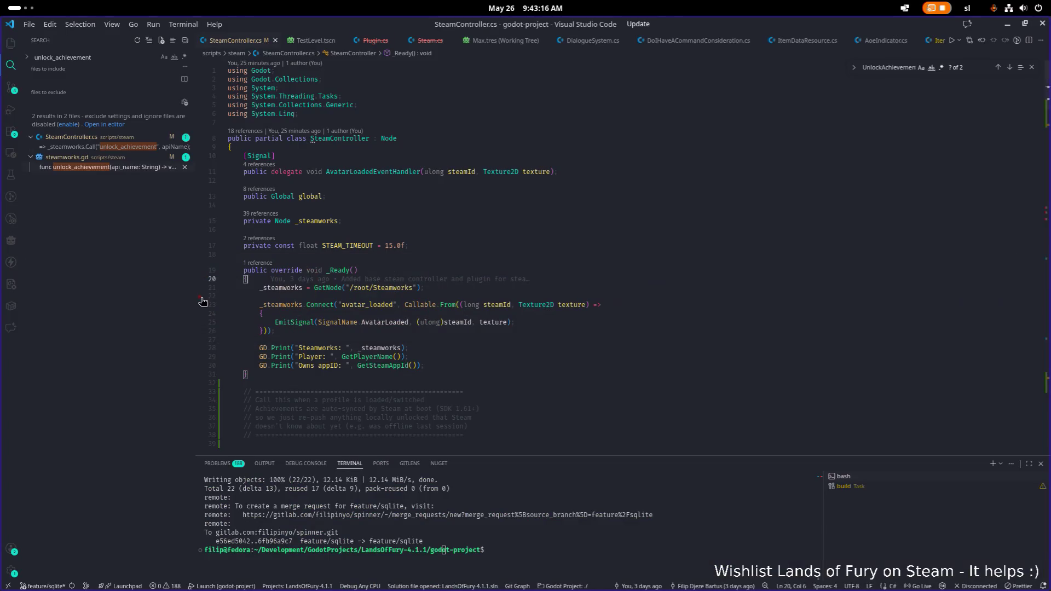
{"action": "left_click", "coordinate": [317, 281]}
{"action": "left_click", "coordinate": [11, 88]}
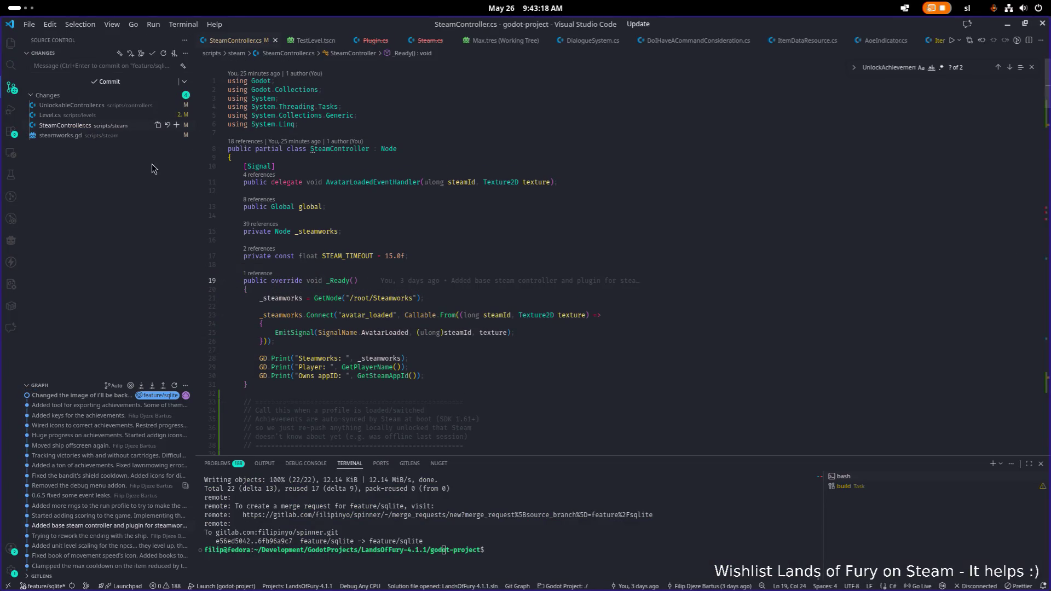
{"action": "left_click", "coordinate": [107, 114]}
{"action": "left_click", "coordinate": [103, 105]}
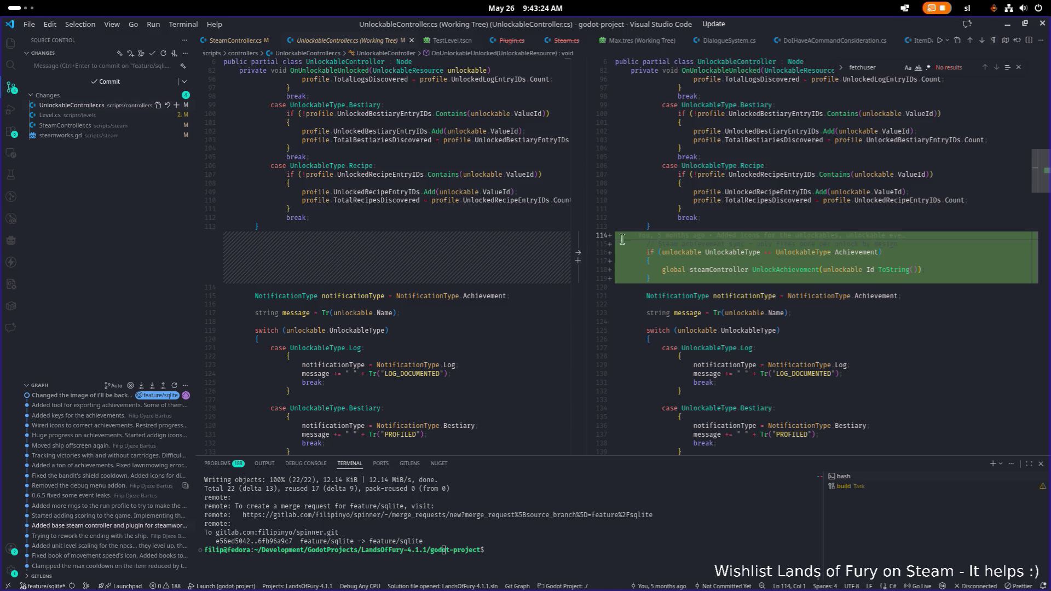
Recheck Level.cs, then review the SteamController.cs diff adding SyncPendingAchievements
{"action": "left_click", "coordinate": [50, 115]}
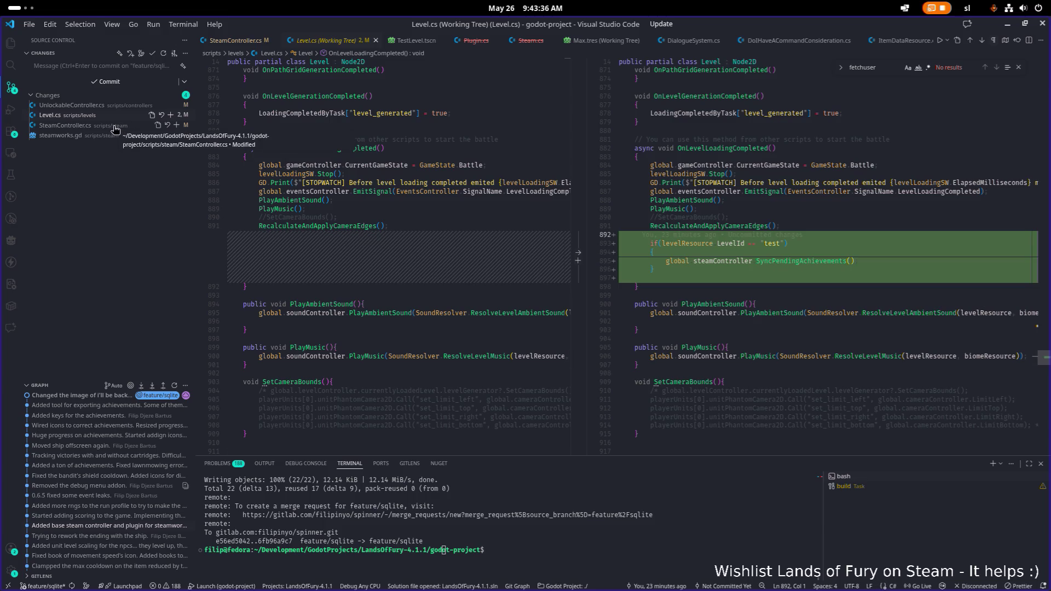
{"action": "left_click", "coordinate": [115, 128]}
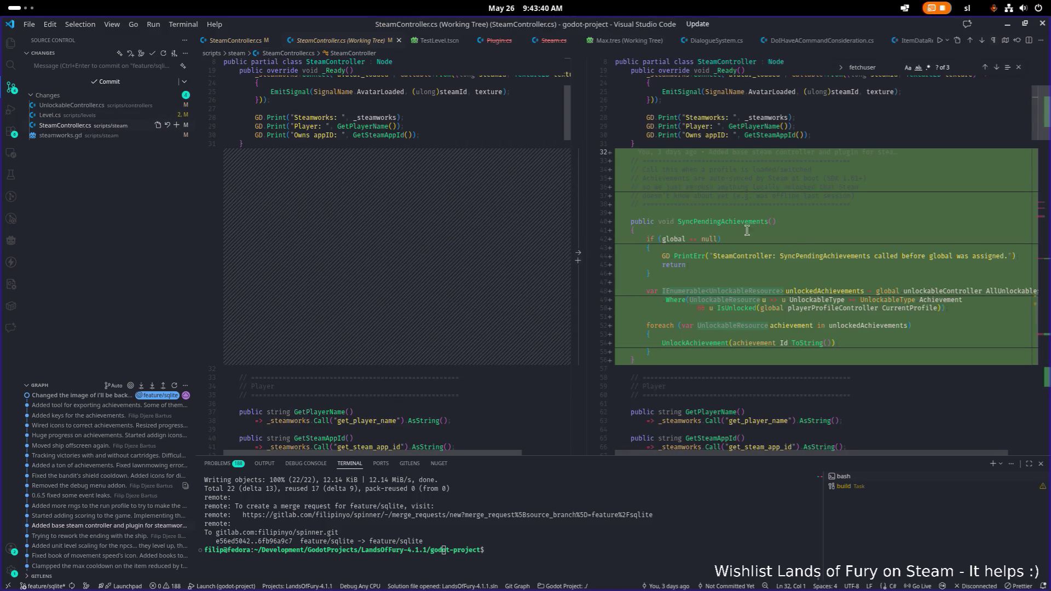
{"action": "scroll", "coordinate": [798, 237], "scroll_direction": "down", "scroll_amount": 3}
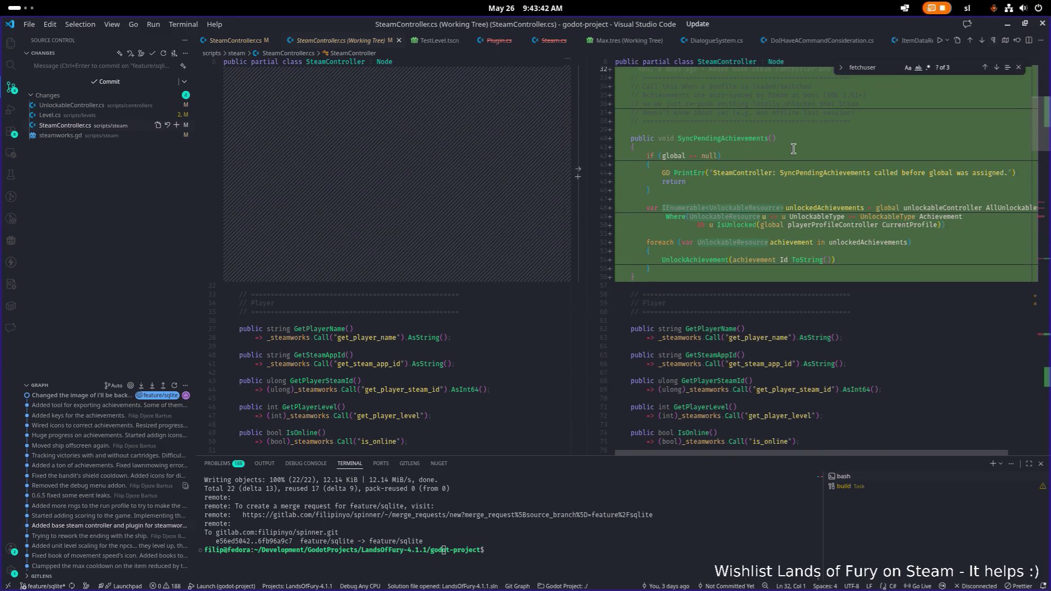
{"action": "scroll", "coordinate": [776, 188], "scroll_direction": "down", "scroll_amount": 2}
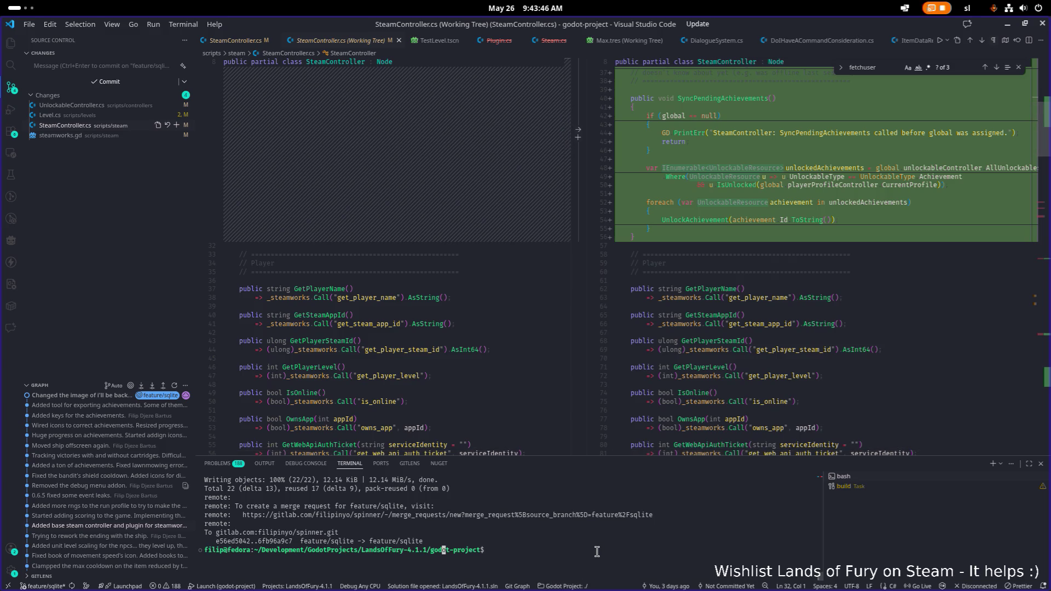
{"action": "key", "text": "ctrl+l"}
Stage all changes and commit with a message that achievements are integrated and sync when loading the glade area
{"action": "type", "text": "git add ."}
{"action": "key", "text": "Return"}
{"action": "type", "text": "git commit -"}
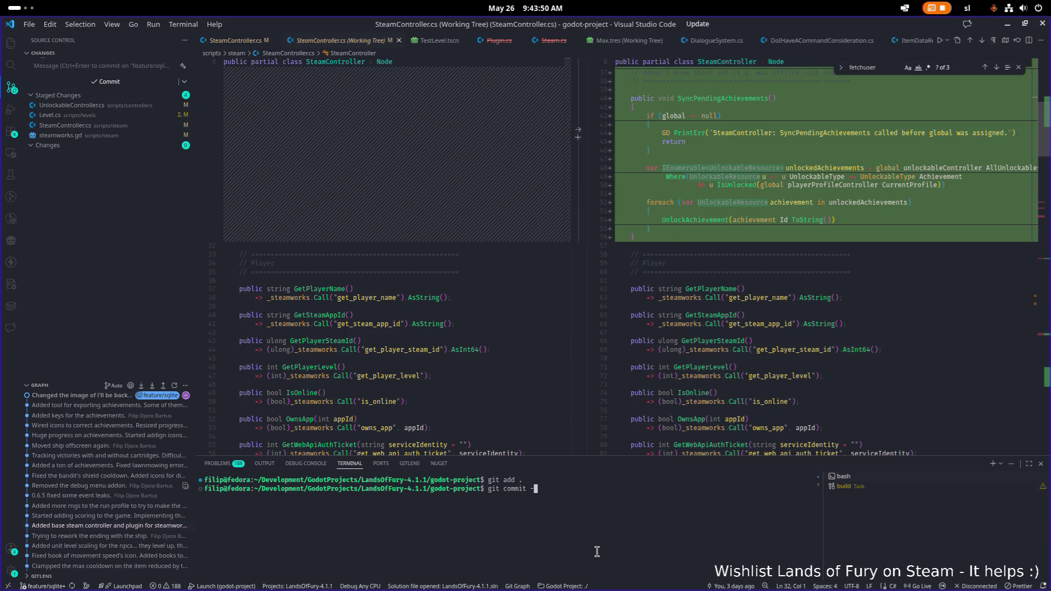
{"action": "type", "text": "m \"Added"}
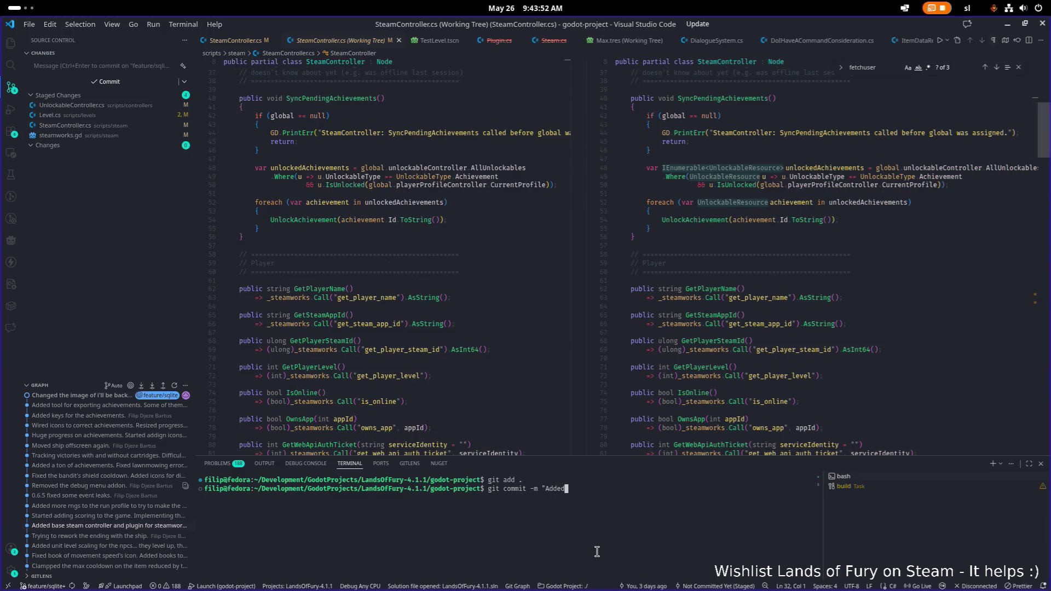
{"action": "key", "text": "BackSpace"}
{"action": "key", "text": "BackSpace"}
{"action": "key", "text": "BackSpace"}
{"action": "type", "text": "The achievements have been integ"}
{"action": "type", "text": "rade"}
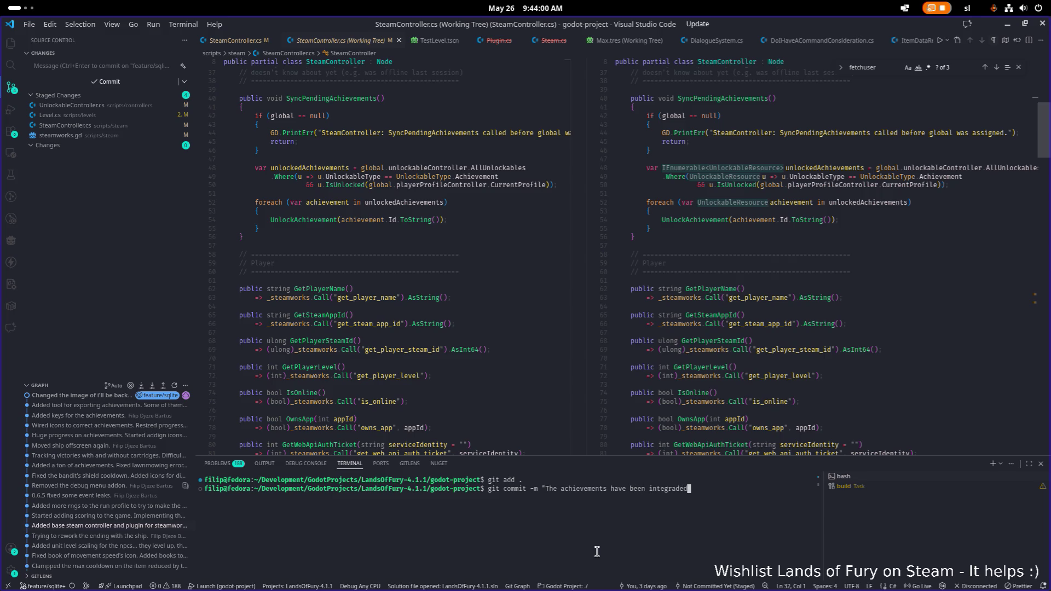
{"action": "key", "text": "BackSpace"}
{"action": "key", "text": "BackSpace"}
{"action": "type", "text": "ter"}
{"action": "key", "text": "BackSpace"}
{"action": "key", "text": "BackSpace"}
{"action": "key", "text": "BackSpace"}
{"action": "type", "text": "d"}
{"action": "key", "text": "BackSpace"}
{"action": "type", "text": "ey"}
{"action": "key", "text": "BackSpace"}
{"action": "key", "text": "BackSpace"}
{"action": "type", "text": "sync each time when loading"}
{"action": "type", "text": " the "}
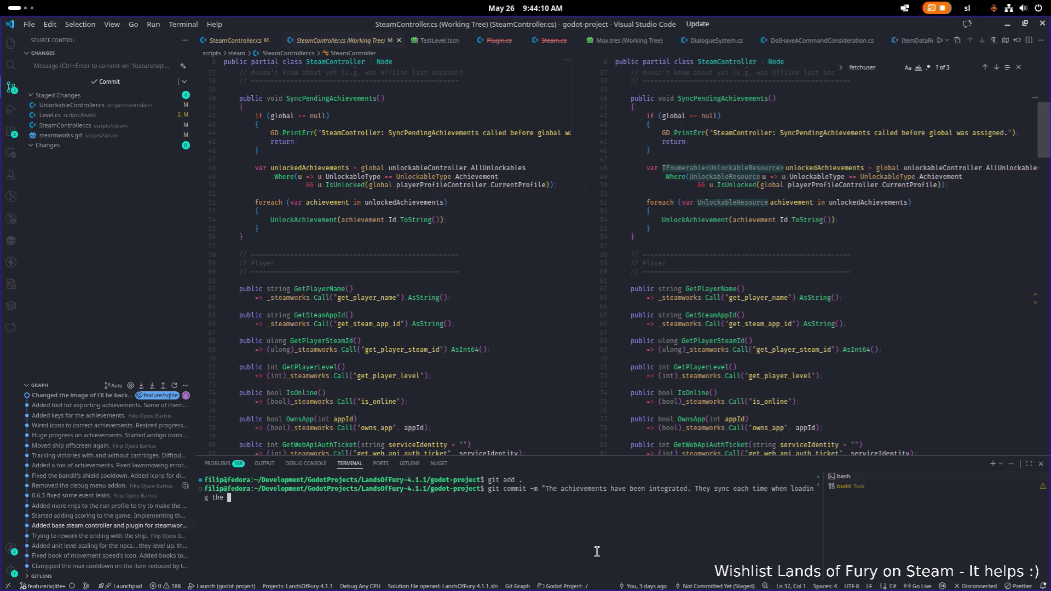
{"action": "type", "text": "glade a"}
{"action": "type", "text": "rea"}
{"action": "type", "text": "\""}
{"action": "key", "text": "Return"}
Push the achievements commit to the remote feature/sqlite branch
{"action": "type", "text": "git push"}
{"action": "key", "text": "Return"}
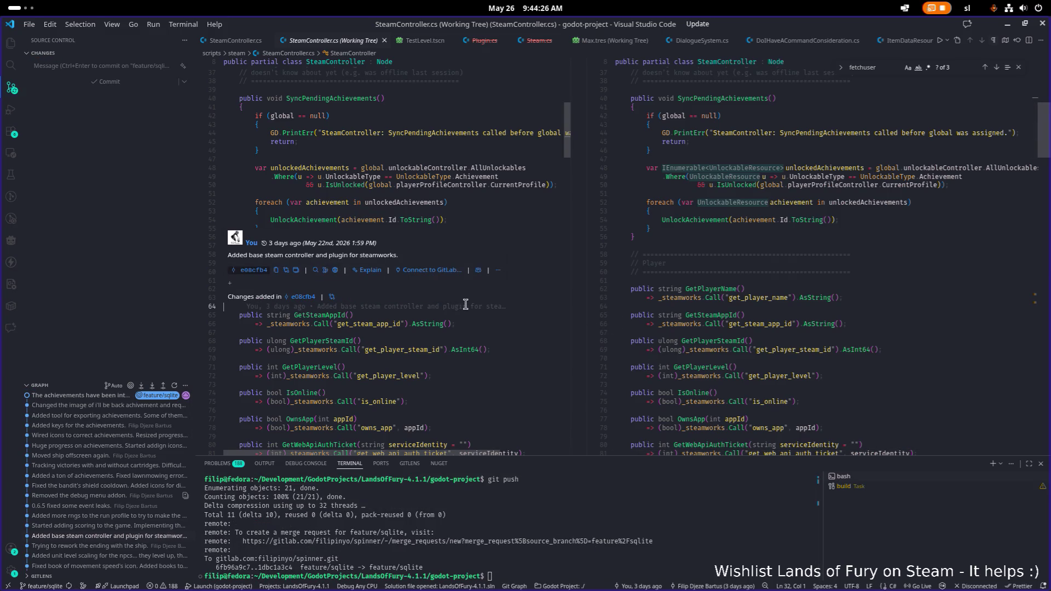
{"action": "left_click", "coordinate": [499, 368]}
In Godot's 2D view, open Ship.tscn through the scene search and select its Ship root node
{"action": "key", "text": "alt+Tab"}
{"action": "key", "text": "Escape"}
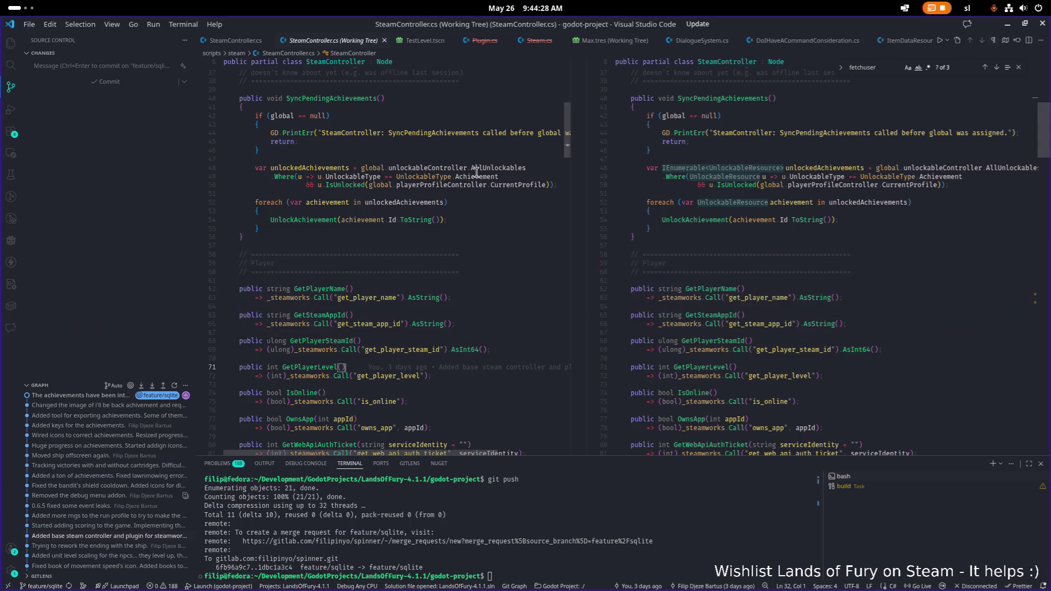
{"action": "key", "text": "alt+Tab"}
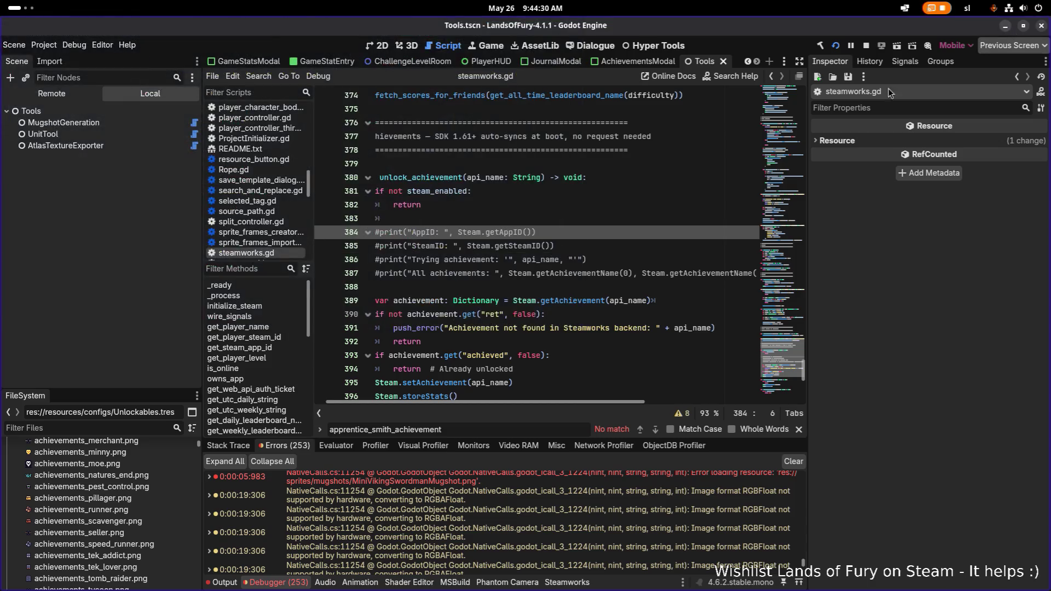
{"action": "left_click", "coordinate": [377, 45]}
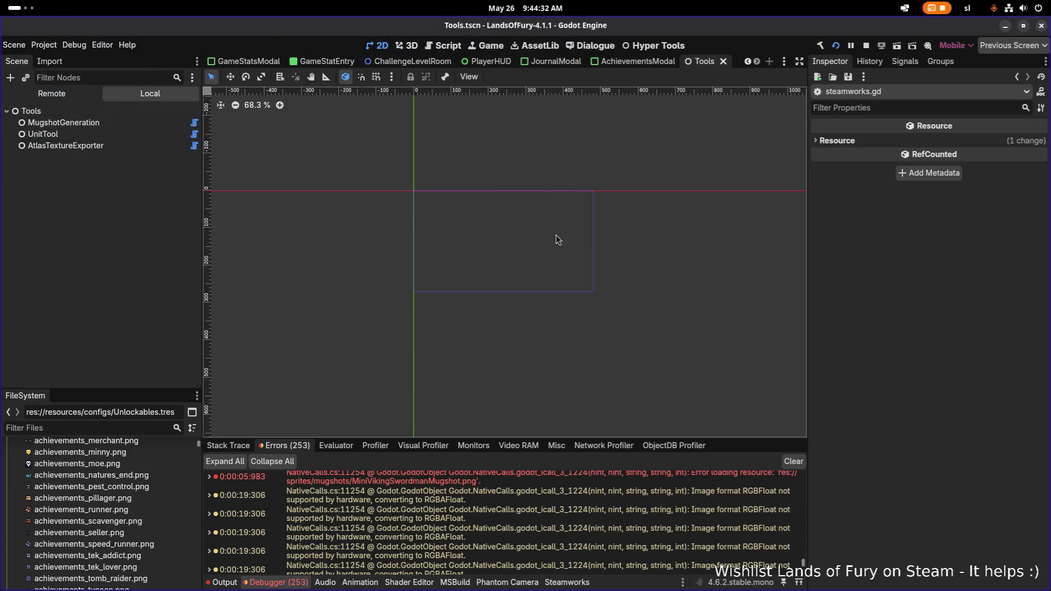
{"action": "scroll", "coordinate": [493, 212], "scroll_direction": "down", "scroll_amount": 3}
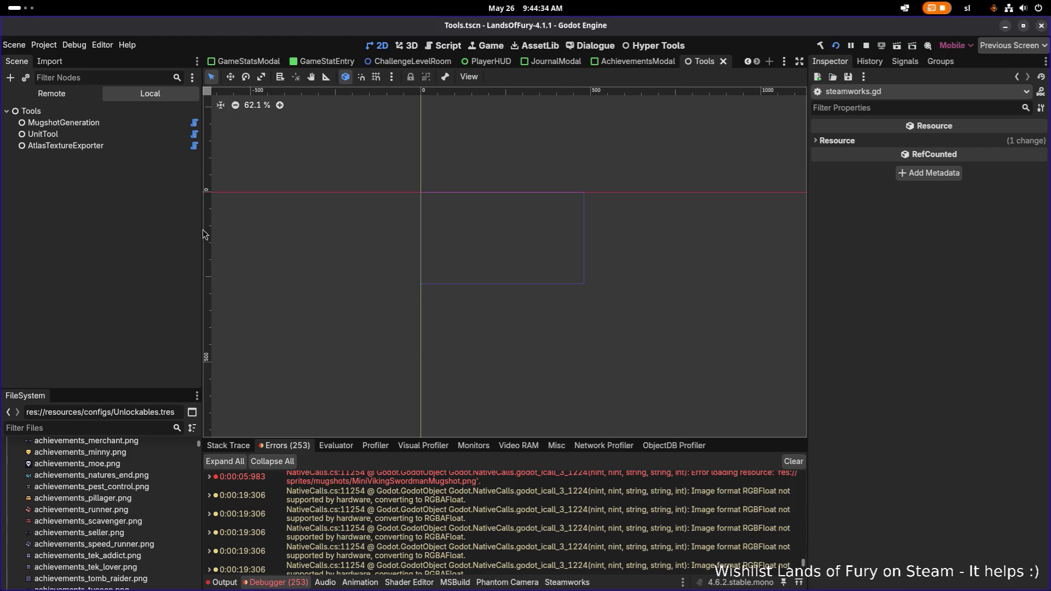
{"action": "key", "text": "ctrl+shift+o"}
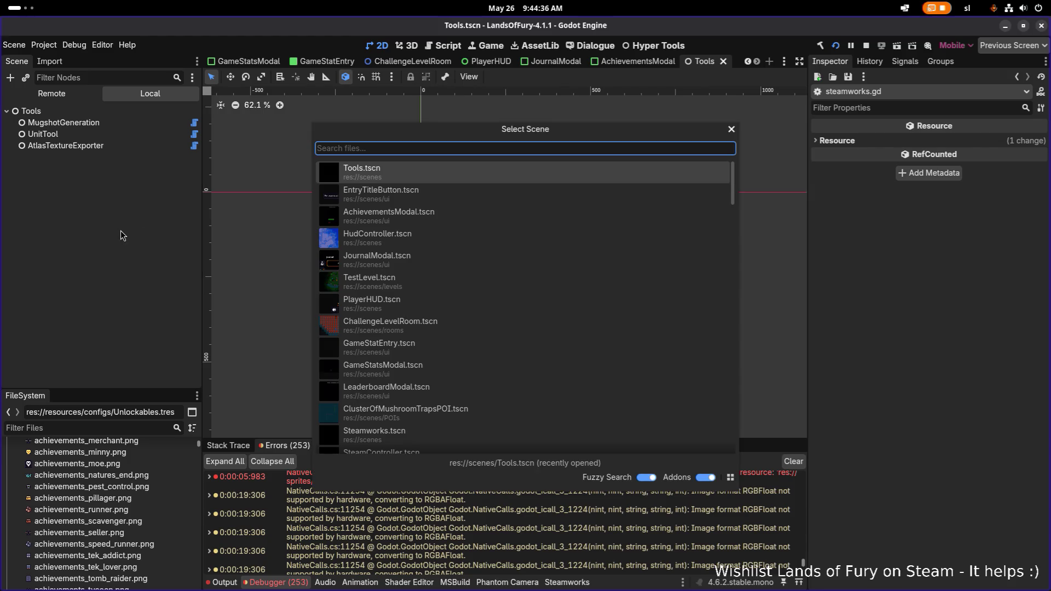
{"action": "type", "text": "ship"}
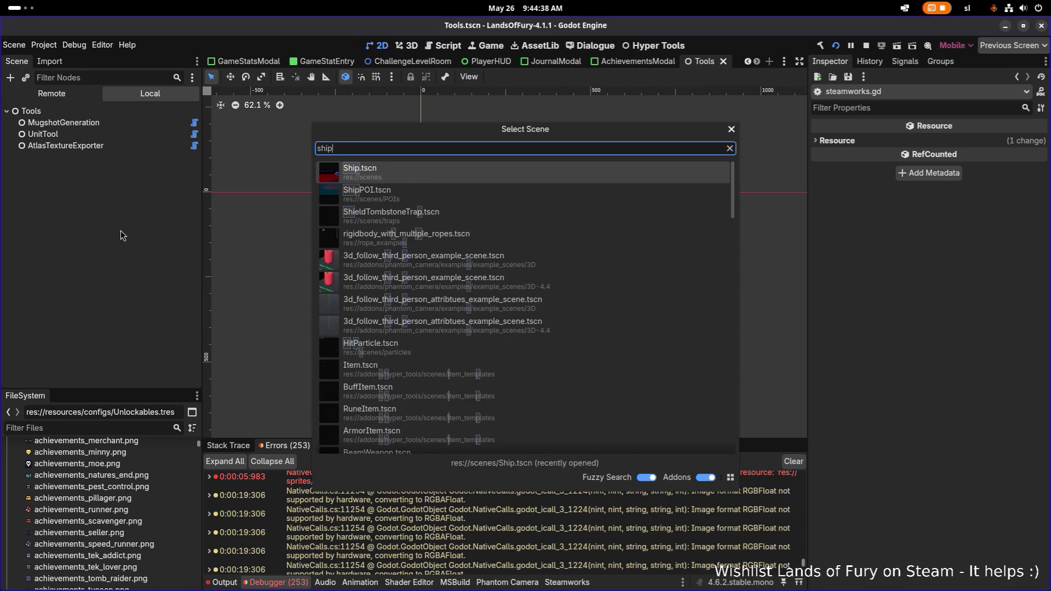
{"action": "key", "text": "Return"}
{"action": "left_click", "coordinate": [174, 113]}
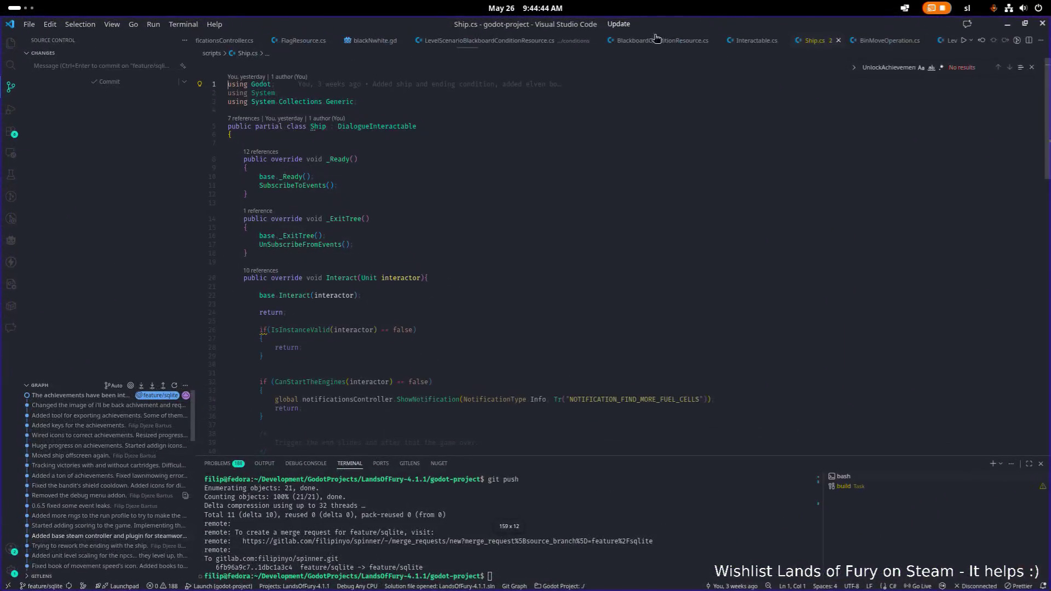
Read through Ship.cs's Interact and CanStartTheEngines code, then minimise VS Code
{"action": "scroll", "coordinate": [601, 160], "scroll_direction": "down", "scroll_amount": 3}
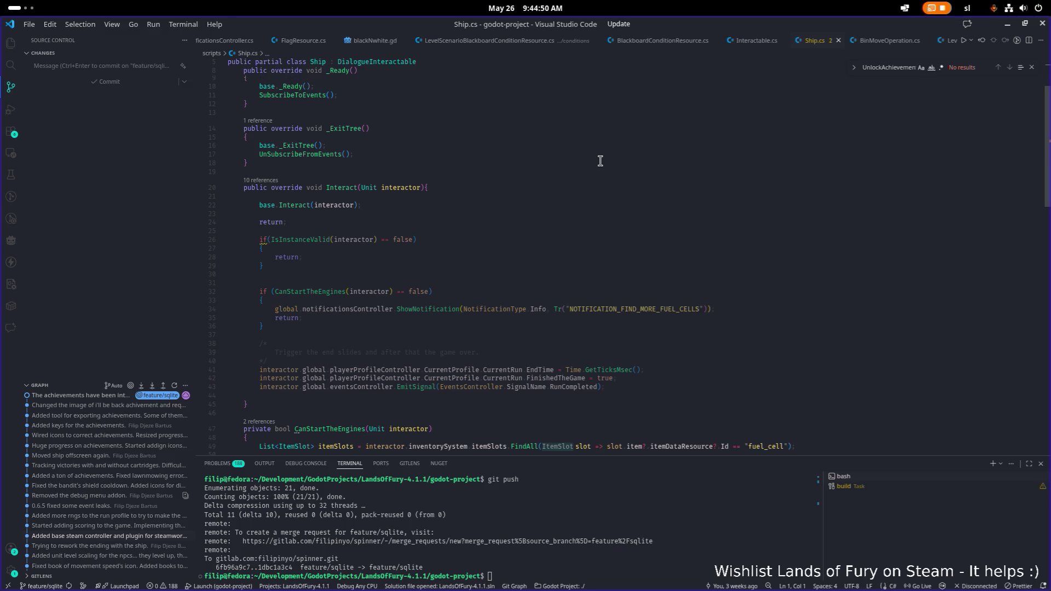
{"action": "scroll", "coordinate": [599, 161], "scroll_direction": "down", "scroll_amount": 3}
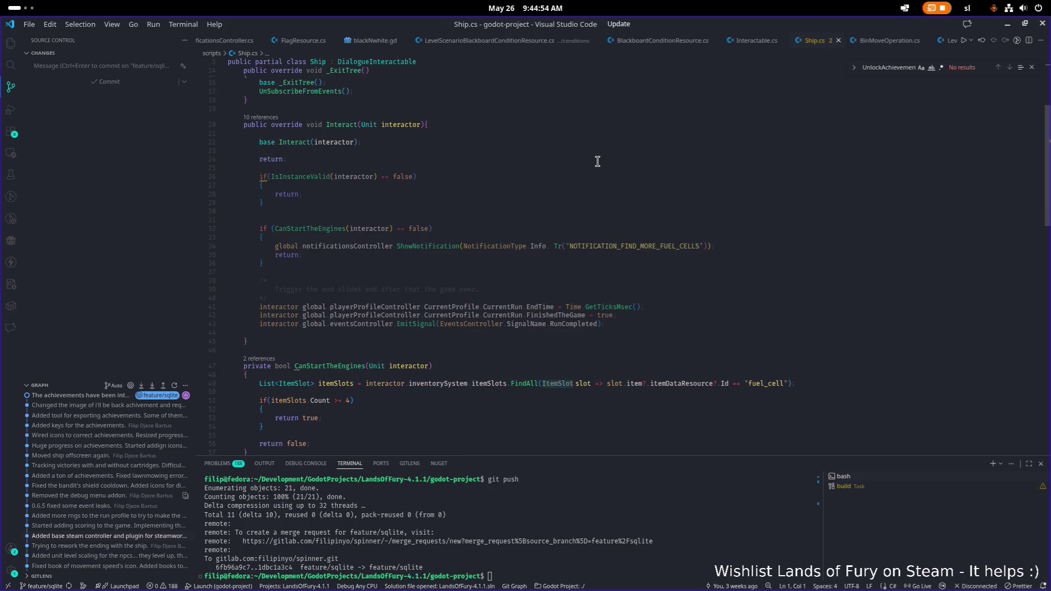
{"action": "scroll", "coordinate": [598, 160], "scroll_direction": "down", "scroll_amount": 3}
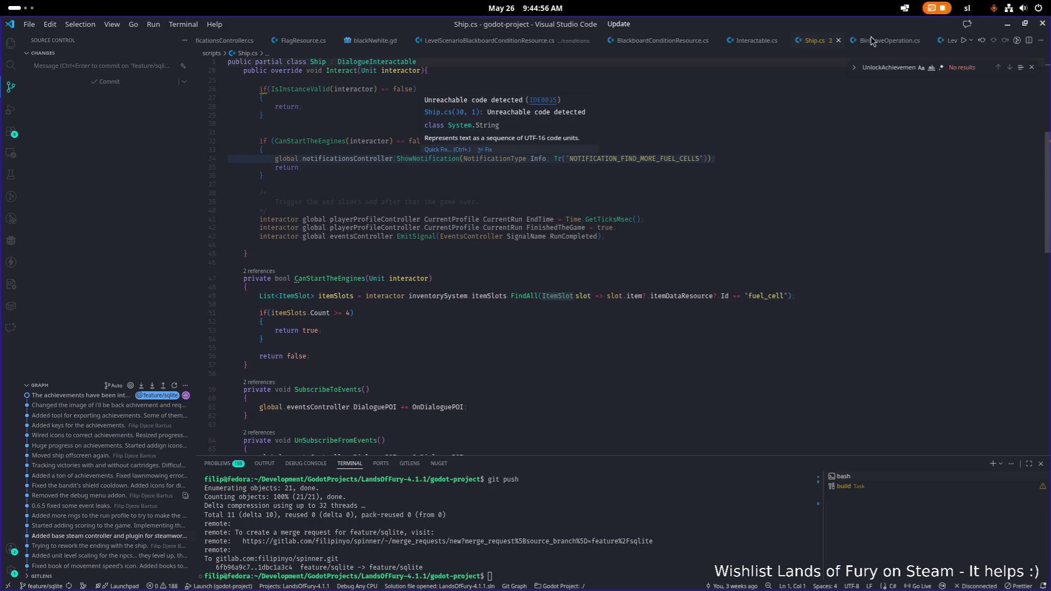
{"action": "left_click", "coordinate": [1008, 24]}
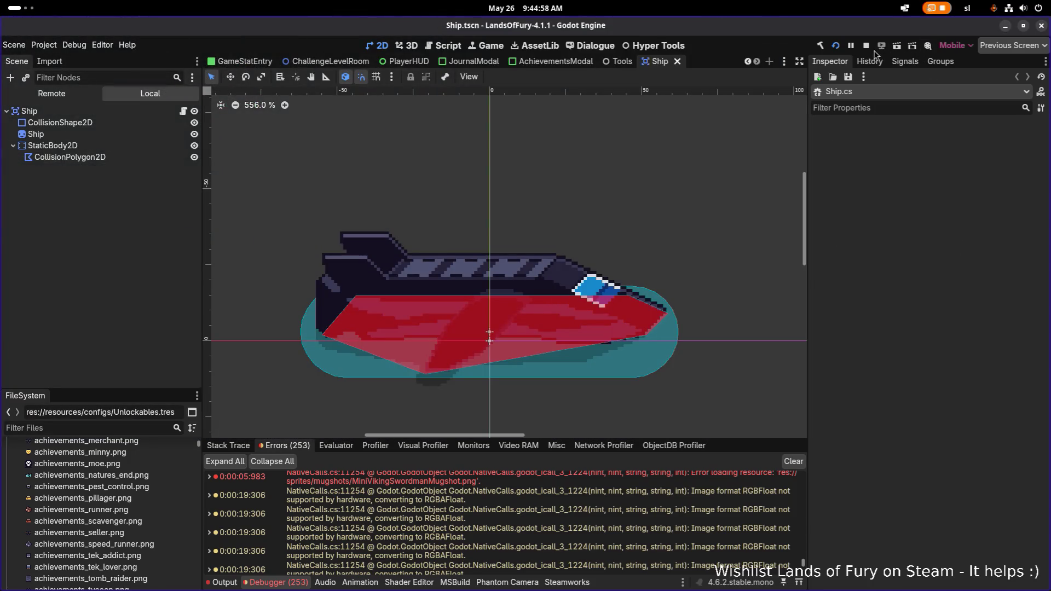
Look over the Ship scene's nodes on the Godot canvas, then return to VS Code
{"action": "scroll", "coordinate": [544, 208], "scroll_direction": "down", "scroll_amount": 1}
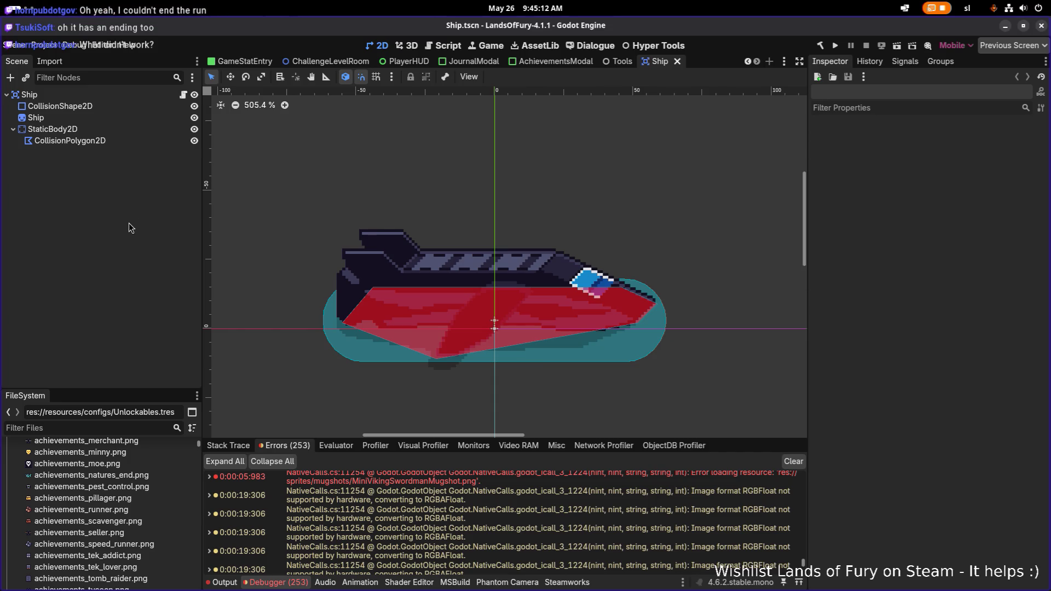
{"action": "key", "text": "alt+Tab"}
{"action": "key", "text": "alt+Tab"}
{"action": "key", "text": "alt+Tab"}
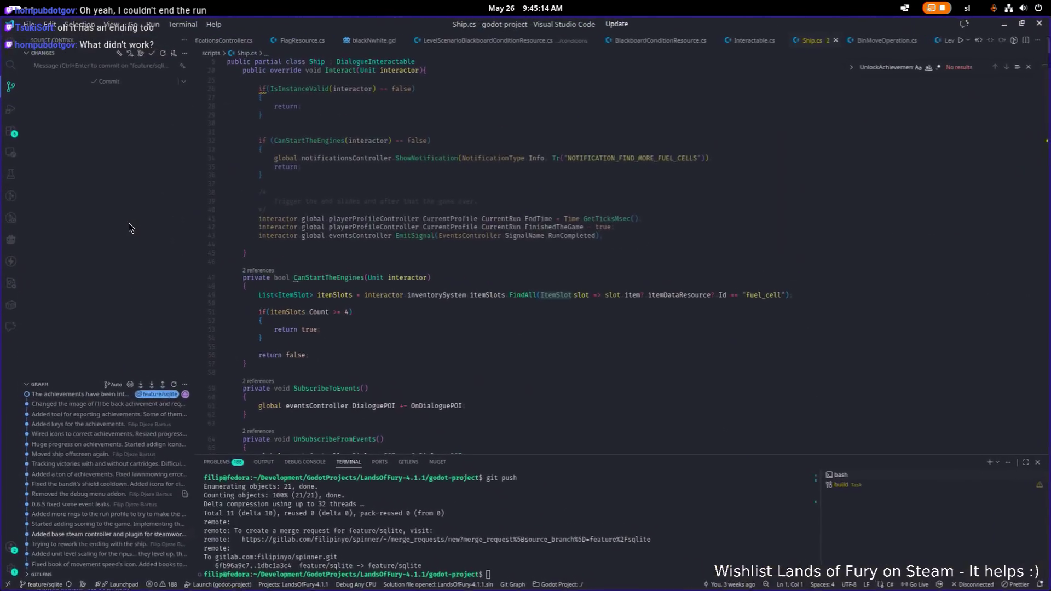
Open TestStuff.cs through Quick Open and move to its highscore-fetching lines
{"action": "left_click", "coordinate": [495, 150]}
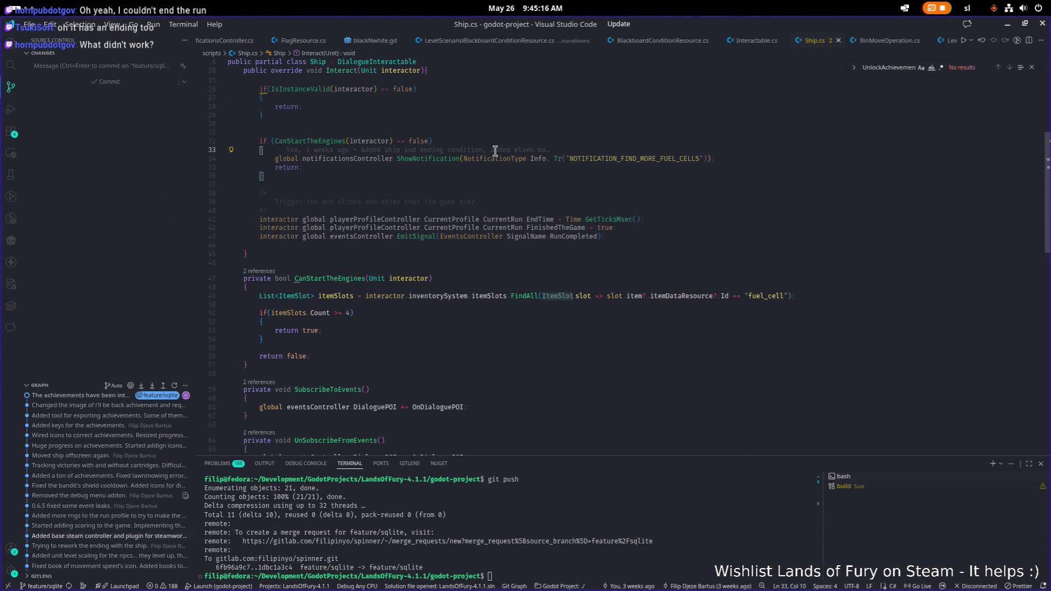
{"action": "key", "text": "ctrl+p"}
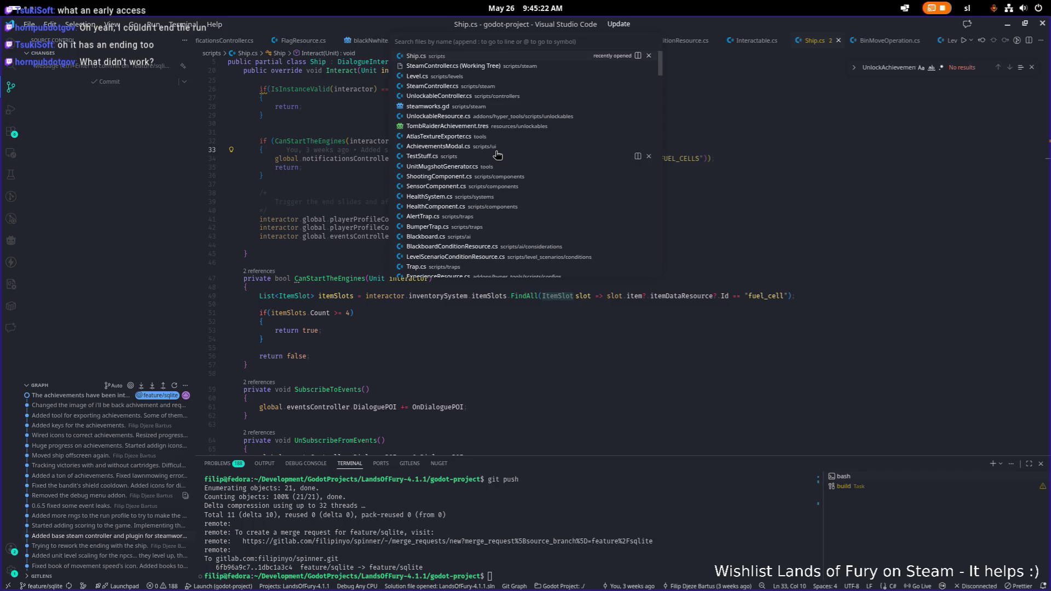
{"action": "type", "text": "steam"}
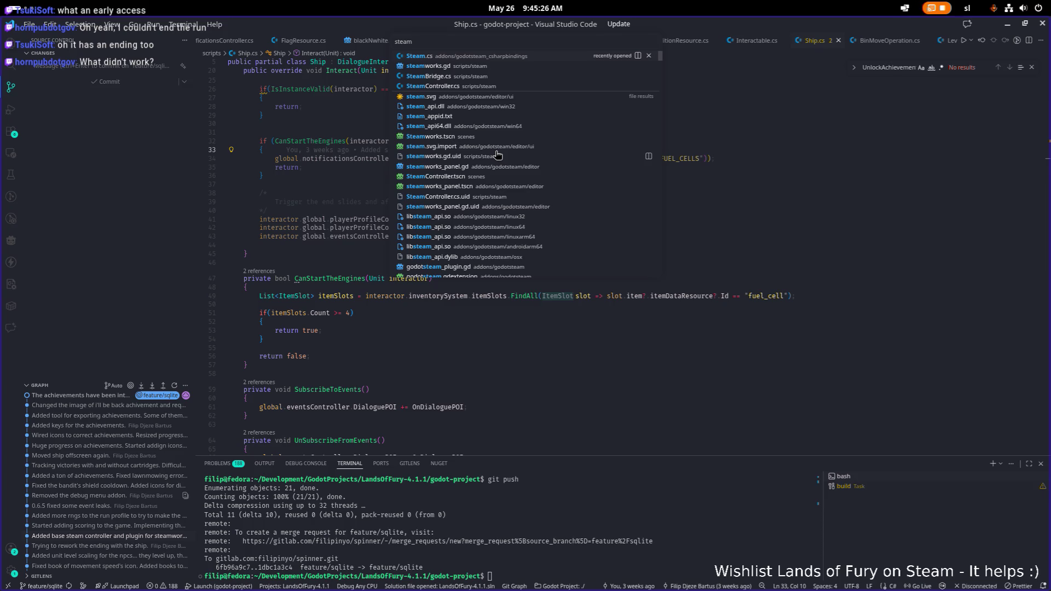
{"action": "key", "text": "ctrl+a"}
{"action": "type", "text": "te"}
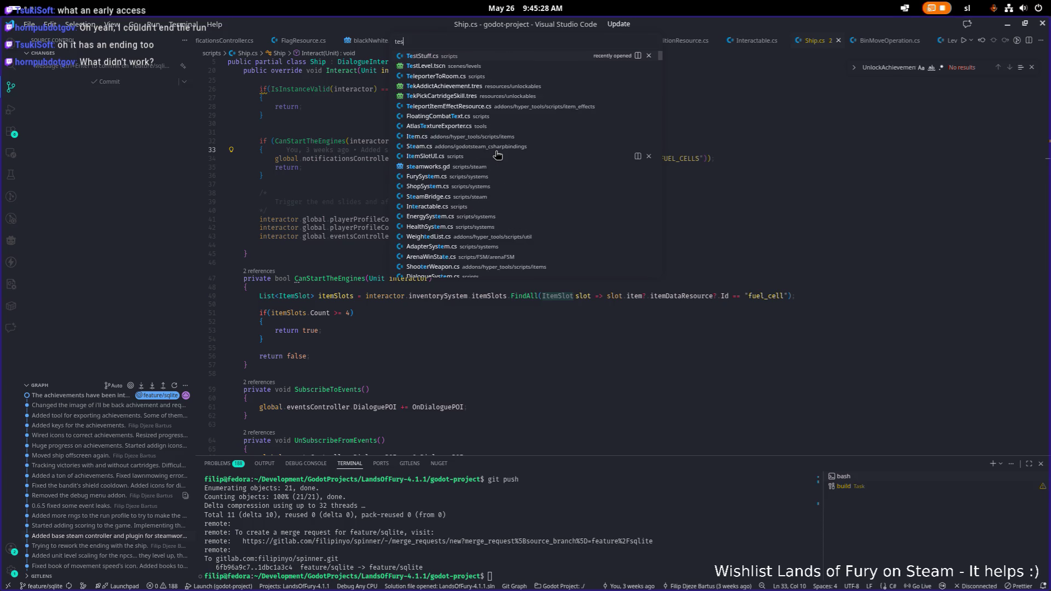
{"action": "key", "text": "Return"}
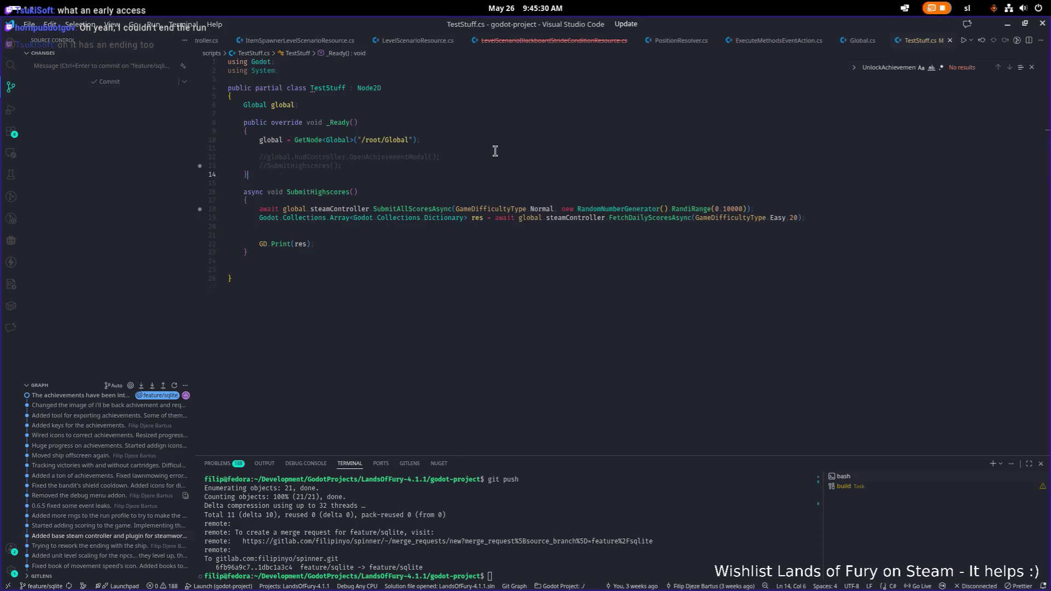
{"action": "left_click", "coordinate": [466, 189]}
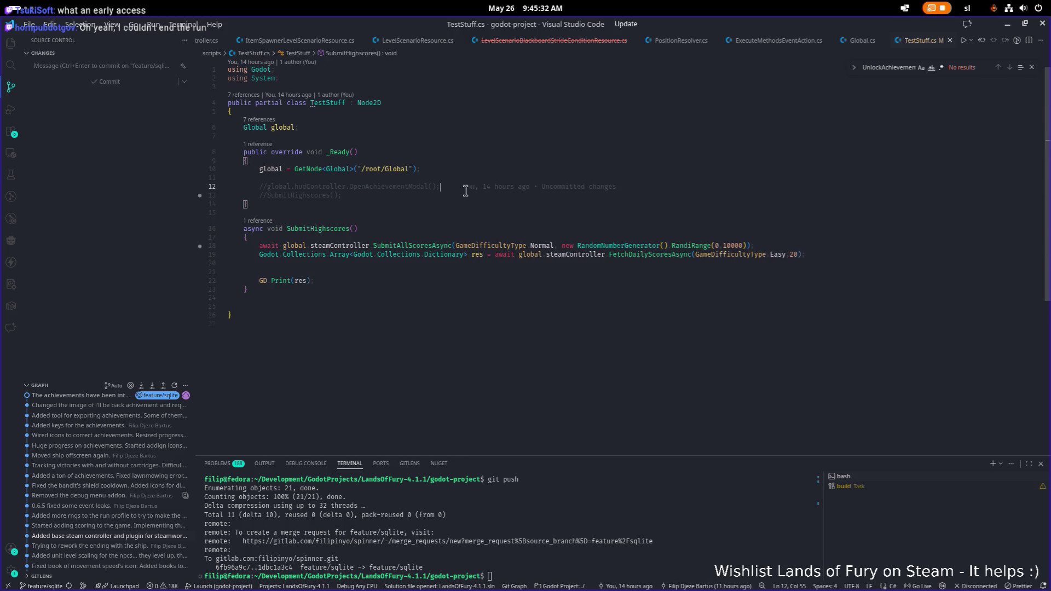
{"action": "key", "text": "Down"}
{"action": "key", "text": "Down"}
{"action": "key", "text": "Down"}
{"action": "key", "text": "Down"}
{"action": "key", "text": "Down"}
{"action": "key", "text": "Down"}
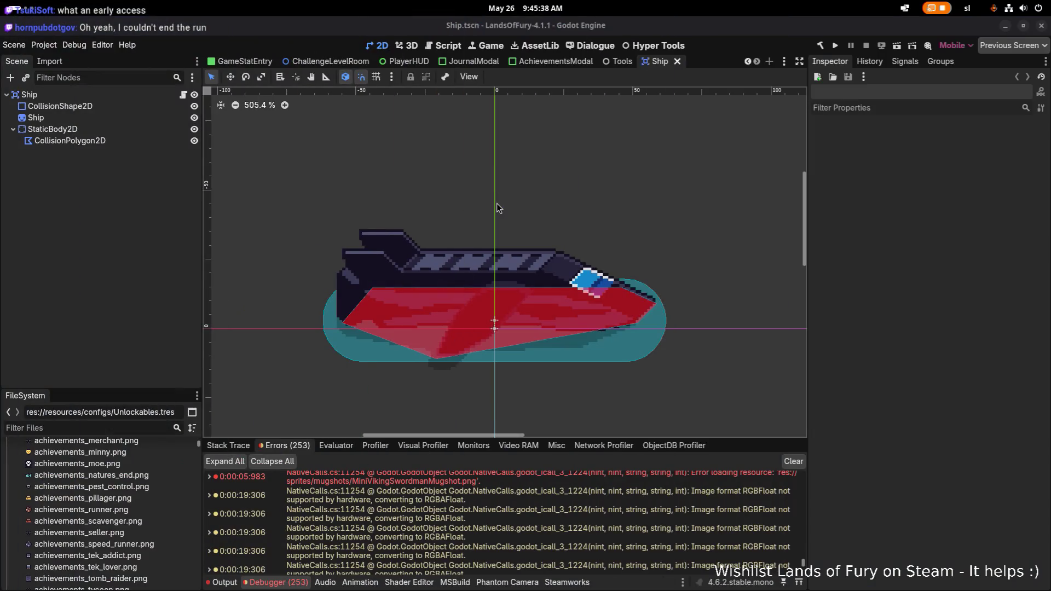
Open the TestLevel.tscn scene through the scene search
{"action": "key", "text": "ctrl+shift+o"}
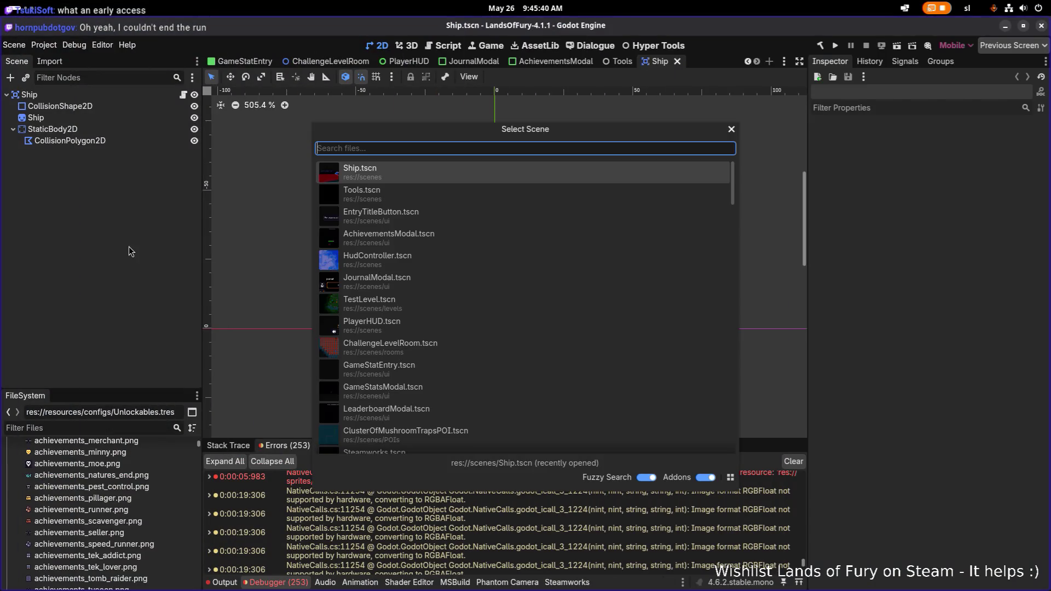
{"action": "type", "text": "testle"}
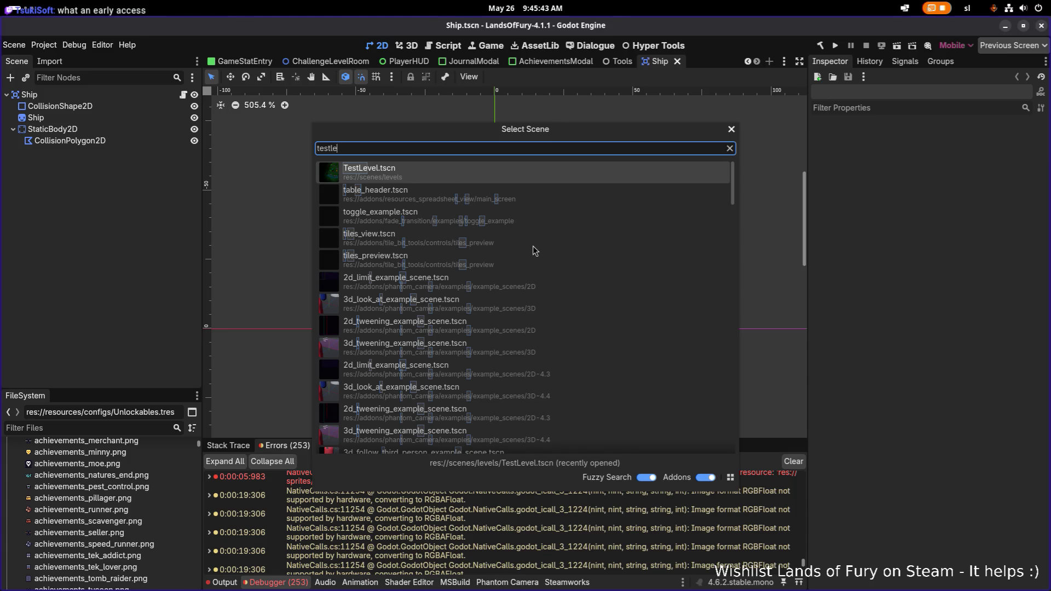
{"action": "key", "text": "Return"}
Select the Ship node, drag it into the village beside the campfire, and save the scene
{"action": "left_click", "coordinate": [102, 77]}
{"action": "type", "text": "ship"}
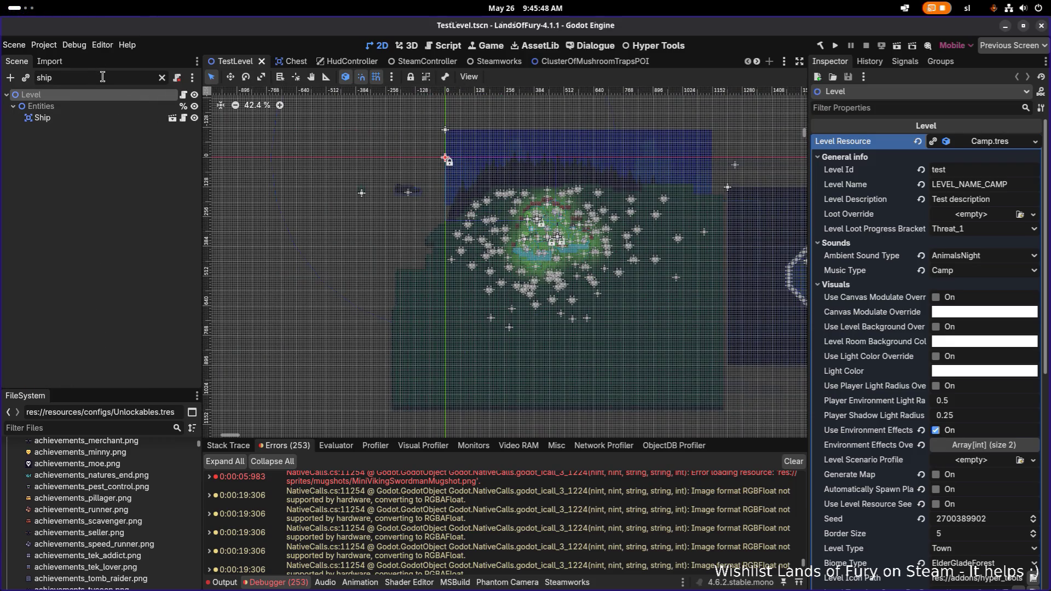
{"action": "left_click", "coordinate": [140, 118]}
{"action": "scroll", "coordinate": [464, 239], "scroll_direction": "up", "scroll_amount": 3}
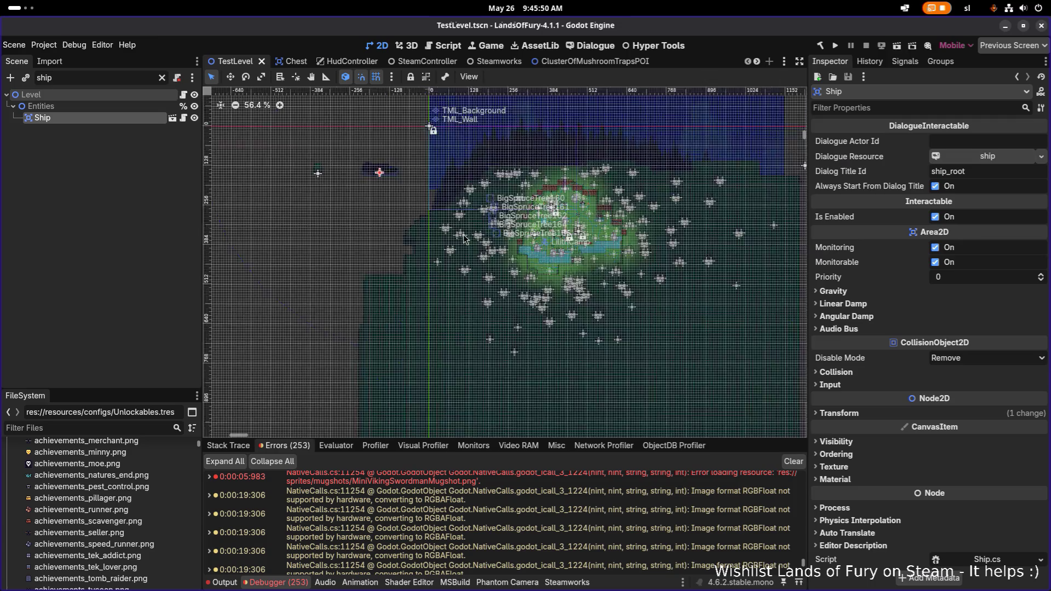
{"action": "scroll", "coordinate": [465, 239], "scroll_direction": "up", "scroll_amount": 5}
{"action": "key", "text": "w"}
{"action": "left_click_drag", "start_coordinate": [342, 136], "coordinate": [690, 223]}
{"action": "scroll", "coordinate": [639, 218], "scroll_direction": "up", "scroll_amount": 8}
{"action": "scroll", "coordinate": [639, 218], "scroll_direction": "up", "scroll_amount": 4}
{"action": "scroll", "coordinate": [690, 223], "scroll_direction": "right", "scroll_amount": 4}
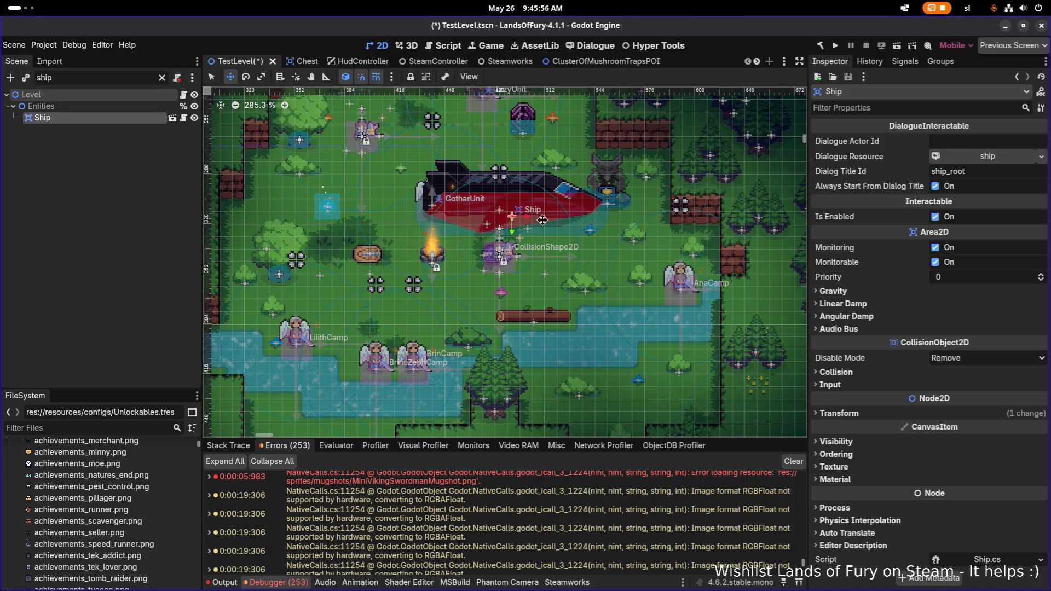
{"action": "scroll", "coordinate": [542, 219], "scroll_direction": "right", "scroll_amount": 1}
{"action": "scroll", "coordinate": [542, 219], "scroll_direction": "up", "scroll_amount": 1}
{"action": "key", "text": "ctrl+s"}
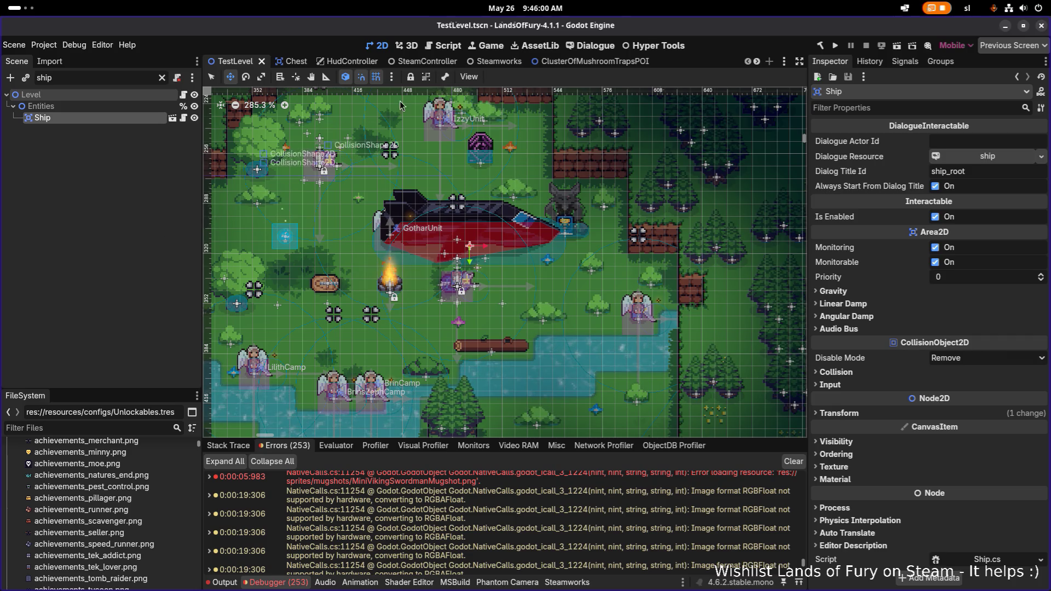
{"action": "left_click", "coordinate": [537, 46]}
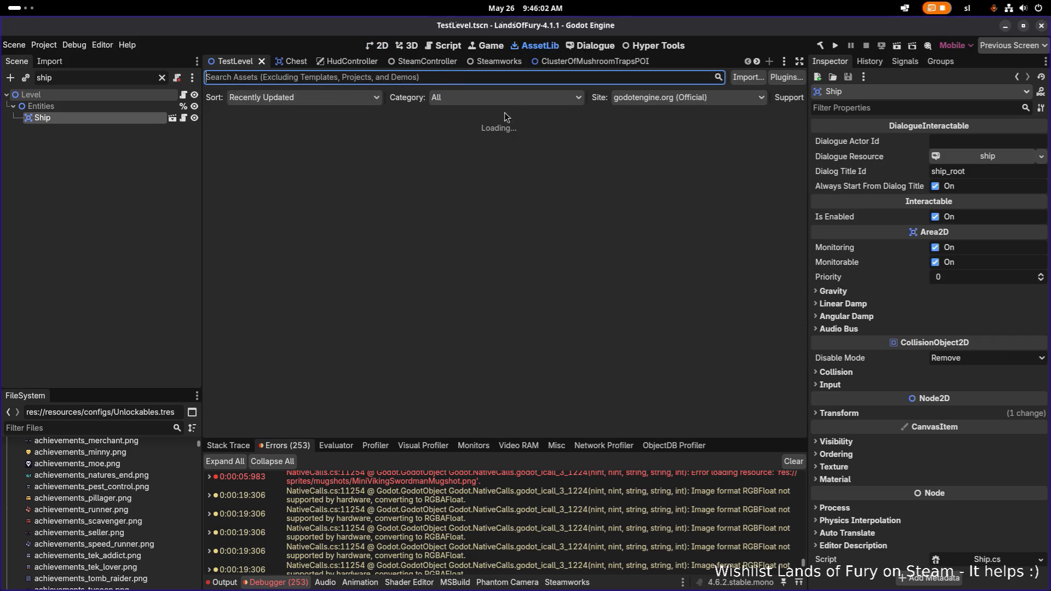
In the widened Dialogue editor, review the fuel_cells_ok leave options on lines 14–17
{"action": "left_click", "coordinate": [590, 47]}
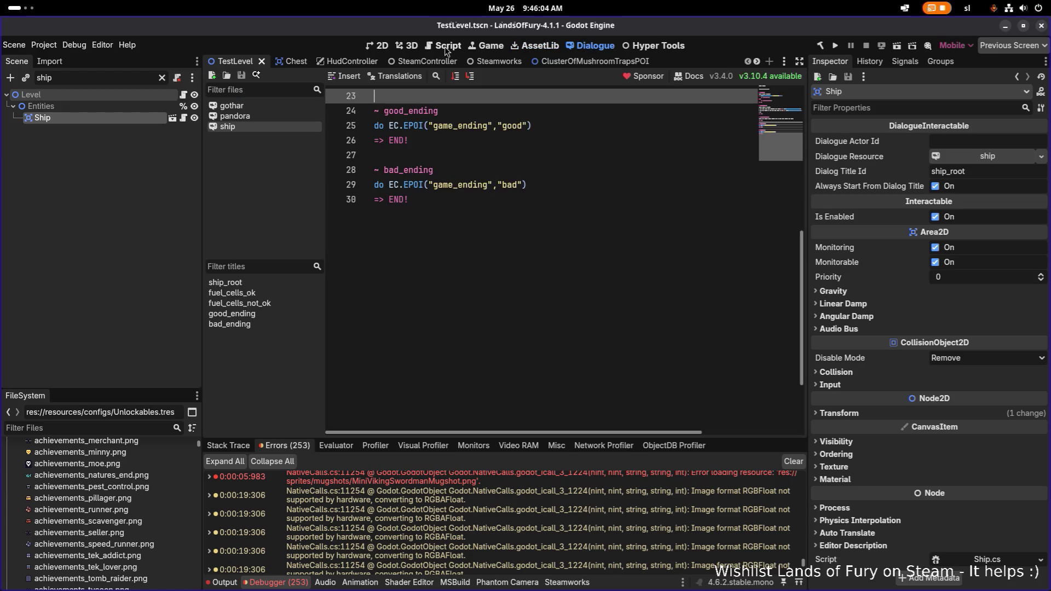
{"action": "scroll", "coordinate": [517, 199], "scroll_direction": "up", "scroll_amount": 4}
{"action": "left_click", "coordinate": [558, 244]}
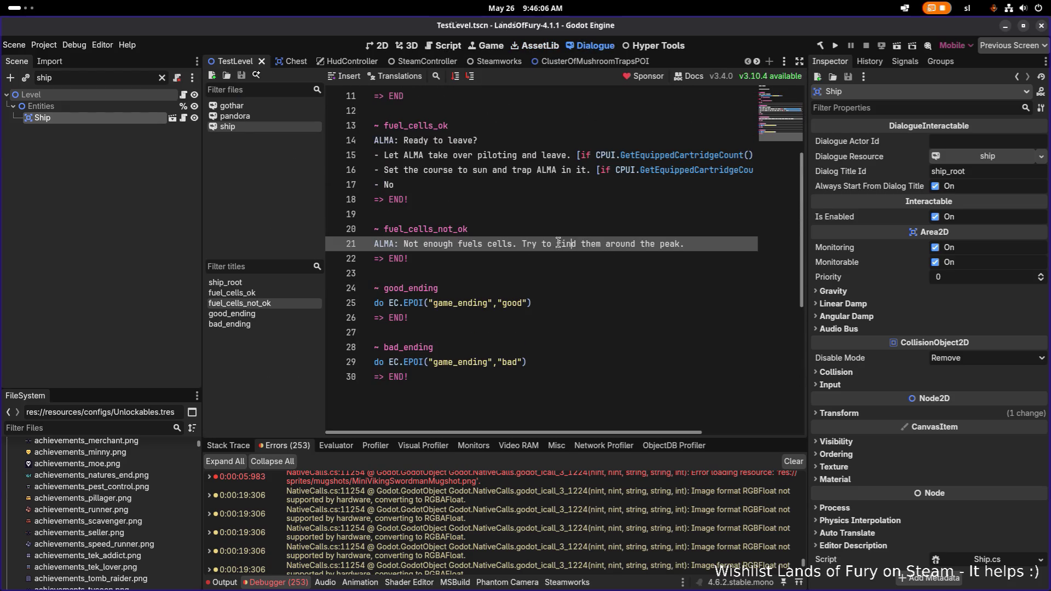
{"action": "scroll", "coordinate": [792, 187], "scroll_direction": "up", "scroll_amount": 2}
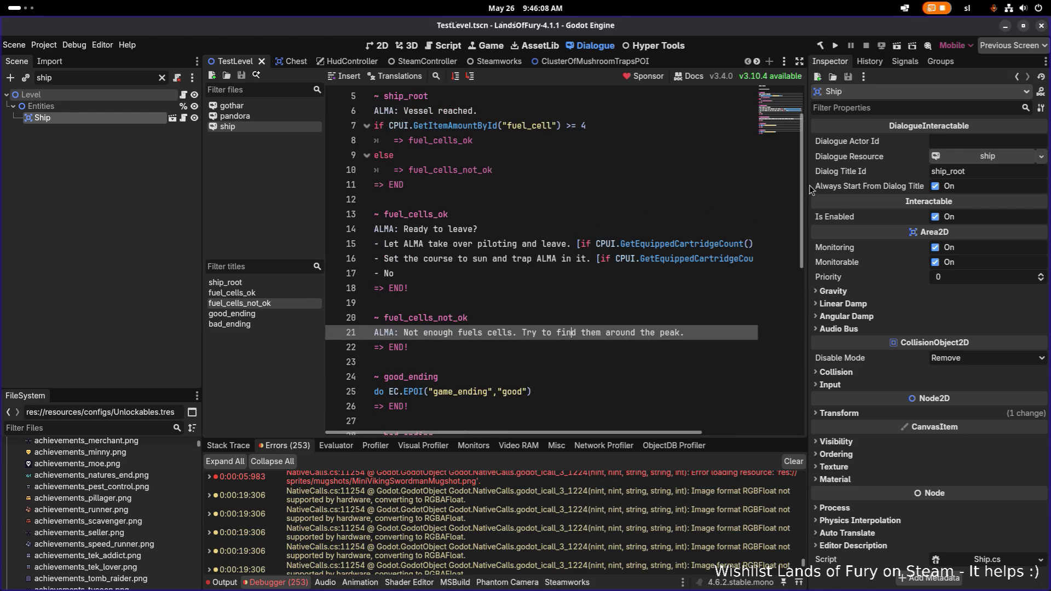
{"action": "left_click_drag", "start_coordinate": [807, 189], "coordinate": [952, 171]}
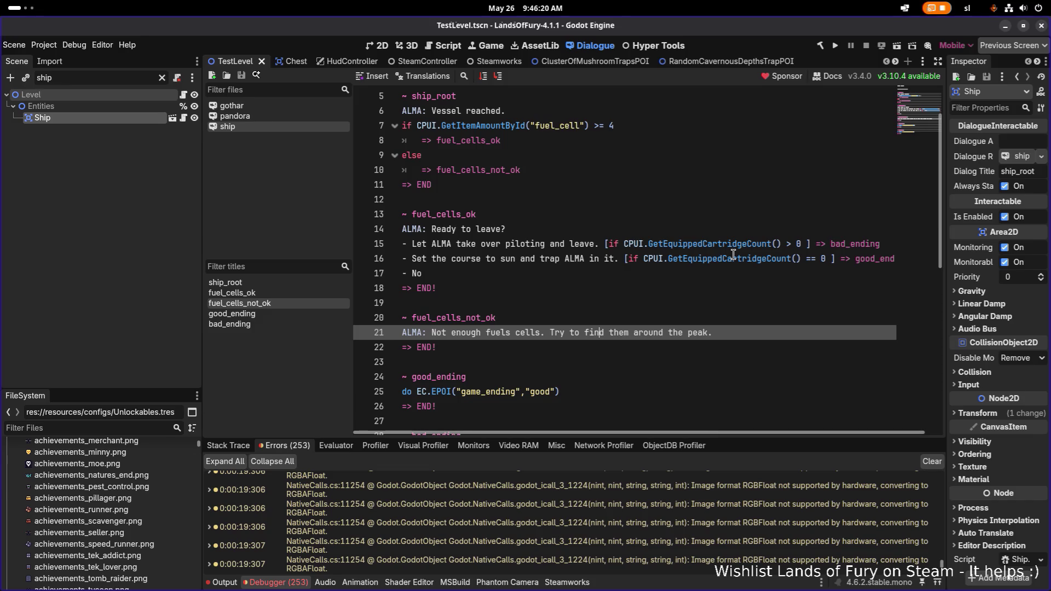
{"action": "left_click", "coordinate": [879, 259]}
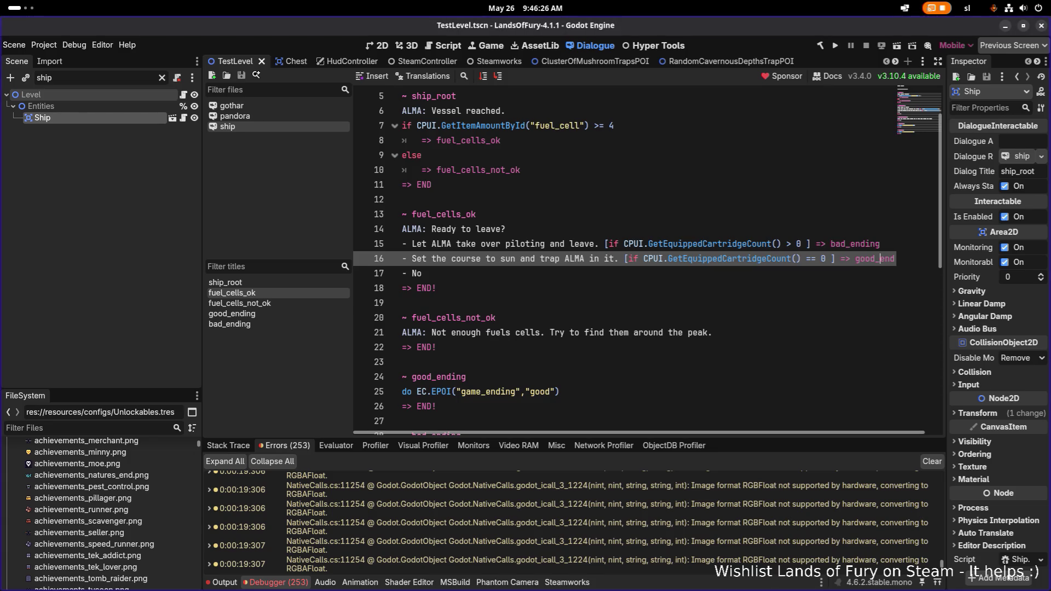
{"action": "left_click", "coordinate": [637, 274]}
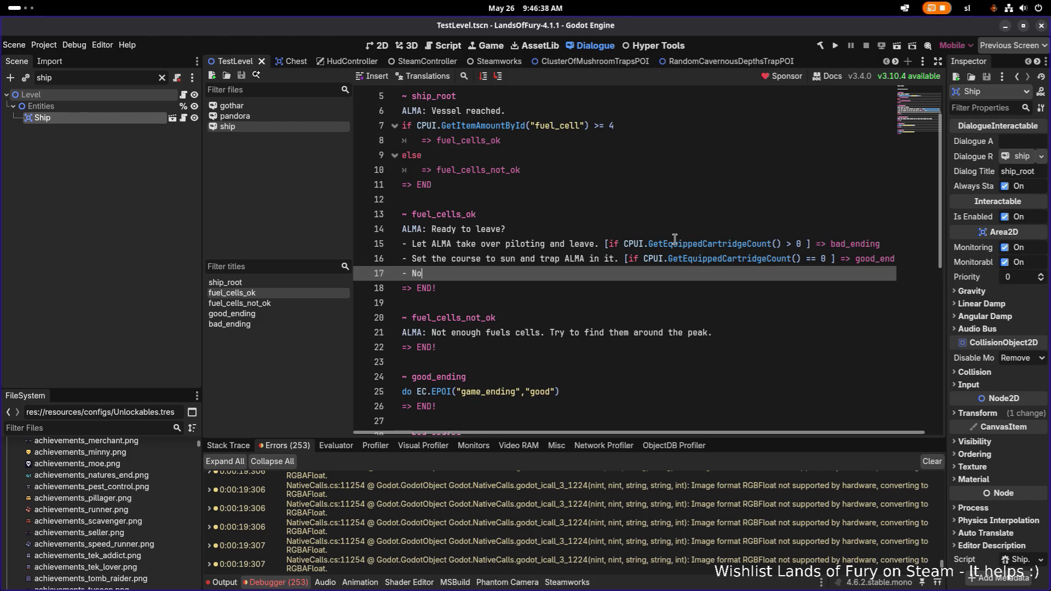
{"action": "left_click", "coordinate": [718, 244]}
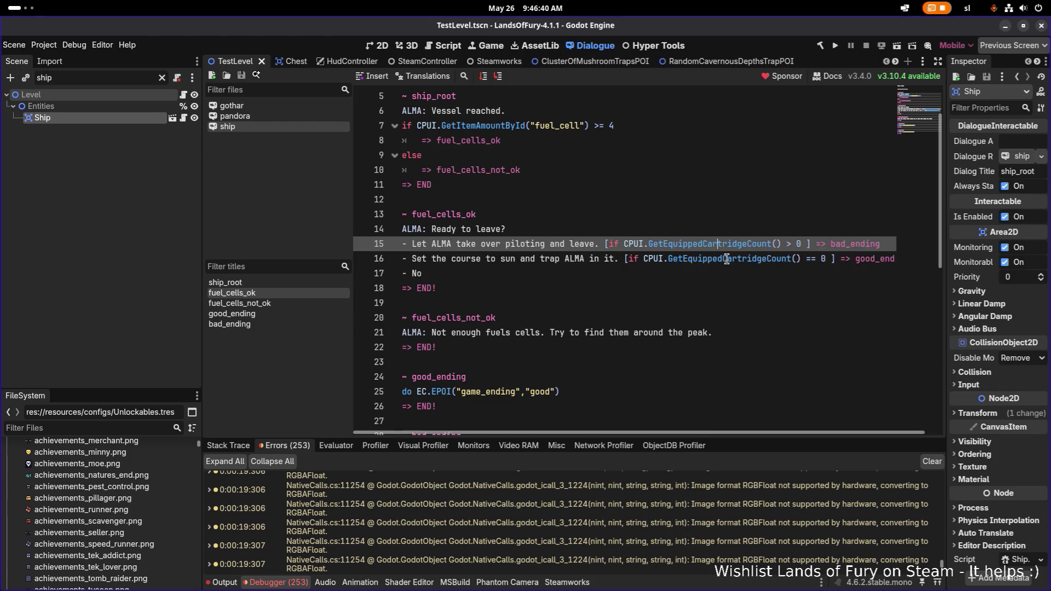
{"action": "left_click", "coordinate": [727, 259]}
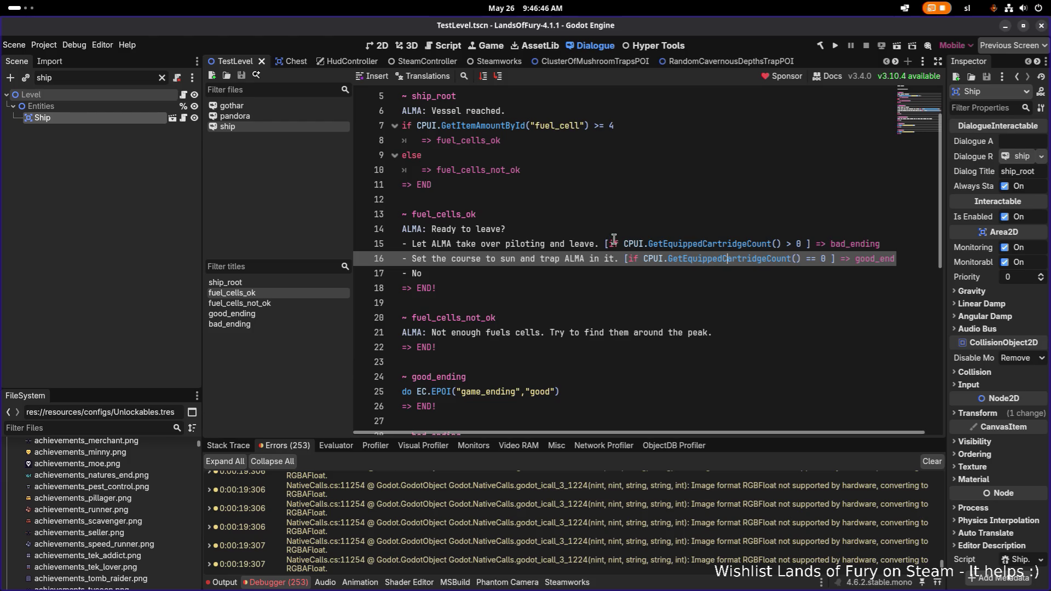
{"action": "left_click", "coordinate": [595, 244]}
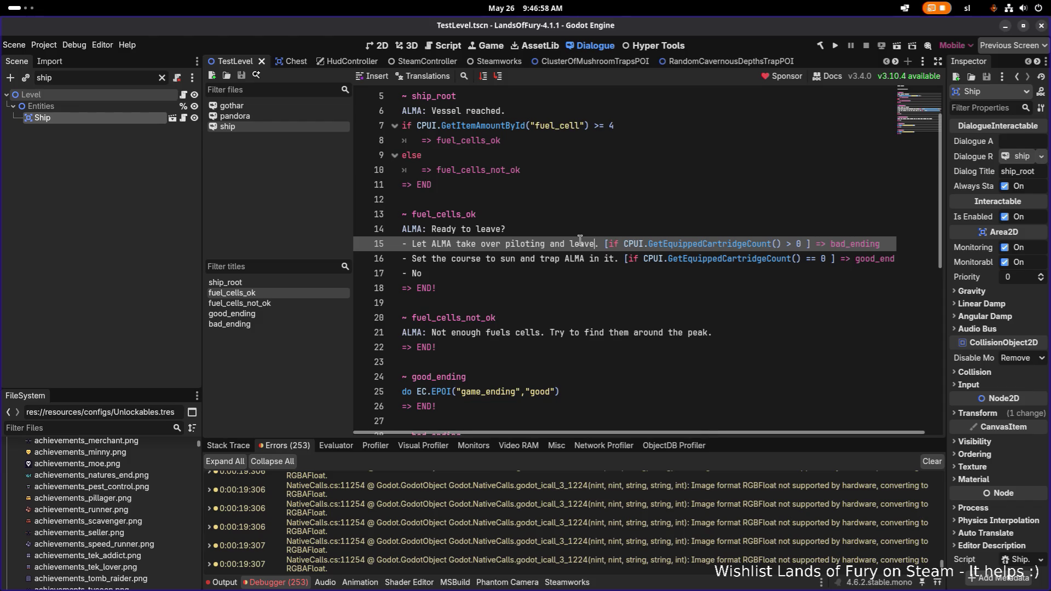
{"action": "left_click", "coordinate": [621, 227]}
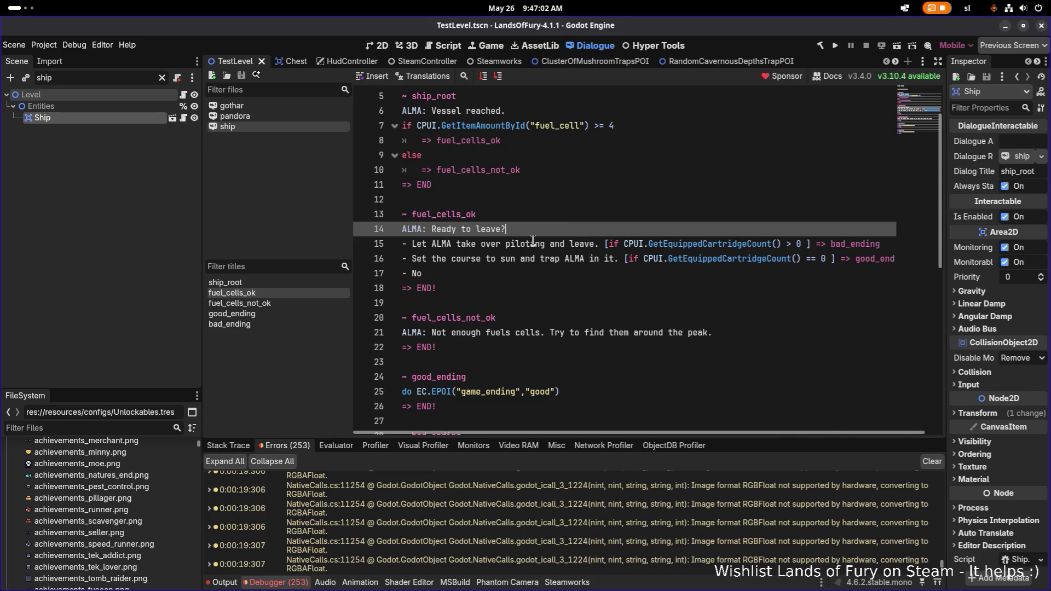
Search the project for GetEquippedCartridgeCount and switch back to VS Code
{"action": "double_click", "coordinate": [722, 243]}
{"action": "key", "text": "ctrl+c"}
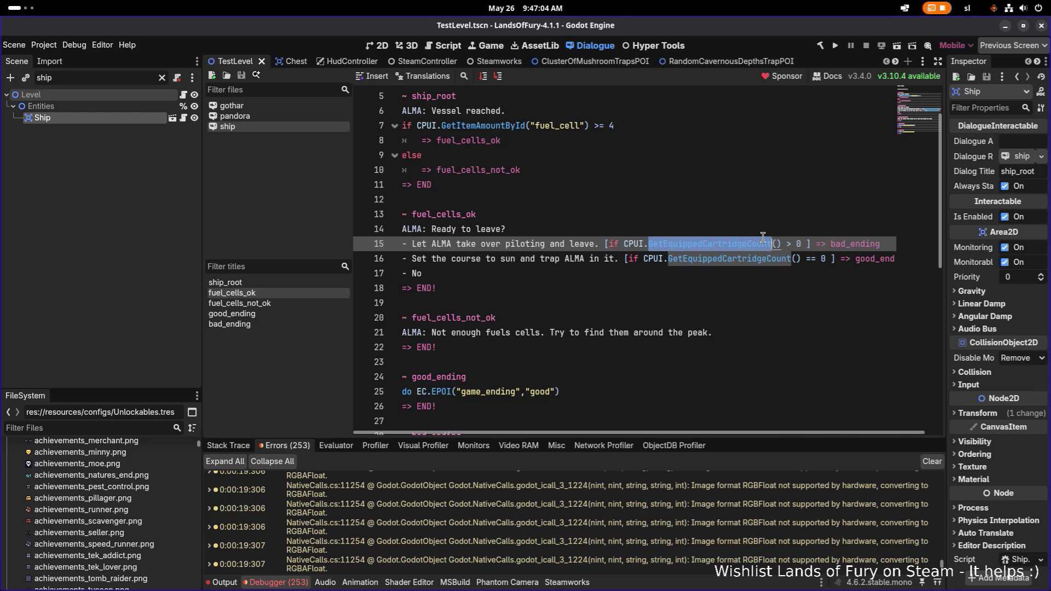
{"action": "key", "text": "ctrl+shift+f"}
{"action": "key", "text": "Escape"}
{"action": "key", "text": "alt+Tab"}
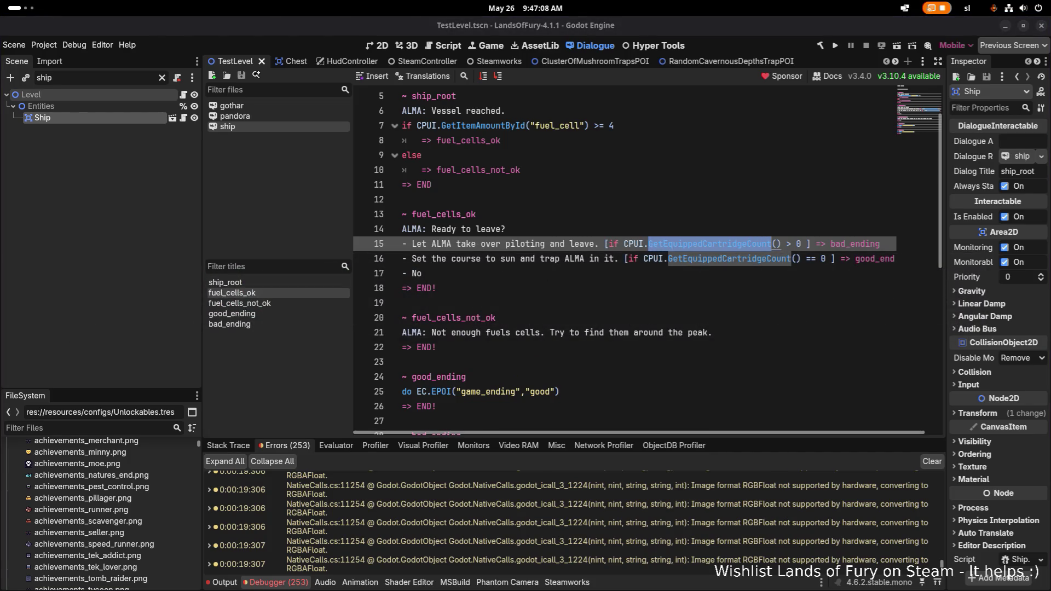
{"action": "key", "text": "ctrl+v"}
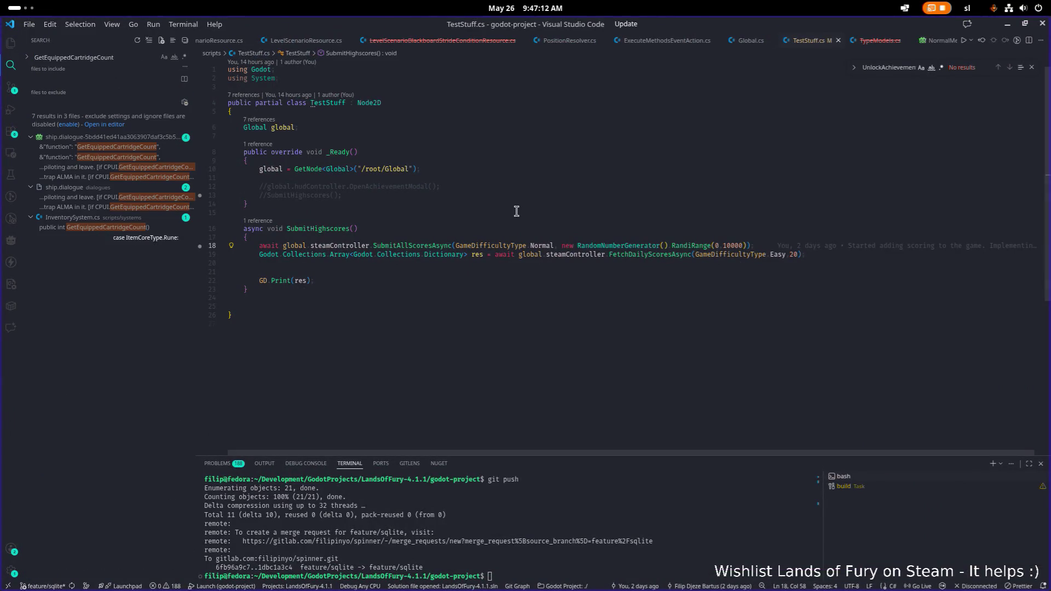
Start a new line 15 in _Ready with global.gameController.players, selecting the word players
{"action": "left_click", "coordinate": [450, 197]}
{"action": "mouse_move", "coordinate": [530, 200]}
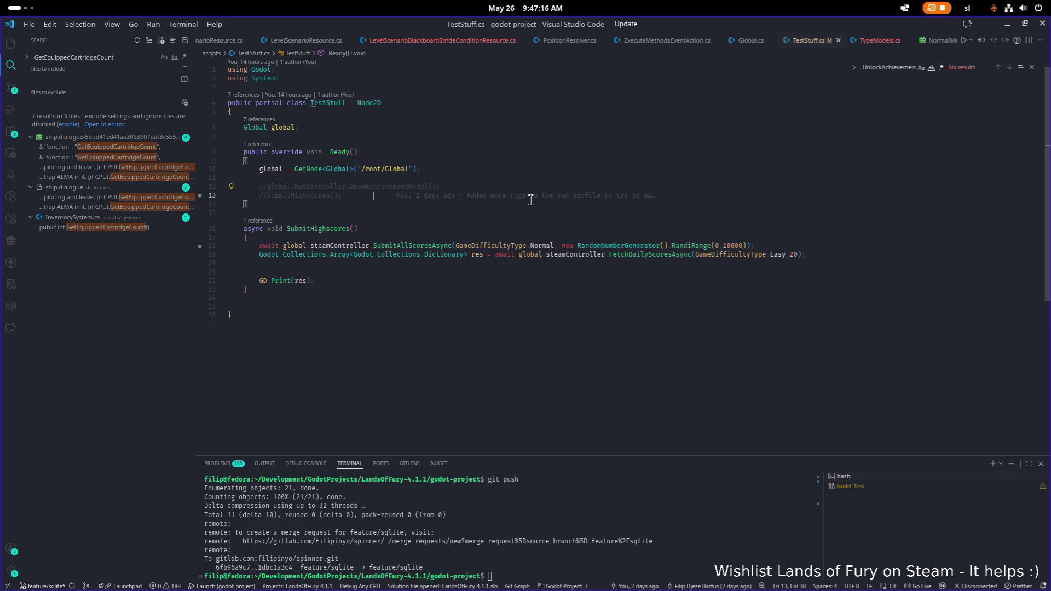
{"action": "key", "text": "Return"}
{"action": "key", "text": "Return"}
{"action": "type", "text": "global."}
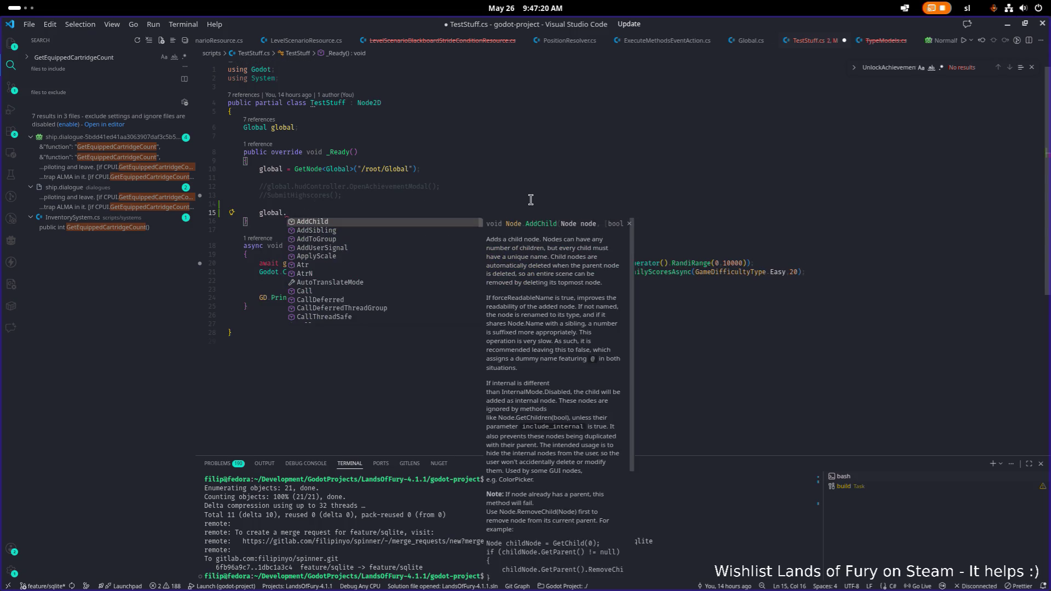
{"action": "type", "text": "play"}
{"action": "key", "text": "Tab"}
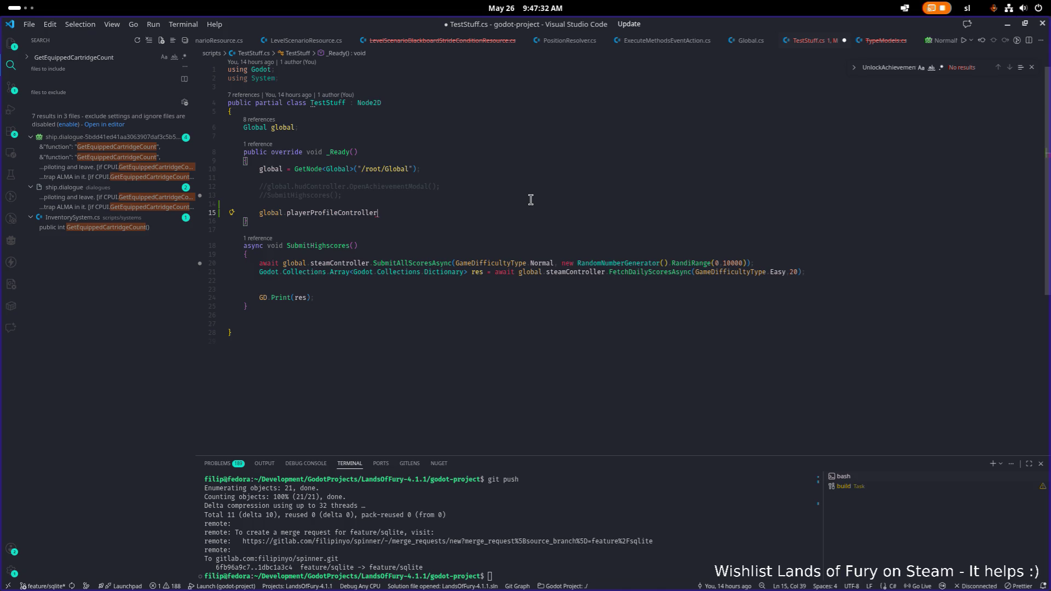
{"action": "type", "text": "."}
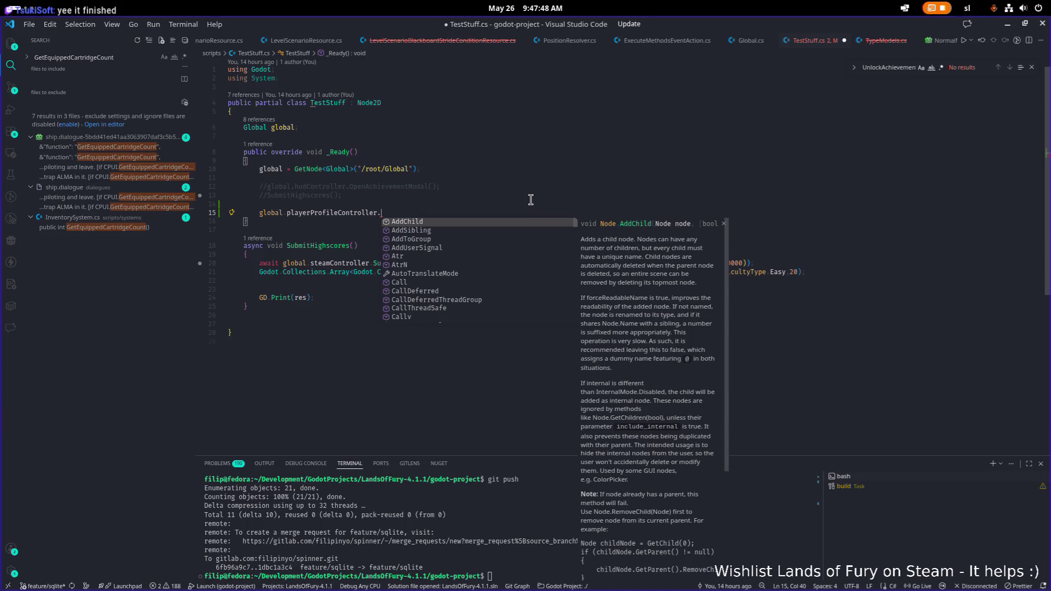
{"action": "key", "text": "Escape"}
{"action": "key", "text": "ctrl+shift+Left"}
{"action": "type", "text": "game"}
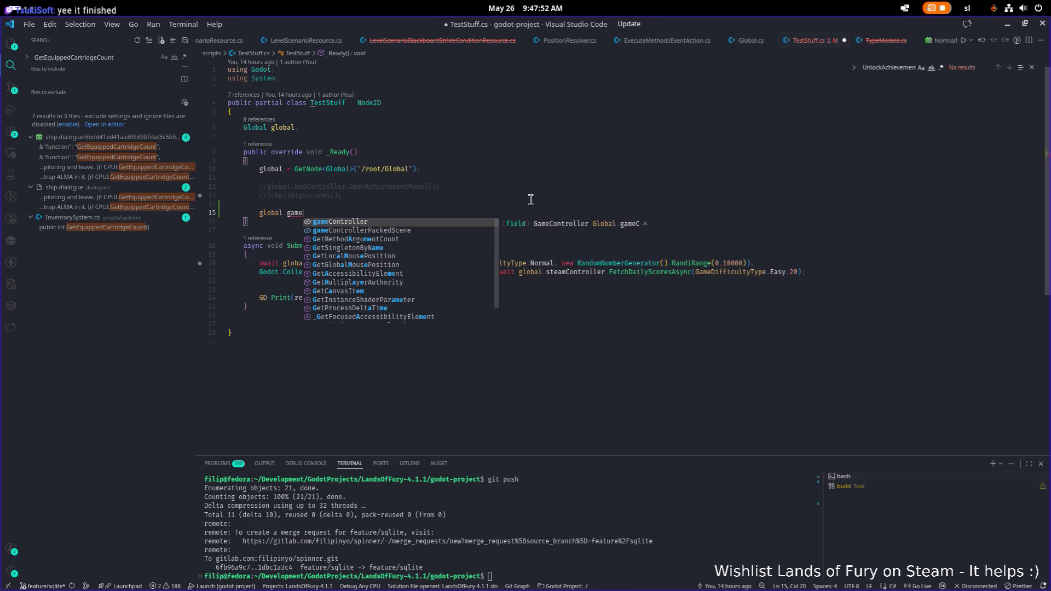
{"action": "type", "text": "Controller.pl"}
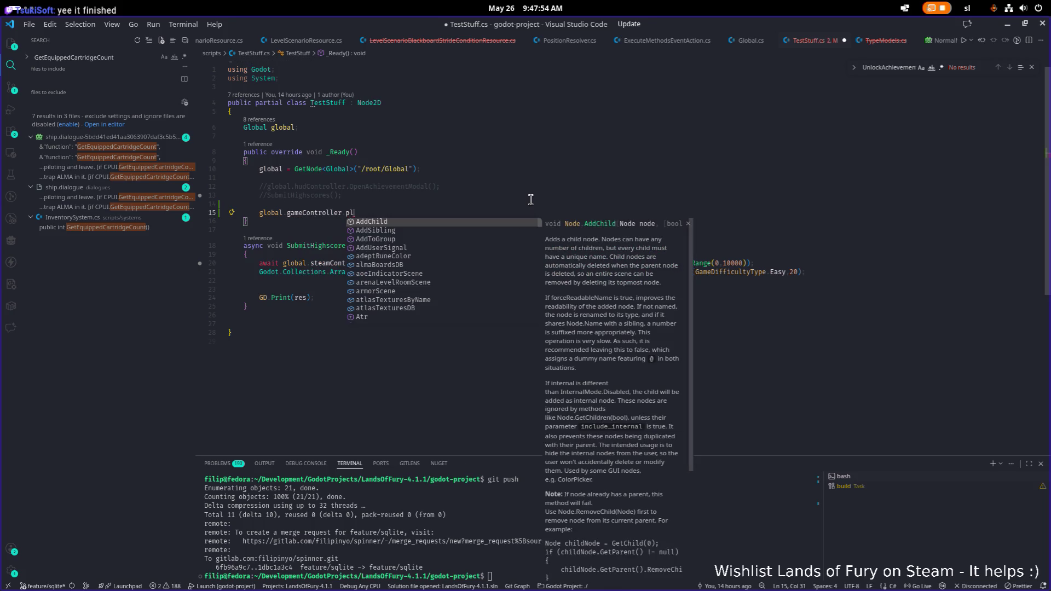
{"action": "type", "text": "ayers"}
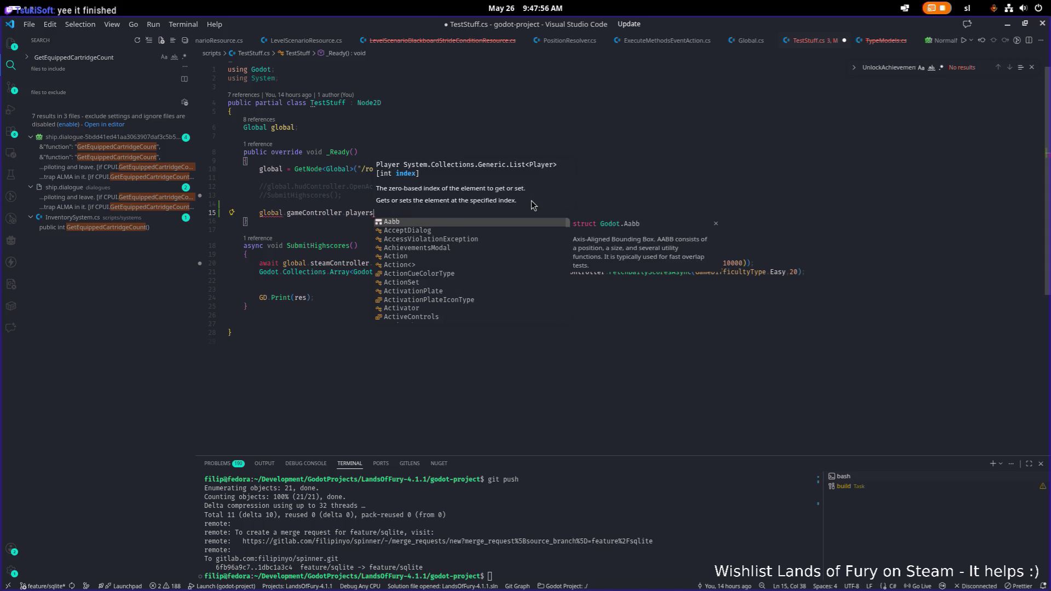
{"action": "key", "text": "ctrl+shift+Left"}
{"action": "key", "text": "ctrl+shift+Left"}
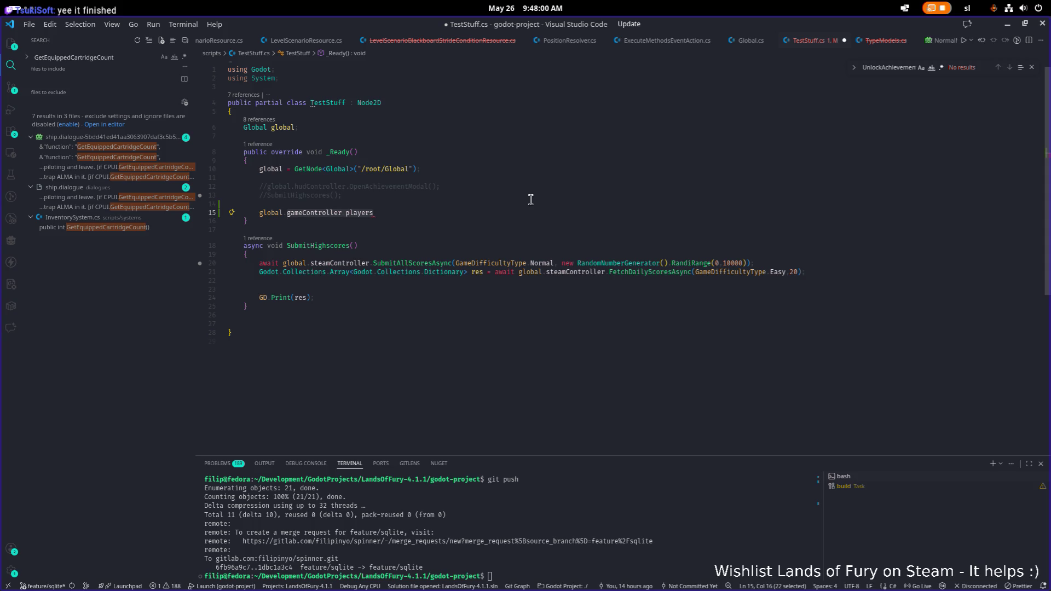
Complete line 15 as levelController.currentlyLoadedLevel.playerUnits[0].inventorySystem.GetEquippedCartridgeCount();
{"action": "type", "text": "level"}
{"action": "key", "text": "Tab"}
{"action": "type", "text": "."}
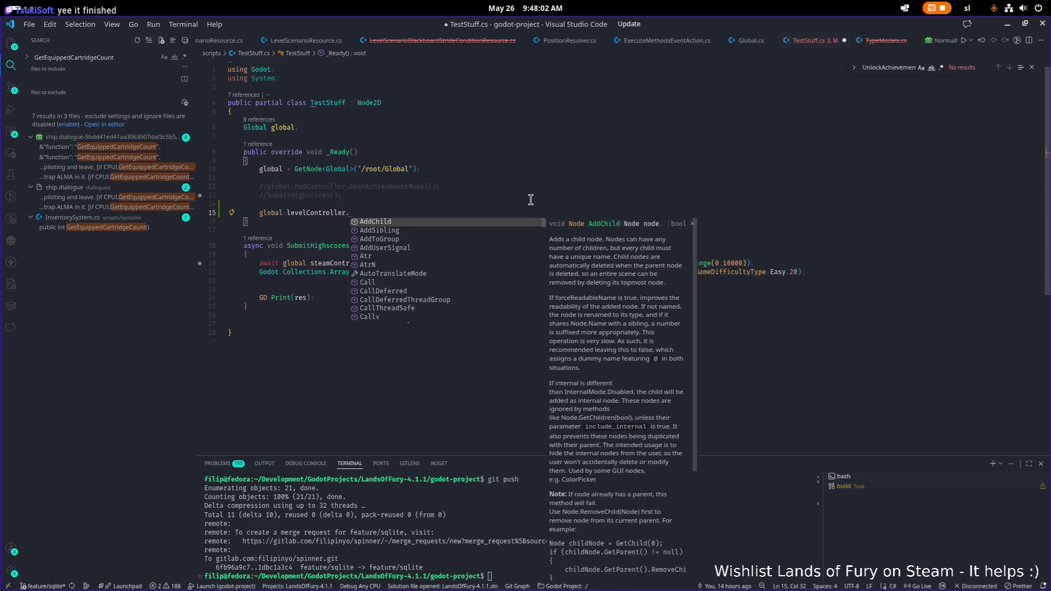
{"action": "type", "text": "play"}
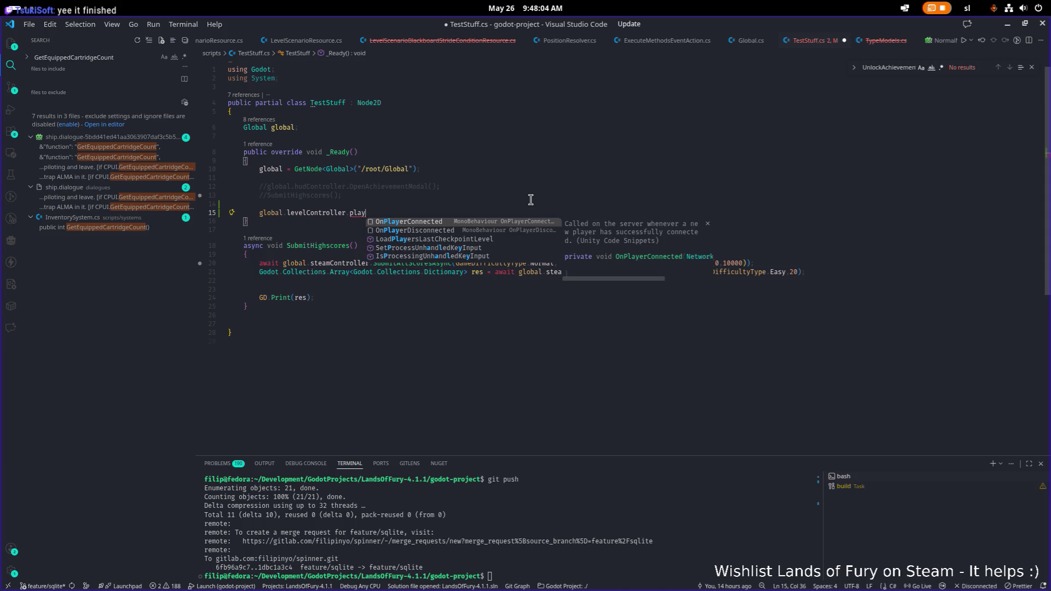
{"action": "key", "text": "Escape"}
{"action": "key", "text": "BackSpace"}
{"action": "key", "text": "BackSpace"}
{"action": "key", "text": "BackSpace"}
{"action": "key", "text": "BackSpace"}
{"action": "type", "text": "cu"}
{"action": "key", "text": "Tab"}
{"action": "type", "text": ".pla"}
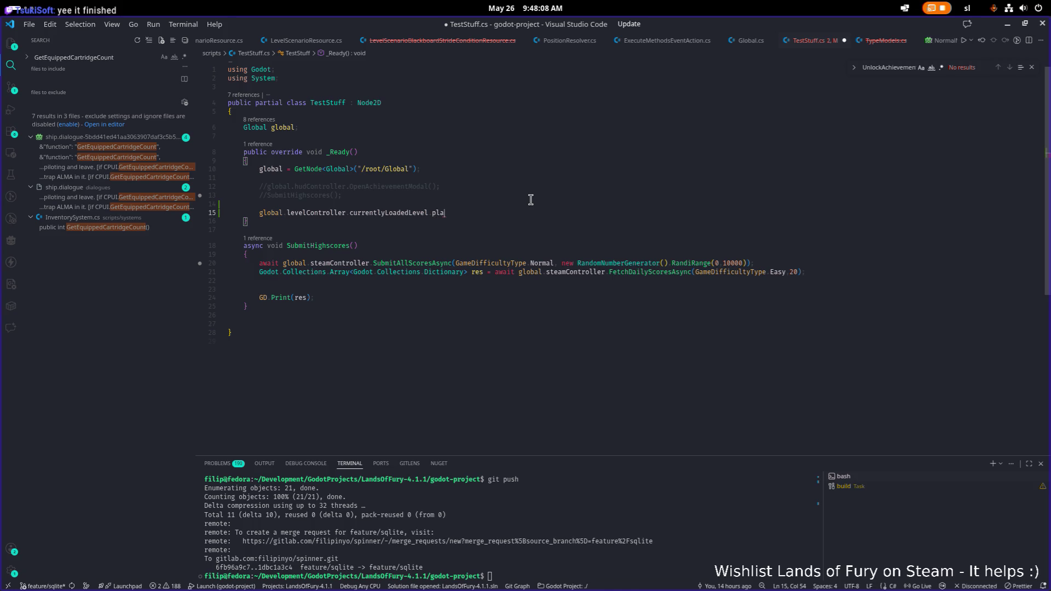
{"action": "key", "text": "Tab"}
{"action": "type", "text": "[0]"}
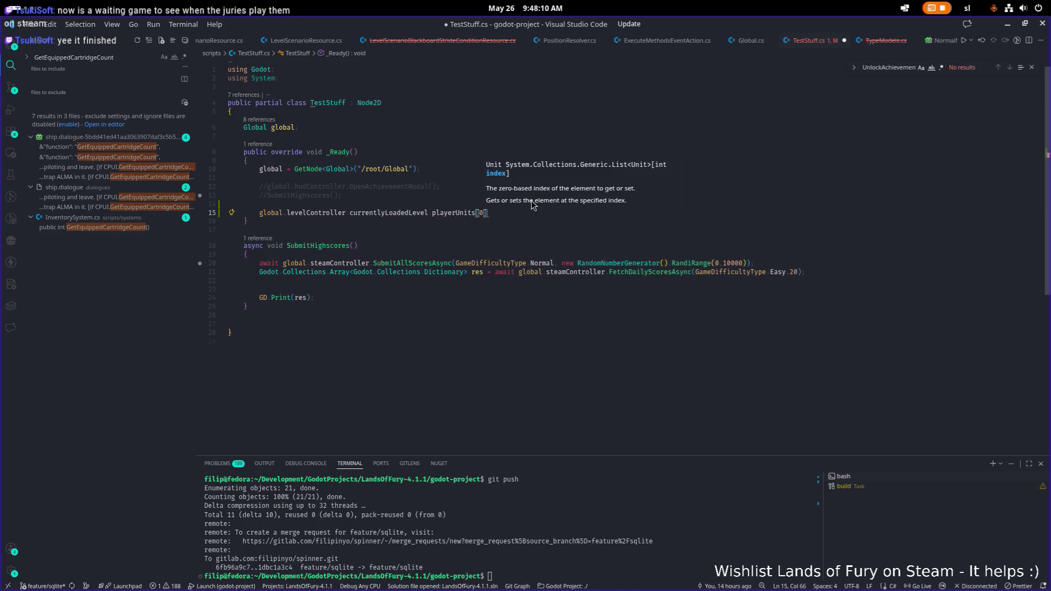
{"action": "type", "text": "]."}
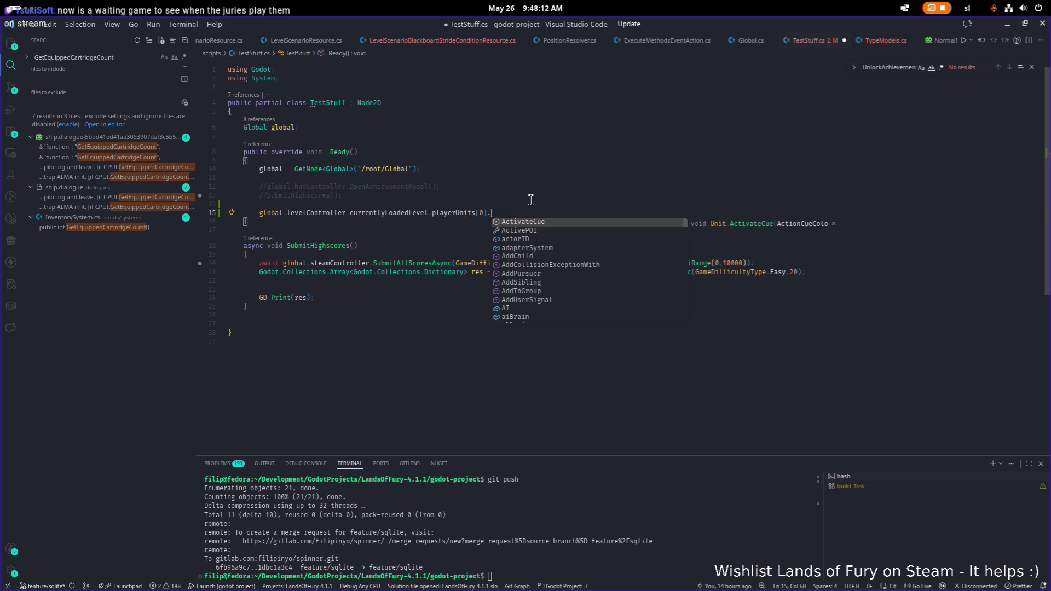
{"action": "type", "text": "inve"}
{"action": "key", "text": "Tab"}
{"action": "type", "text": ".get"}
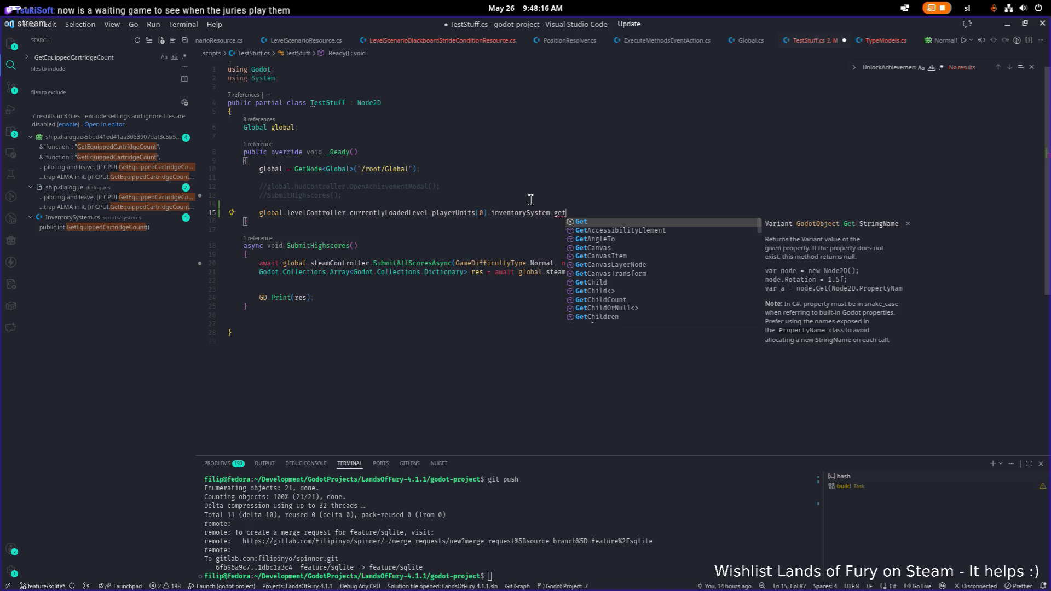
{"action": "type", "text": "equ"}
{"action": "key", "text": "Tab"}
{"action": "type", "text": "();"}
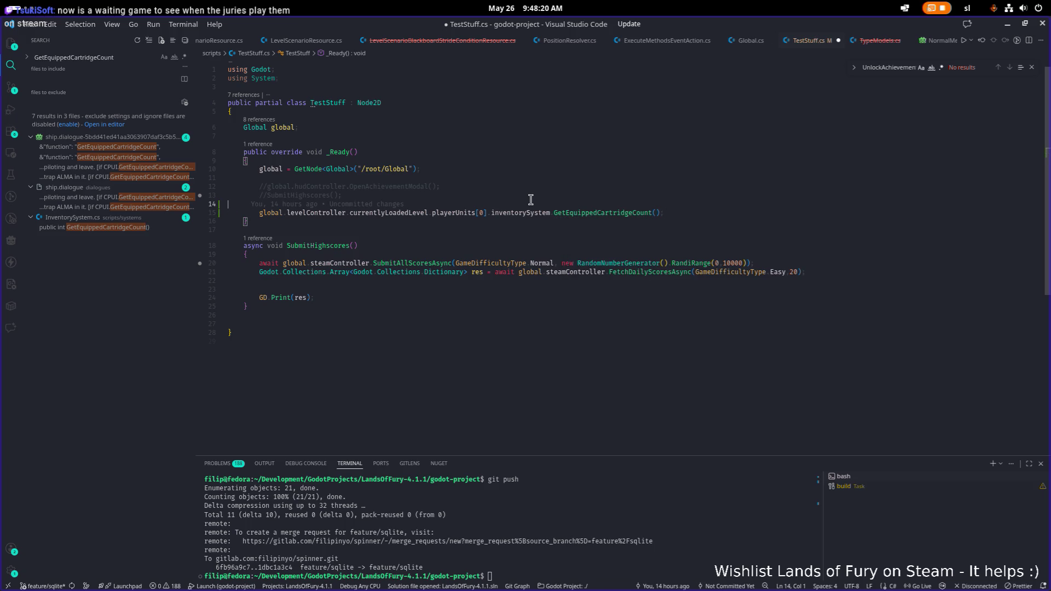
Wrap the expression in GD.Print("Cartridges: " + …), save TestStuff.cs, and minimise VS Code
{"action": "key", "text": "Home"}
{"action": "type", "text": "GD."}
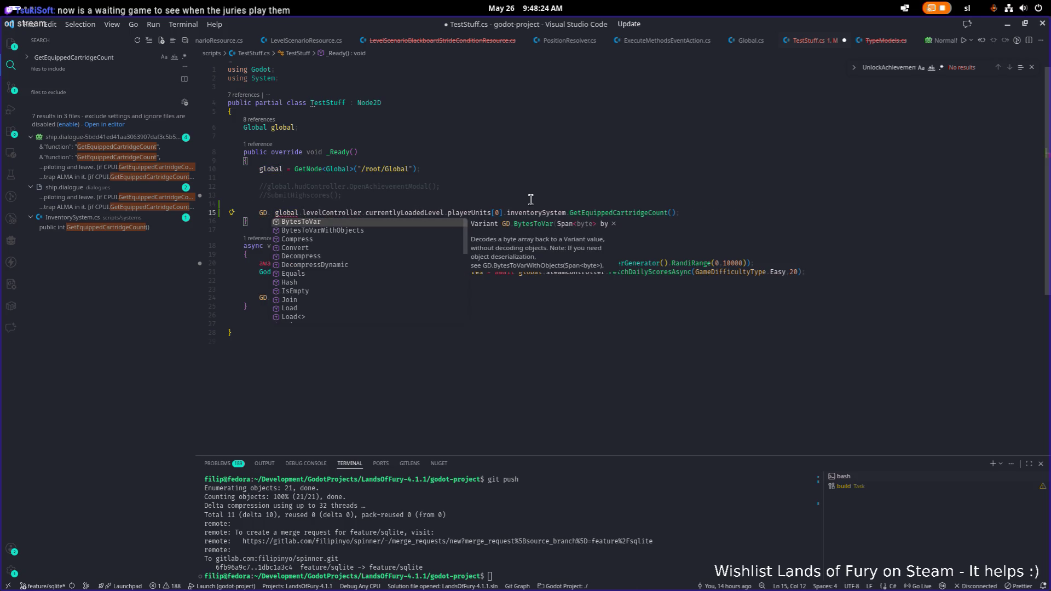
{"action": "type", "text": "Pr"}
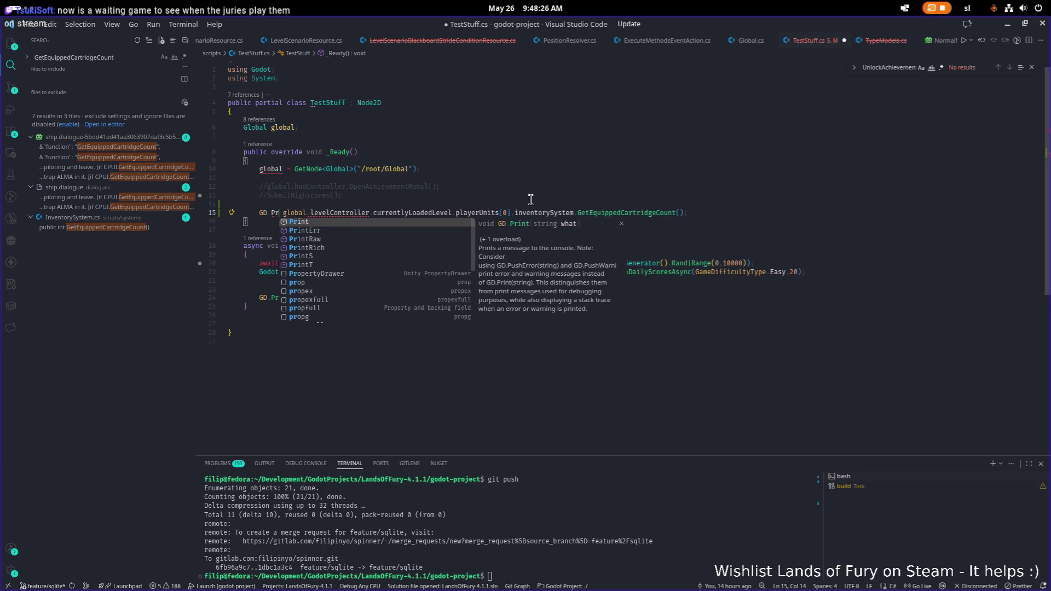
{"action": "key", "text": "Tab"}
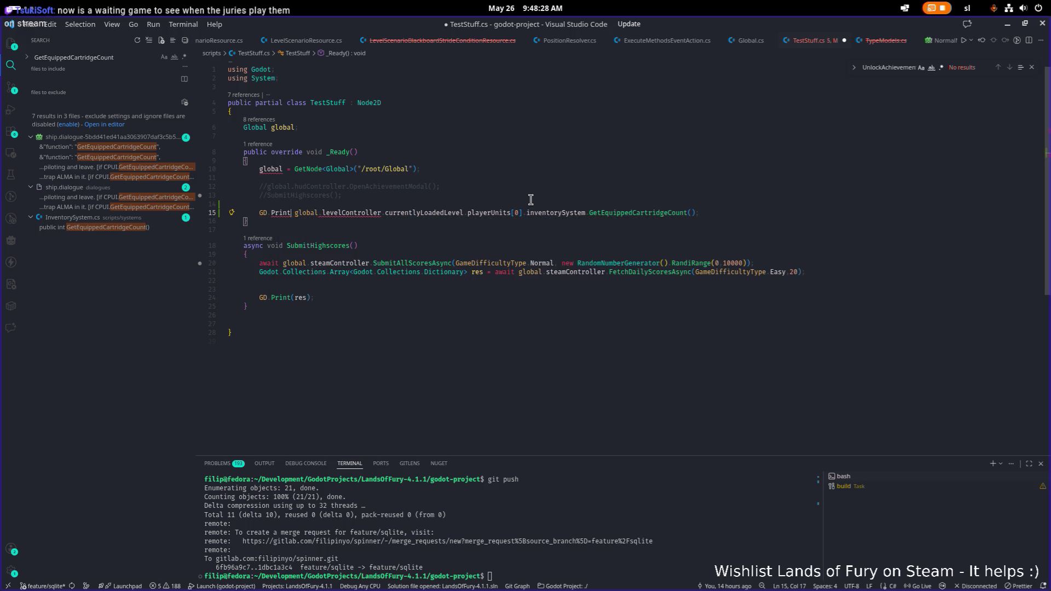
{"action": "type", "text": "(\"C"}
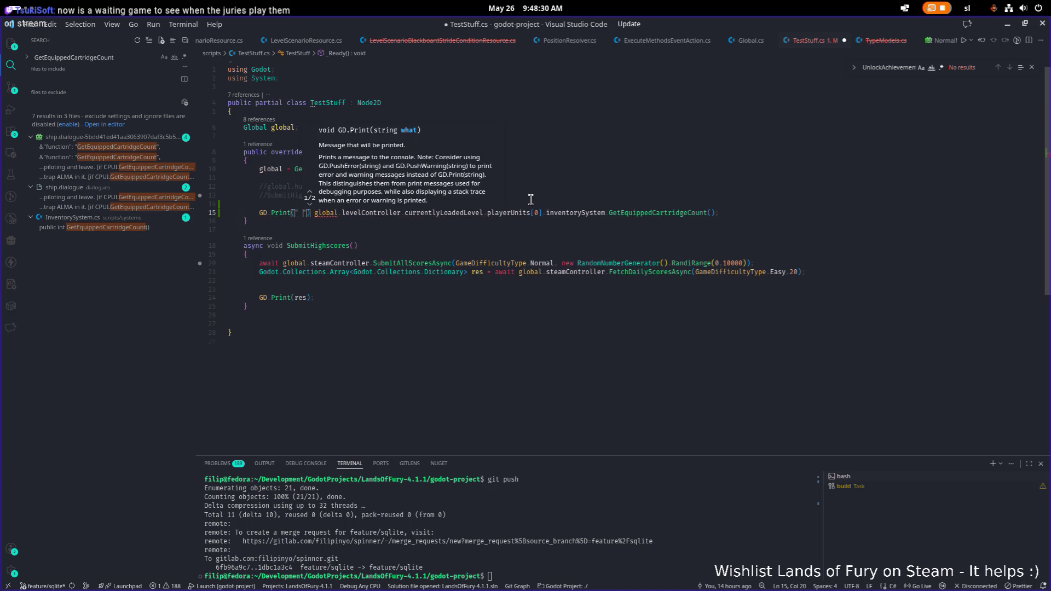
{"action": "type", "text": "artri"}
{"action": "type", "text": "gges: \" "}
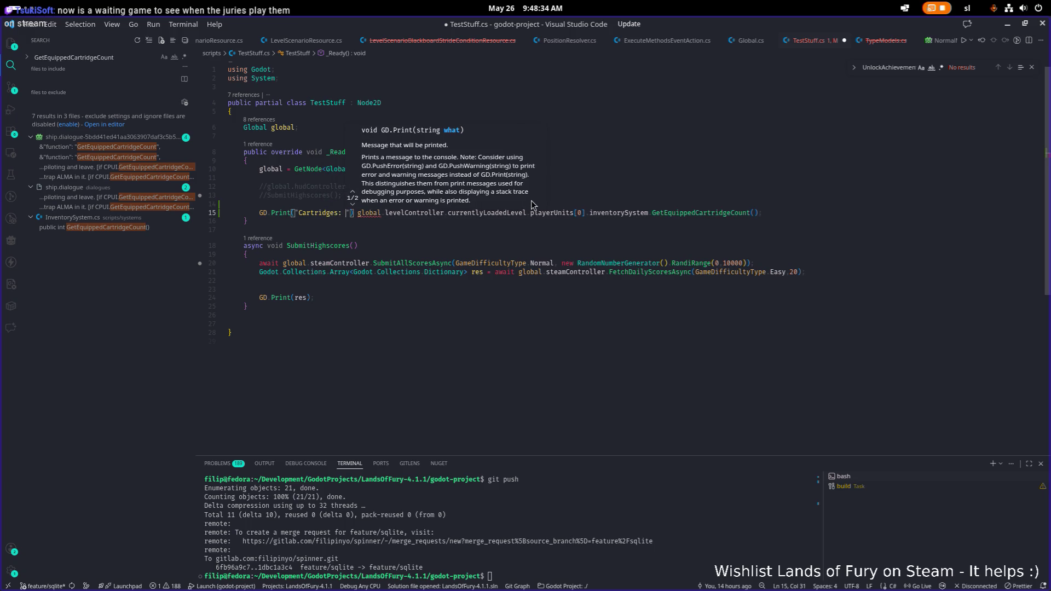
{"action": "type", "text": ")"}
{"action": "key", "text": "Left"}
{"action": "key", "text": "Left"}
{"action": "type", "text": "+"}
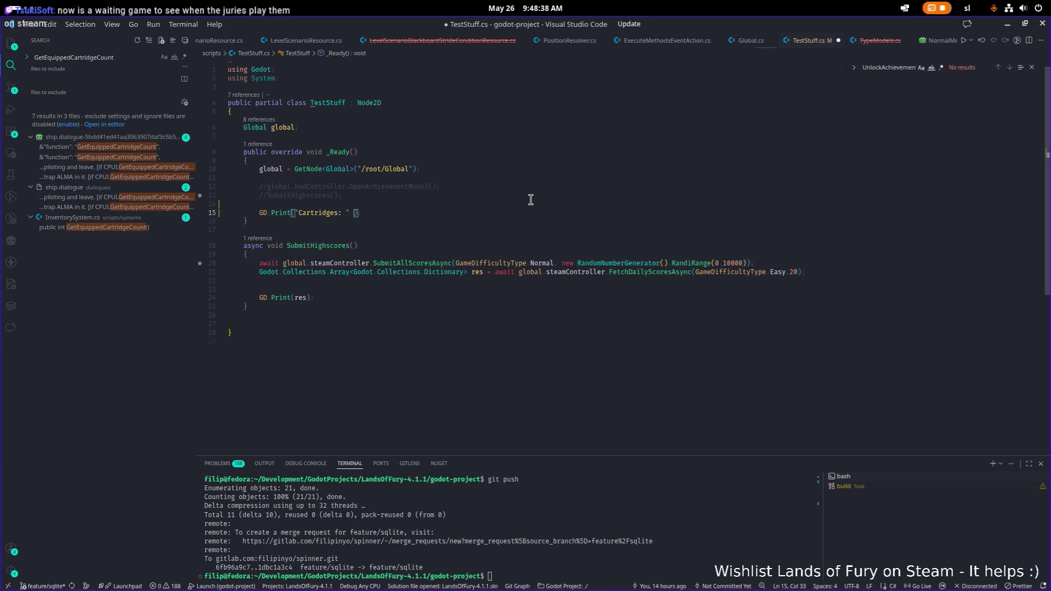
{"action": "key", "text": "Tab"}
{"action": "key", "text": "ctrl+Left"}
{"action": "key", "text": "ctrl+Left"}
{"action": "key", "text": "ctrl+Left"}
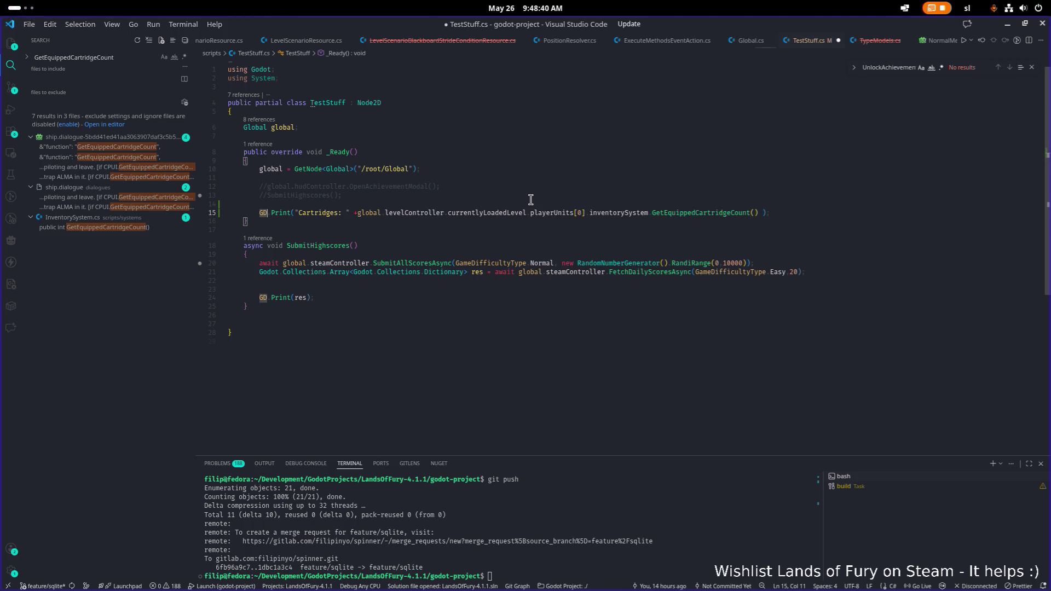
{"action": "key", "text": "Right"}
{"action": "key", "text": "Right"}
{"action": "key", "text": "End"}
{"action": "type", "text": ";"}
{"action": "key", "text": "ctrl+s"}
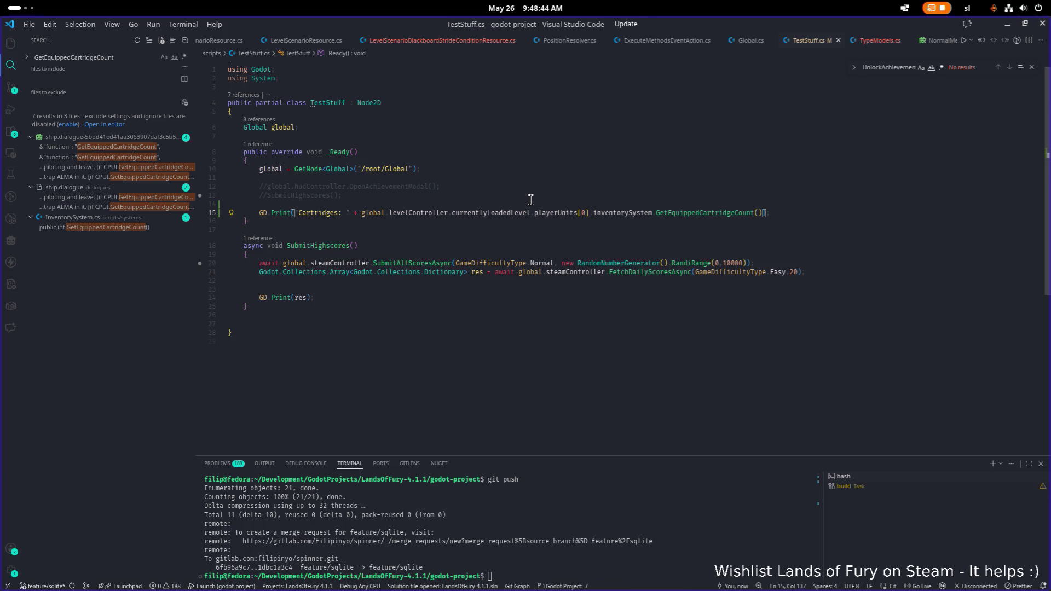
{"action": "key", "text": "Down"}
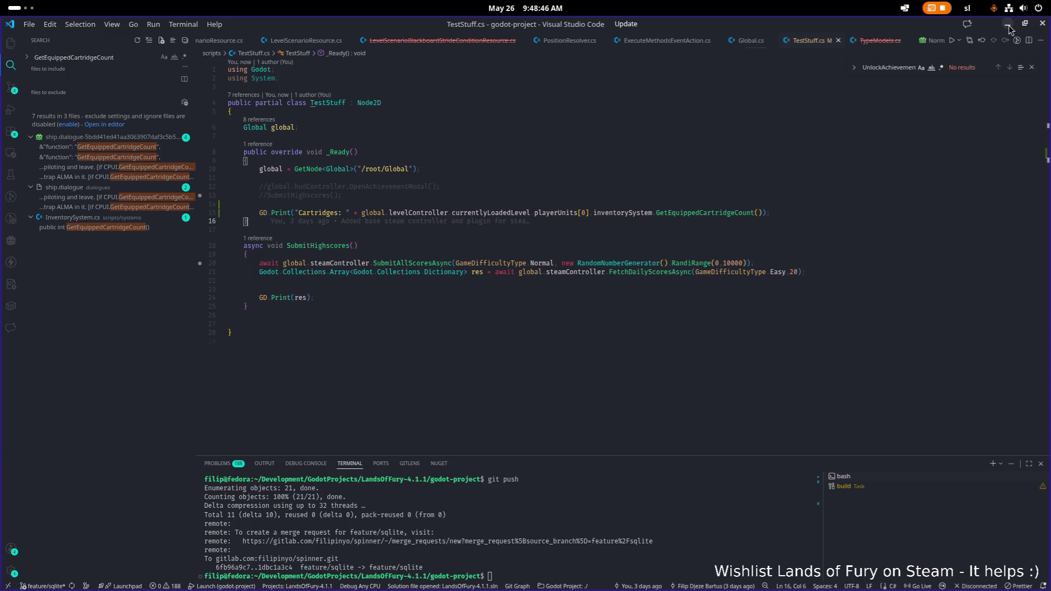
{"action": "left_click", "coordinate": [1008, 25]}
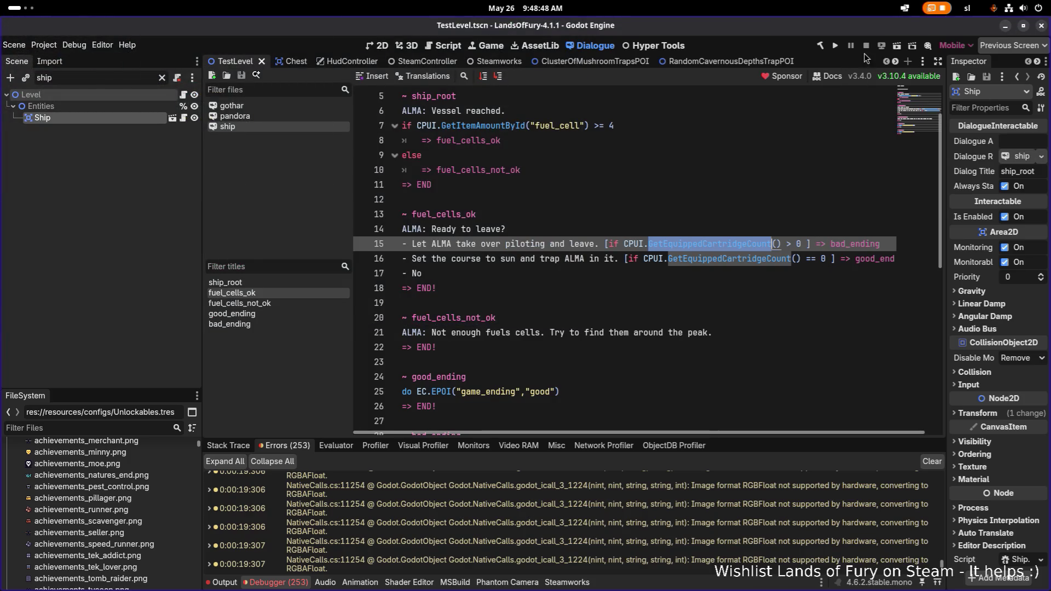
Build and run the Lands of Fury project from Godot through to its main menu
{"action": "left_click", "coordinate": [836, 47]}
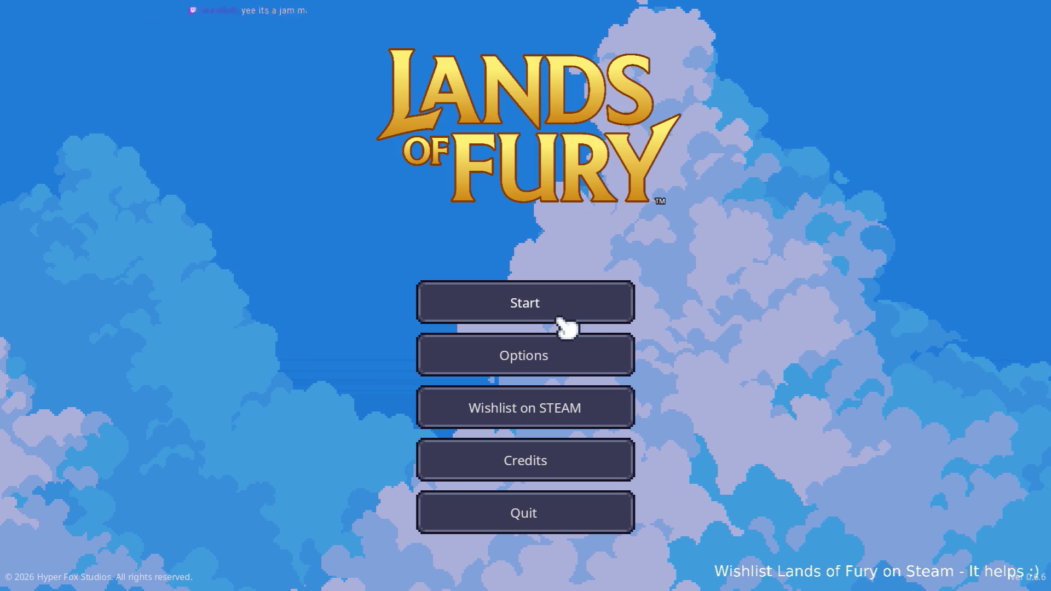
Start Lands of Fury, load the first save profile into The Glade, and return to Godot
{"action": "left_click", "coordinate": [552, 312]}
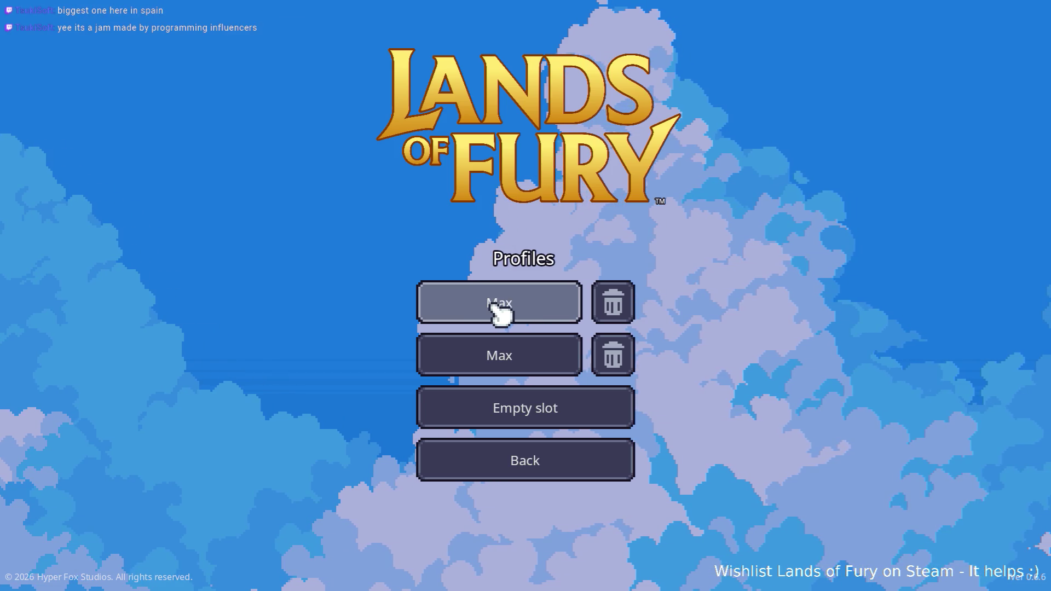
{"action": "left_click", "coordinate": [527, 304]}
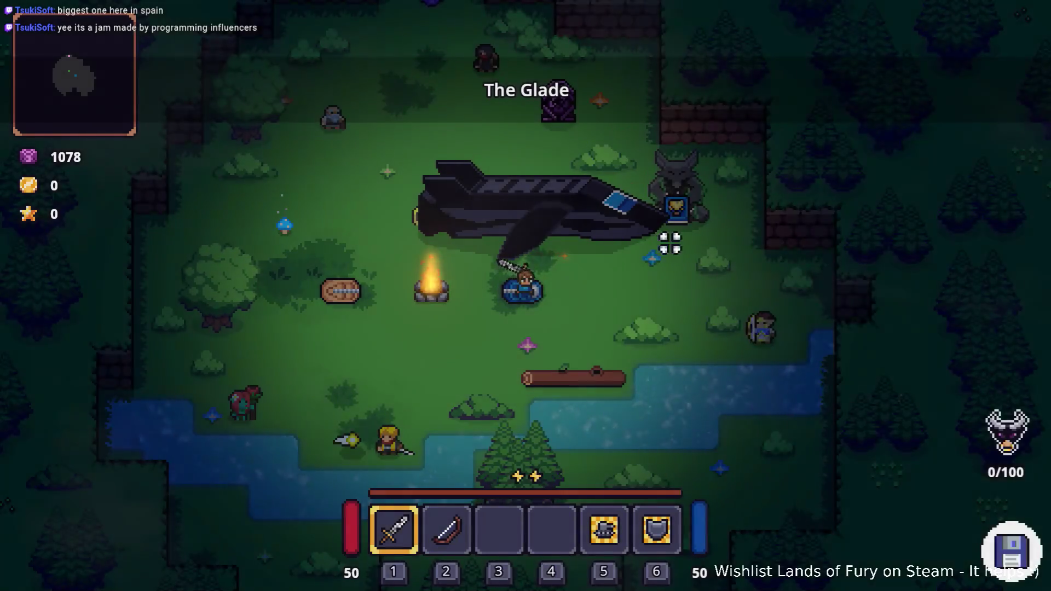
{"action": "left_click", "coordinate": [673, 241]}
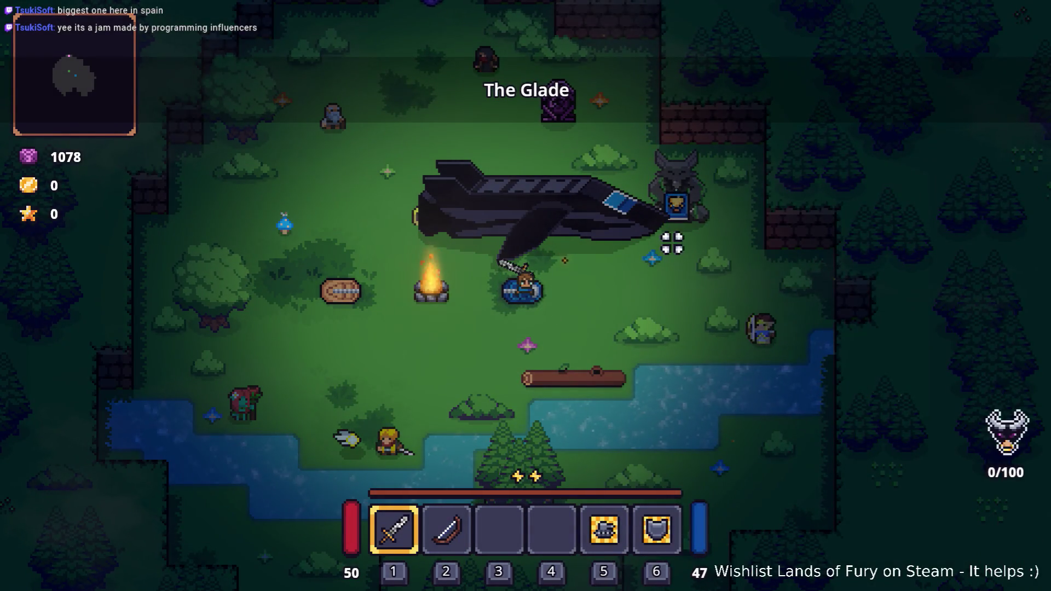
{"action": "key", "text": "alt+Tab"}
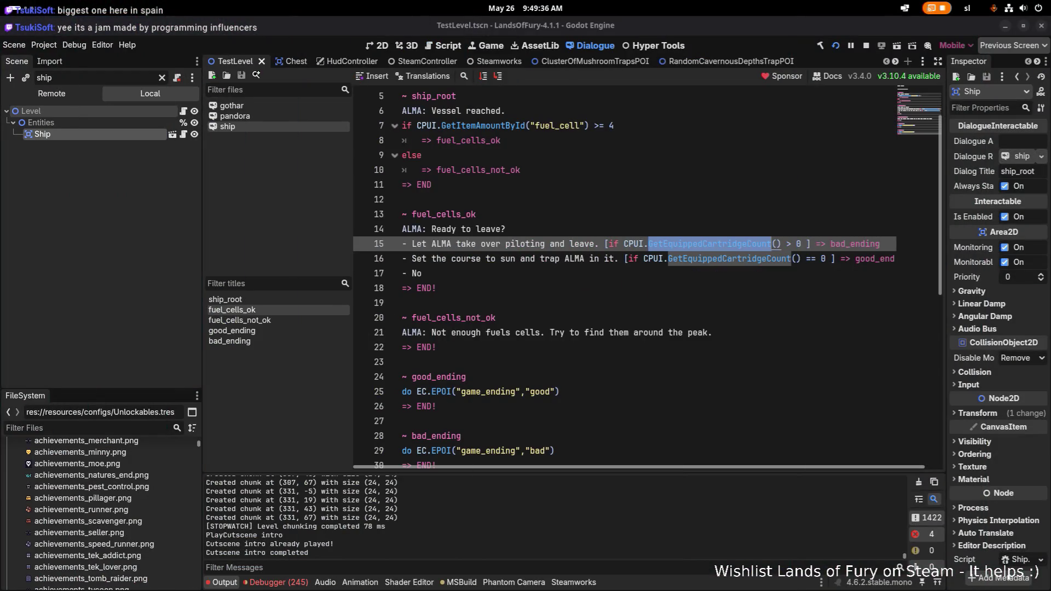
Filter Godot's output by 'Cartridges: ' copied from TestStuff.cs, revealing Cartridges: 16
{"action": "left_click", "coordinate": [488, 526]}
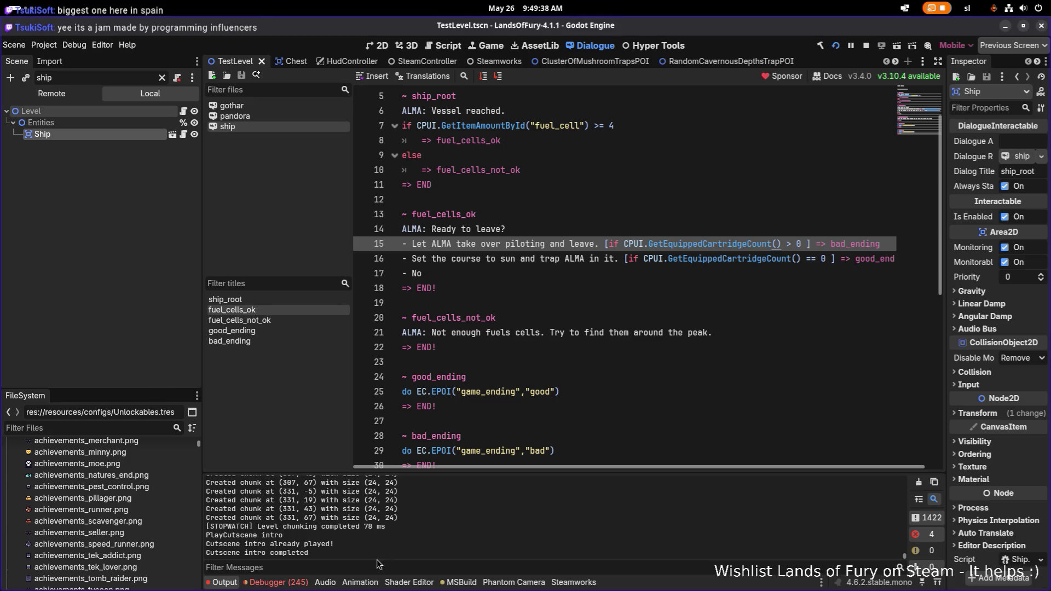
{"action": "key", "text": "alt+Tab"}
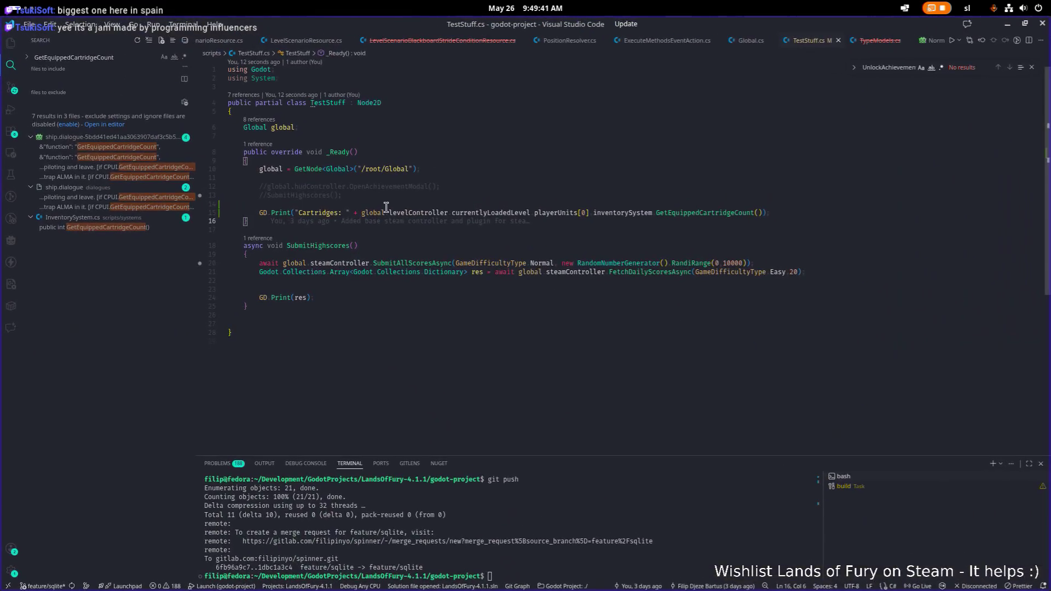
{"action": "left_click", "coordinate": [338, 213]}
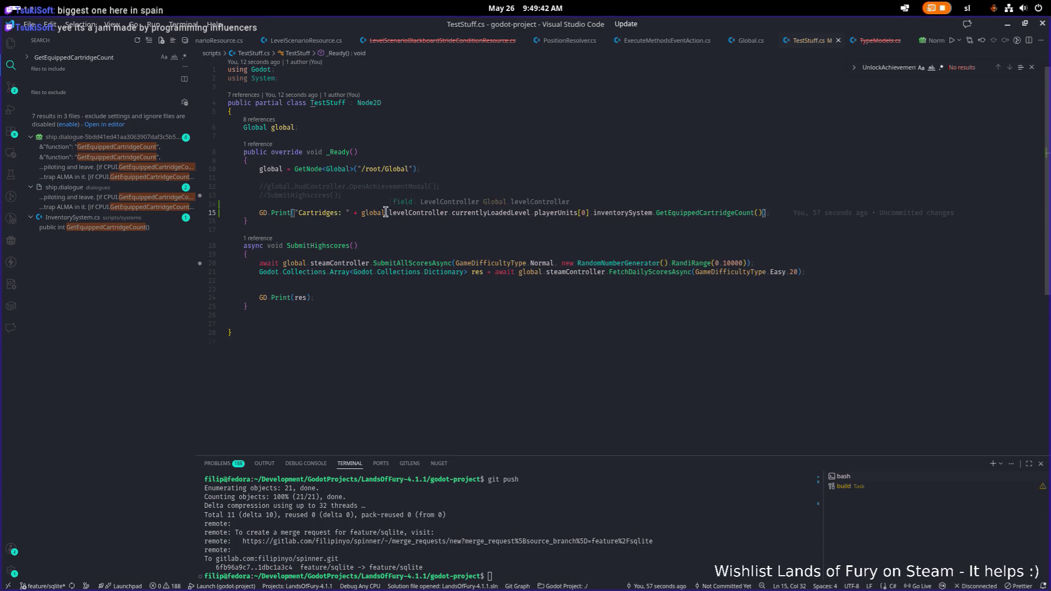
{"action": "key", "text": "ctrl+shift+Left"}
{"action": "key", "text": "ctrl+shift+Left"}
{"action": "key", "text": "ctrl+c"}
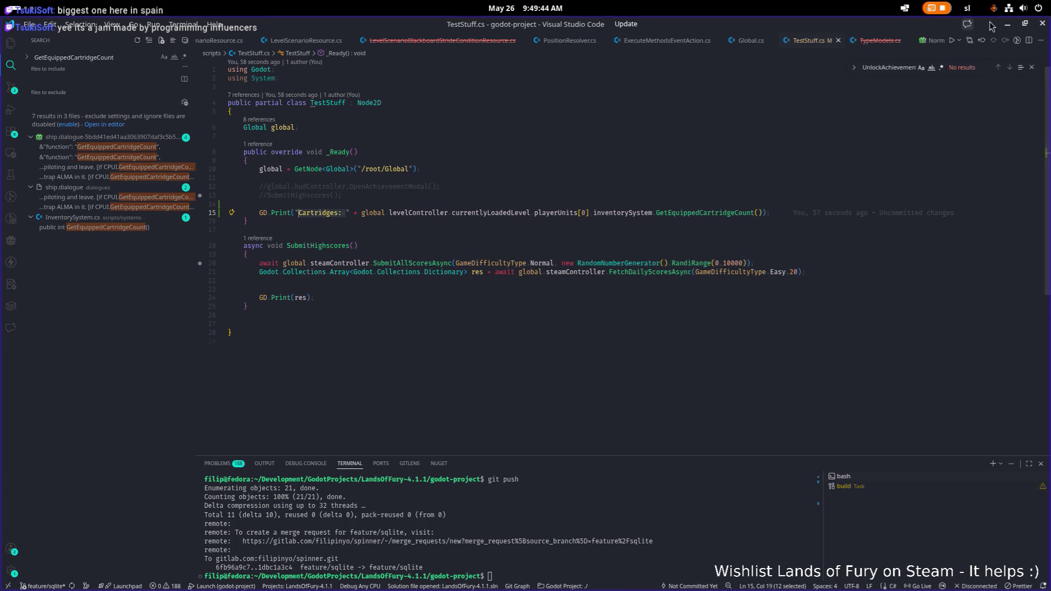
{"action": "key", "text": "alt+Tab"}
{"action": "key", "text": "ctrl+v"}
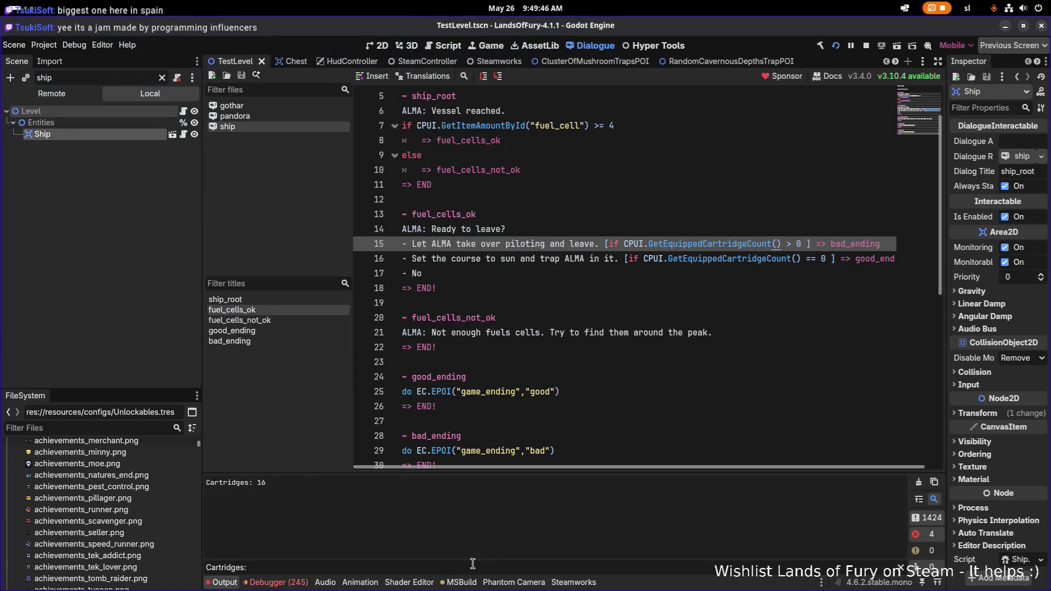
{"action": "key", "text": "alt+Tab"}
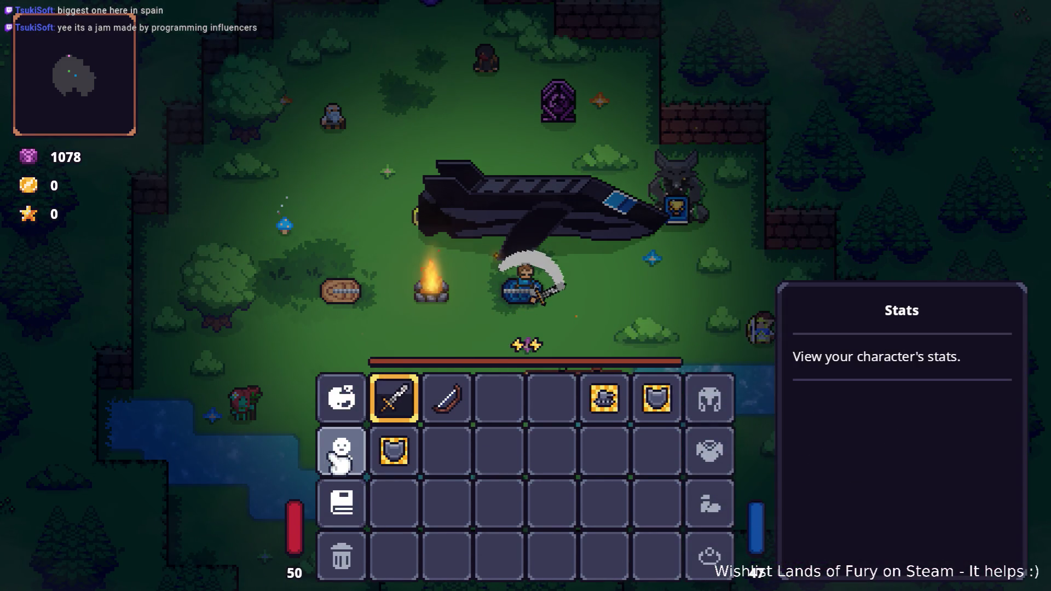
Unequip all sixteen cartridges from ALMA's slots and close the inventory
{"action": "left_click", "coordinate": [345, 401]}
{"action": "left_click", "coordinate": [421, 157]}
{"action": "left_click", "coordinate": [490, 158]}
{"action": "left_click", "coordinate": [561, 157]}
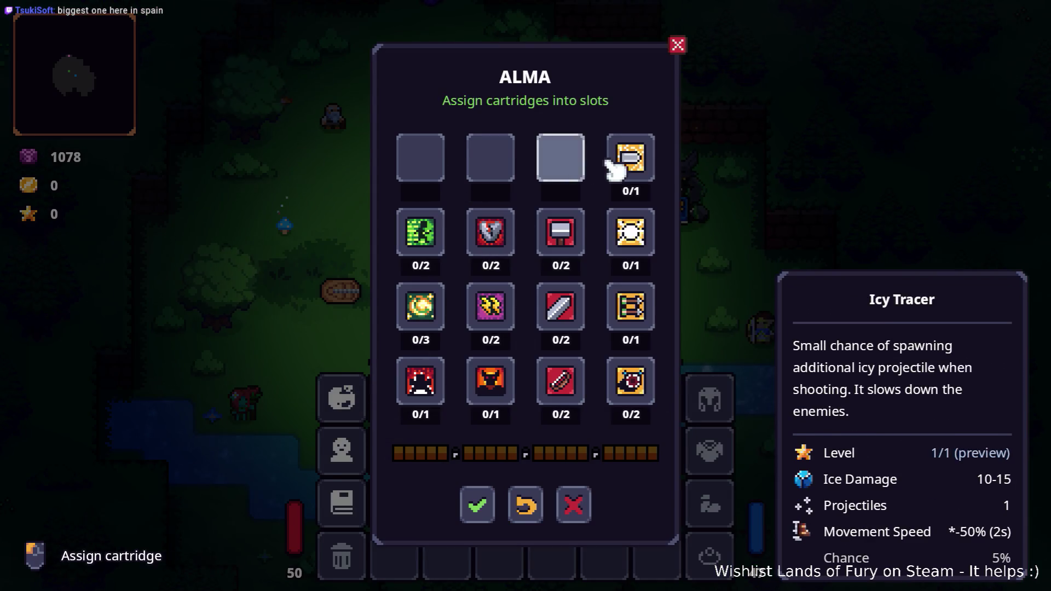
{"action": "left_click", "coordinate": [630, 158]}
{"action": "left_click", "coordinate": [561, 232]}
{"action": "left_click", "coordinate": [630, 232]}
{"action": "left_click", "coordinate": [641, 303]}
{"action": "left_click", "coordinate": [561, 306]}
{"action": "left_click", "coordinate": [629, 371]}
{"action": "left_click", "coordinate": [564, 380]}
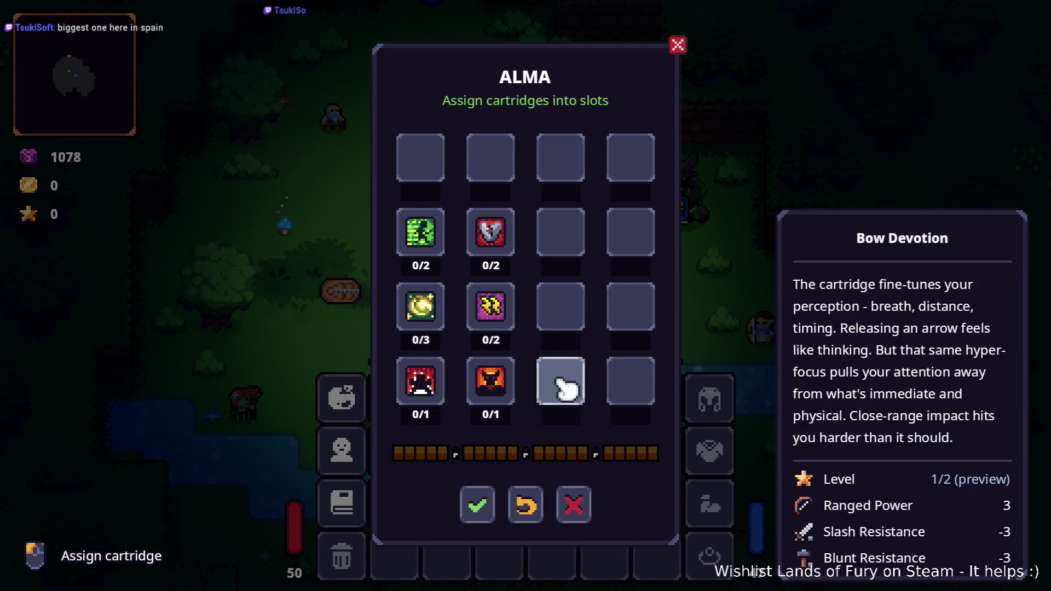
{"action": "left_click", "coordinate": [490, 381]}
{"action": "left_click", "coordinate": [493, 322]}
{"action": "left_click", "coordinate": [421, 307]}
{"action": "left_click", "coordinate": [420, 232]}
{"action": "left_click", "coordinate": [491, 232]}
{"action": "left_click", "coordinate": [420, 381]}
{"action": "left_click", "coordinate": [574, 505]}
{"action": "key", "text": "Escape"}
Walk into the purple portal, restart the level from the pause menu, then quit the game with F8
{"action": "key", "text": "w+a"}
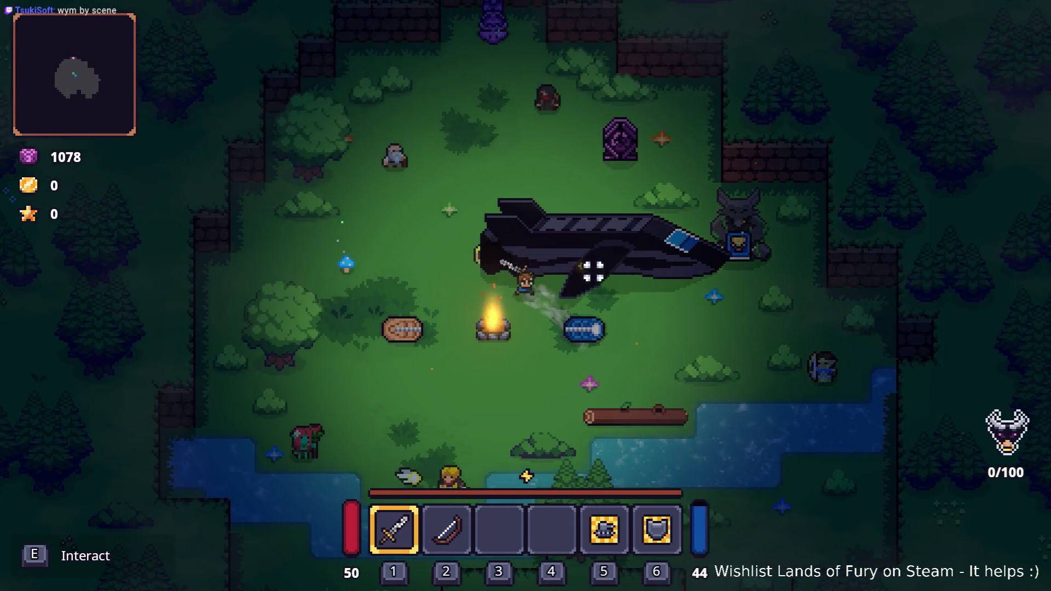
{"action": "key", "text": "w"}
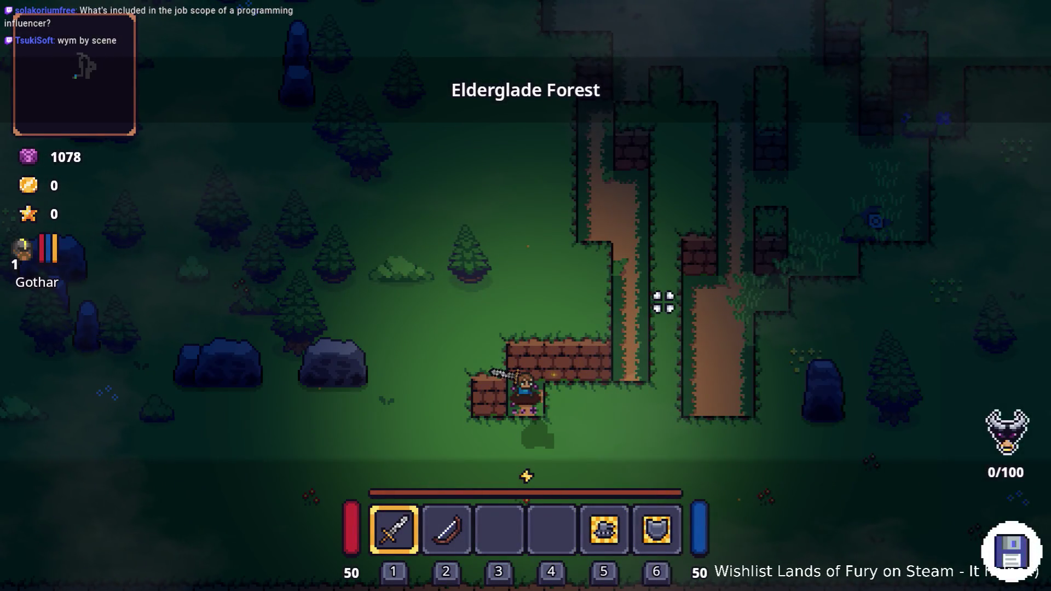
{"action": "key", "text": "Escape"}
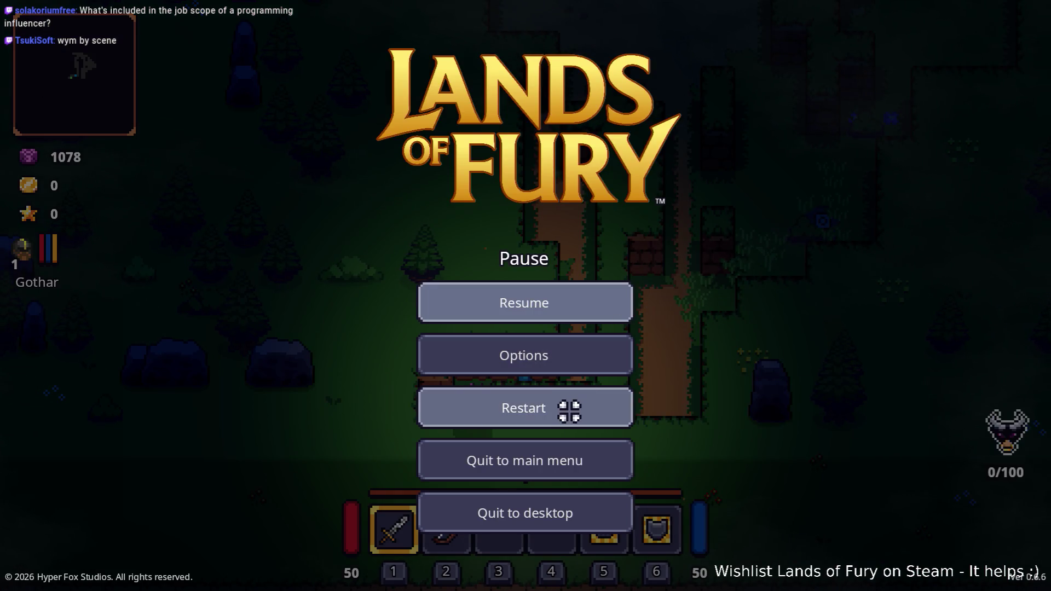
{"action": "left_click", "coordinate": [570, 411]}
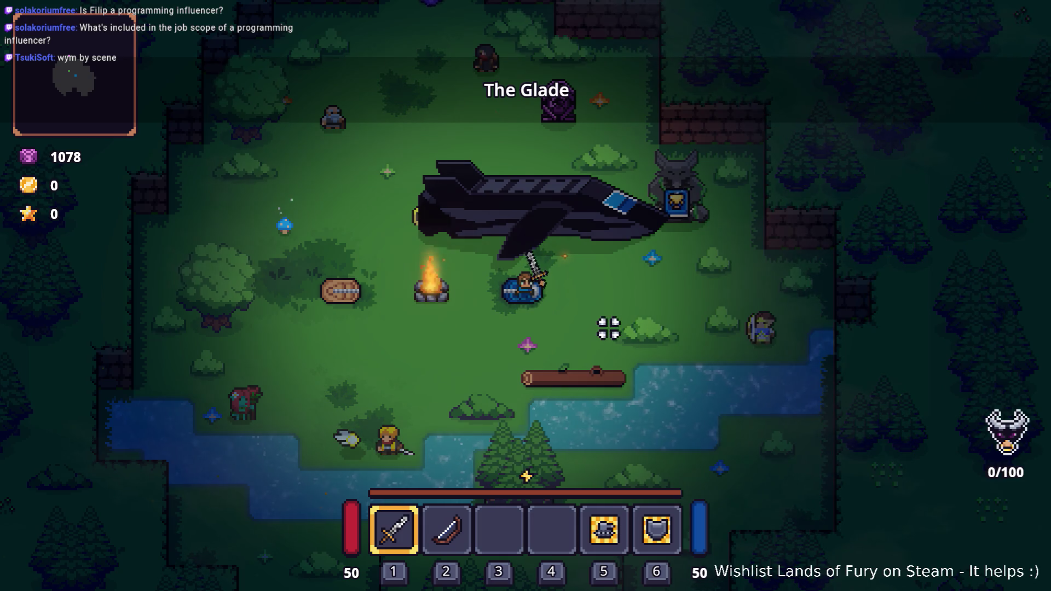
{"action": "key", "text": "F8"}
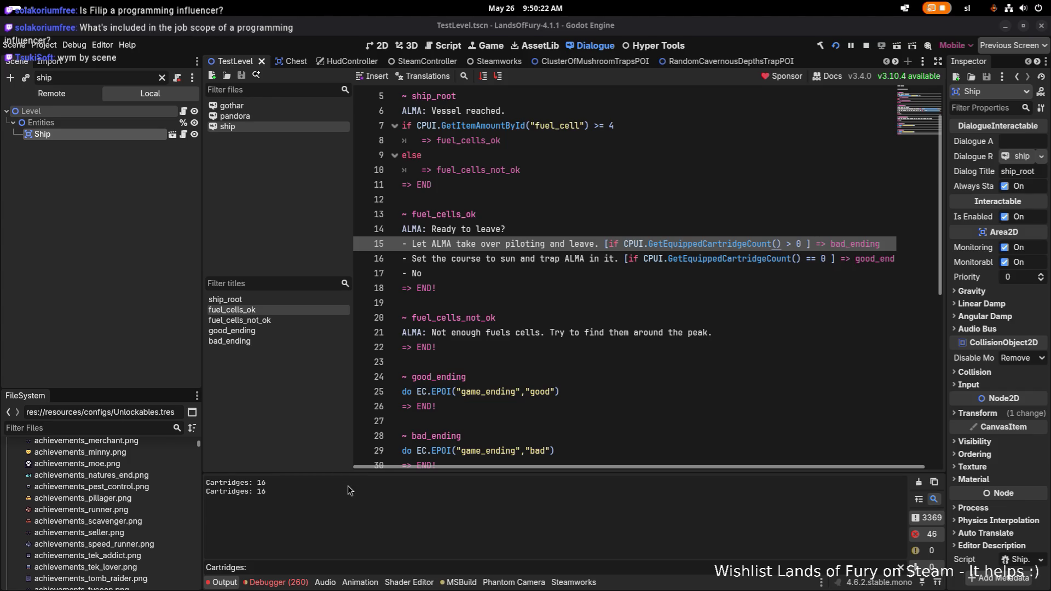
Select the two Cartridges: 16 output lines, then put the caret on the GetEquippedCartridgeCount call in VS Code
{"action": "mouse_move", "coordinate": [219, 496]}
{"action": "left_mouse_down"}
{"action": "mouse_move", "coordinate": [267, 490]}
{"action": "mouse_move", "coordinate": [208, 485]}
{"action": "left_mouse_up"}
{"action": "left_click", "coordinate": [267, 493]}
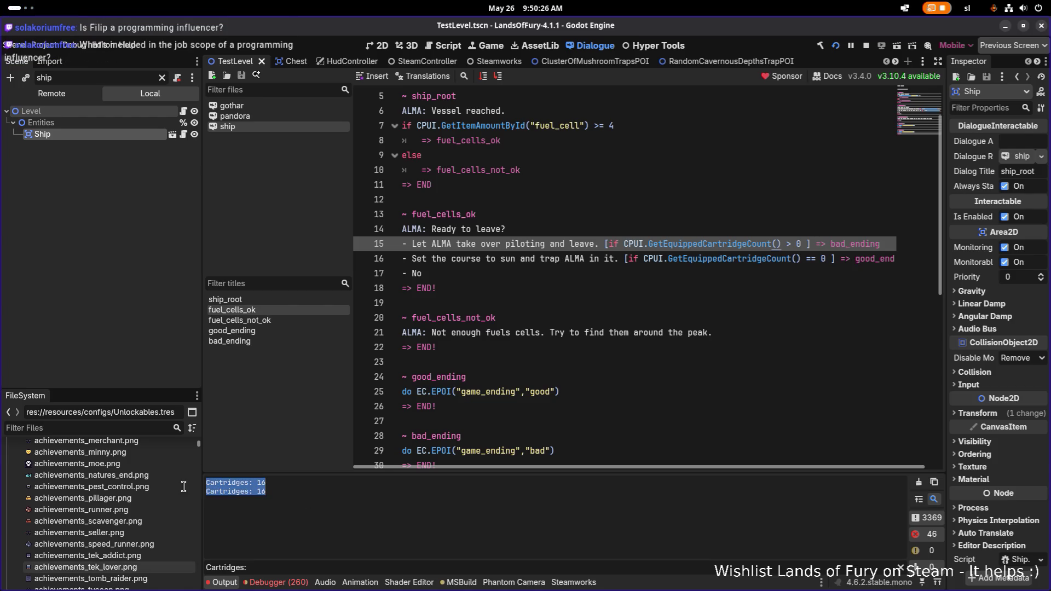
{"action": "left_click", "coordinate": [266, 493]}
{"action": "key", "text": "alt+Tab"}
{"action": "key", "text": "alt+Tab"}
{"action": "key", "text": "alt+Tab"}
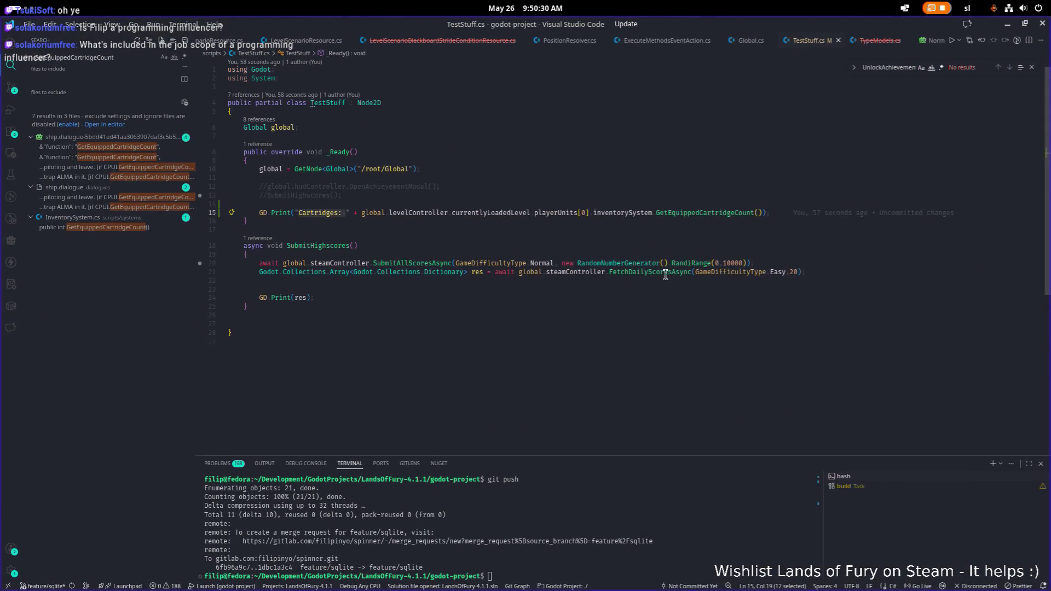
{"action": "left_click", "coordinate": [700, 213]}
Go to GetEquippedCartridgeCount's definition in InventorySystem.cs, then drag NormalMetaProgression.tres into a side split
{"action": "key", "text": "F12"}
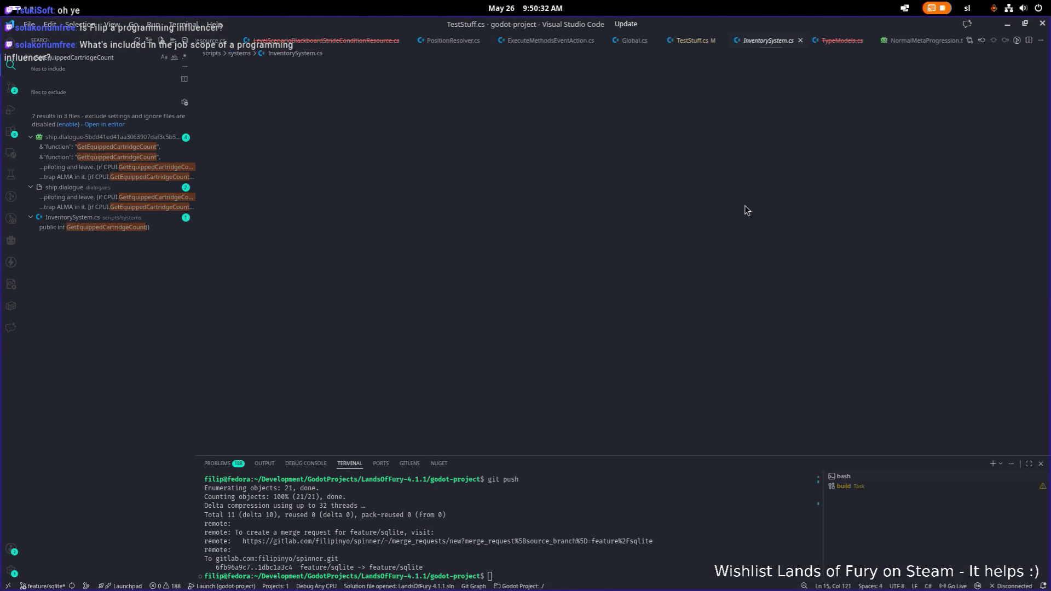
{"action": "scroll", "coordinate": [663, 213], "scroll_direction": "up", "scroll_amount": 2}
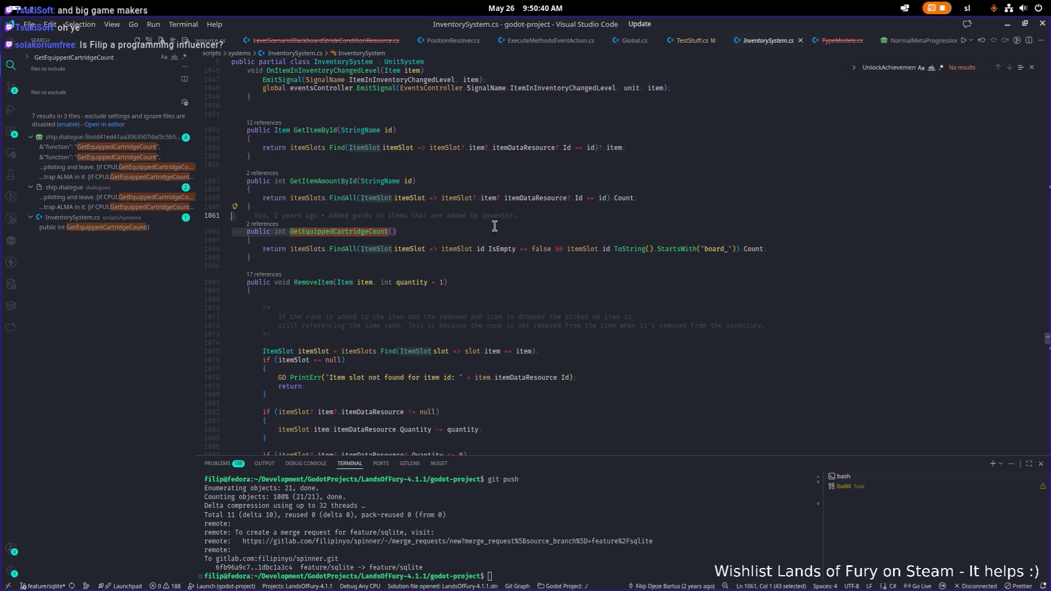
{"action": "left_click", "coordinate": [709, 180]}
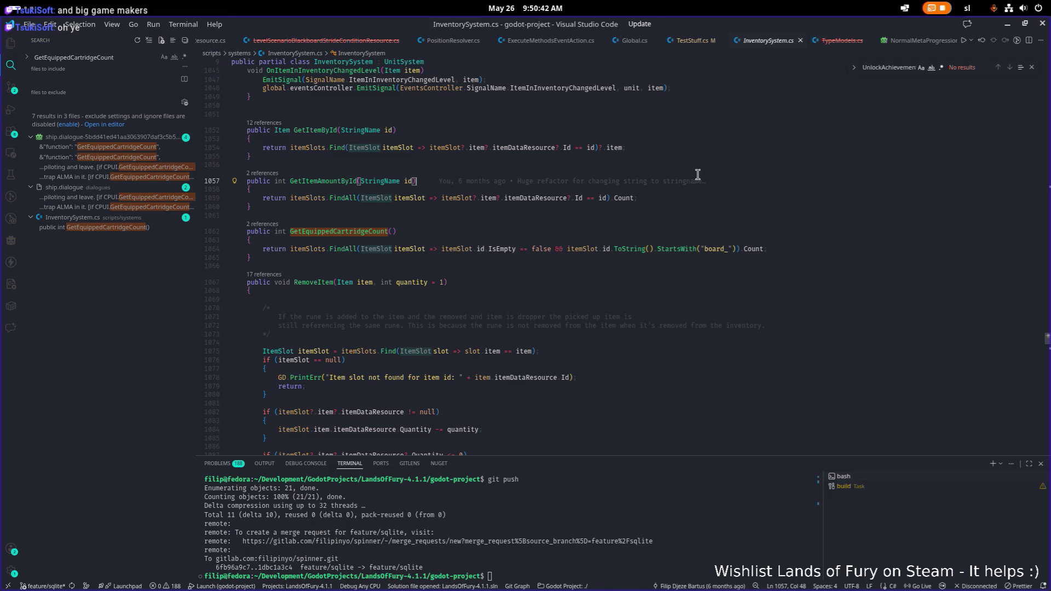
{"action": "left_click", "coordinate": [916, 44]}
{"action": "left_click_drag", "start_coordinate": [938, 206], "coordinate": [927, 197]}
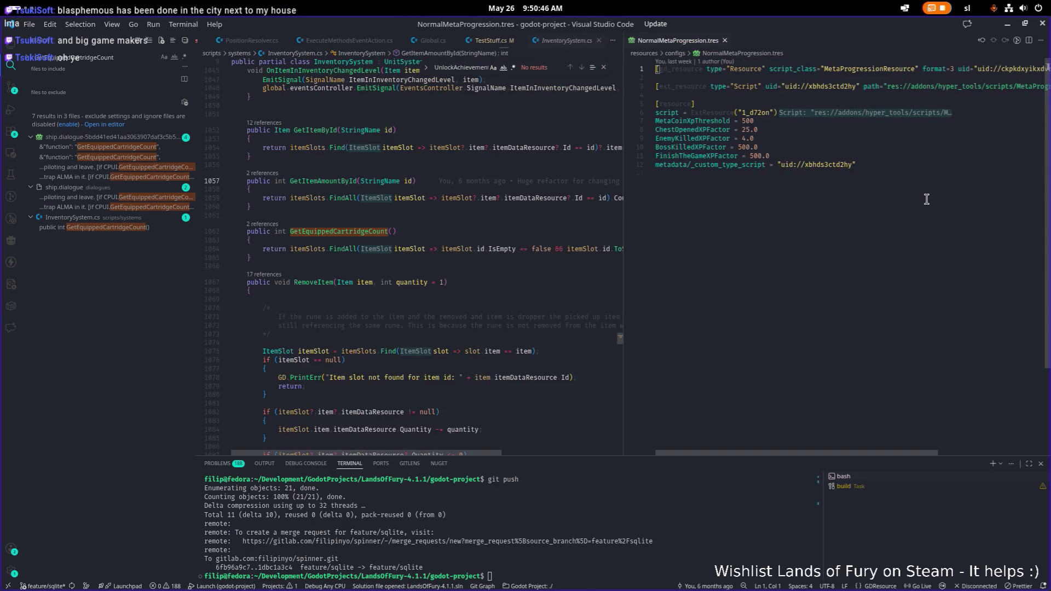
Open InventoryResource.cs in the right split via a quick 'invent' file search
{"action": "key", "text": "ctrl+p"}
{"action": "type", "text": "invent"}
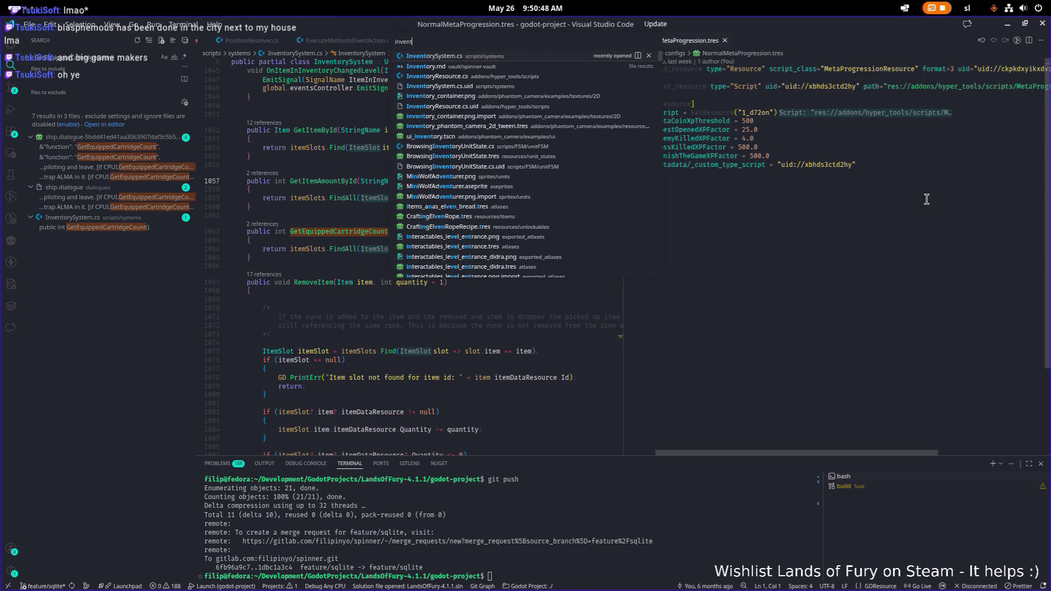
{"action": "key", "text": "Down"}
{"action": "key", "text": "Down"}
{"action": "key", "text": "Down"}
{"action": "key", "text": "Down"}
{"action": "key", "text": "Down"}
{"action": "key", "text": "Down"}
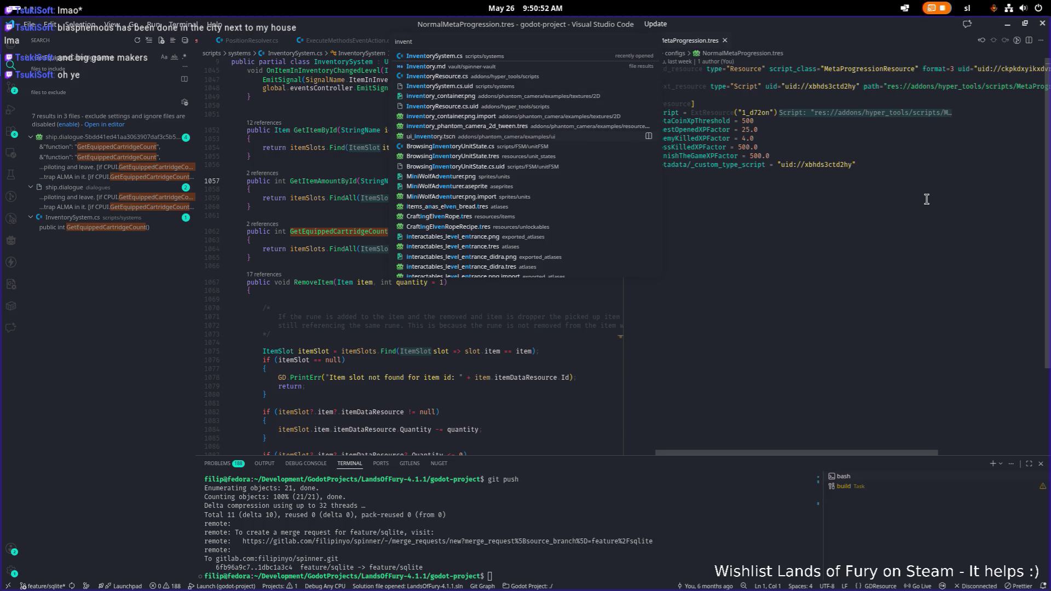
{"action": "key", "text": "Up"}
{"action": "key", "text": "Up"}
{"action": "key", "text": "Up"}
{"action": "key", "text": "Return"}
Scroll InventoryResource.cs's slot ID list down to the board_2_2 and board_3_3 entries
{"action": "scroll", "coordinate": [920, 202], "scroll_direction": "down", "scroll_amount": 7}
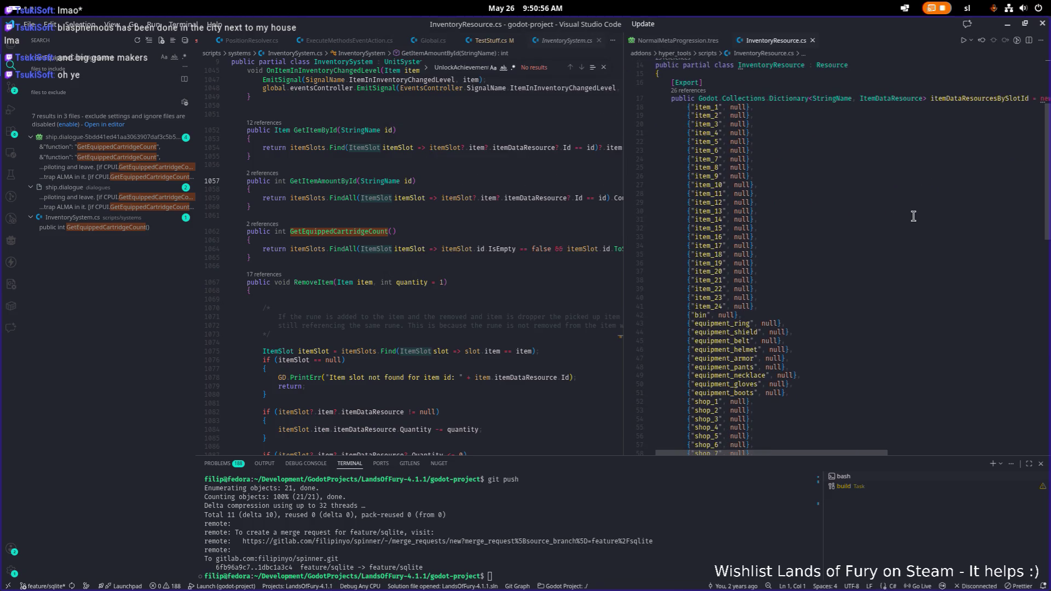
{"action": "scroll", "coordinate": [888, 218], "scroll_direction": "down", "scroll_amount": 4}
{"action": "left_click", "coordinate": [884, 208]}
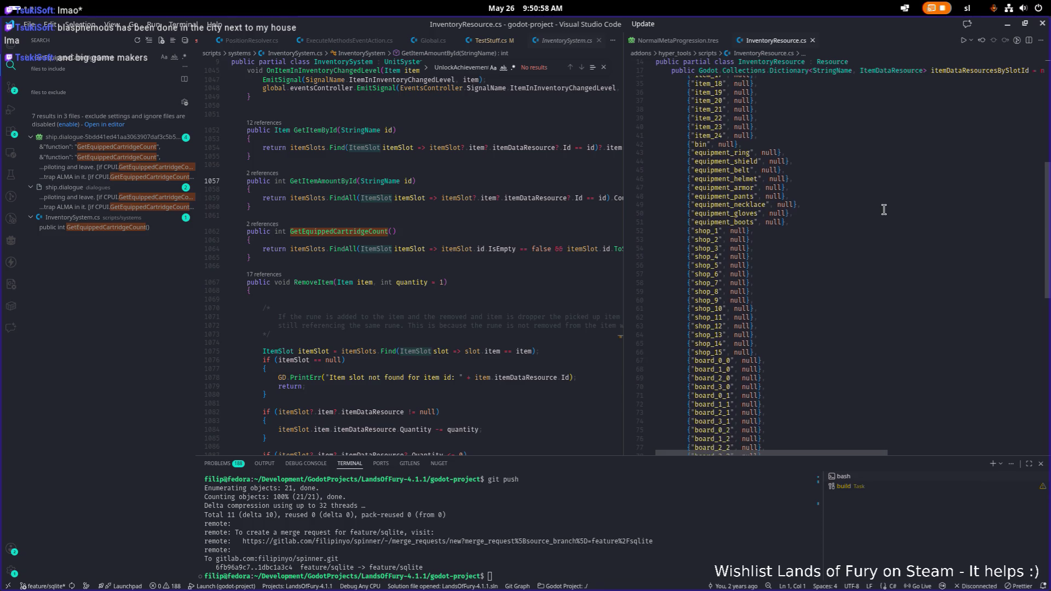
{"action": "scroll", "coordinate": [904, 256], "scroll_direction": "down", "scroll_amount": 3}
{"action": "scroll", "coordinate": [904, 256], "scroll_direction": "down", "scroll_amount": 2}
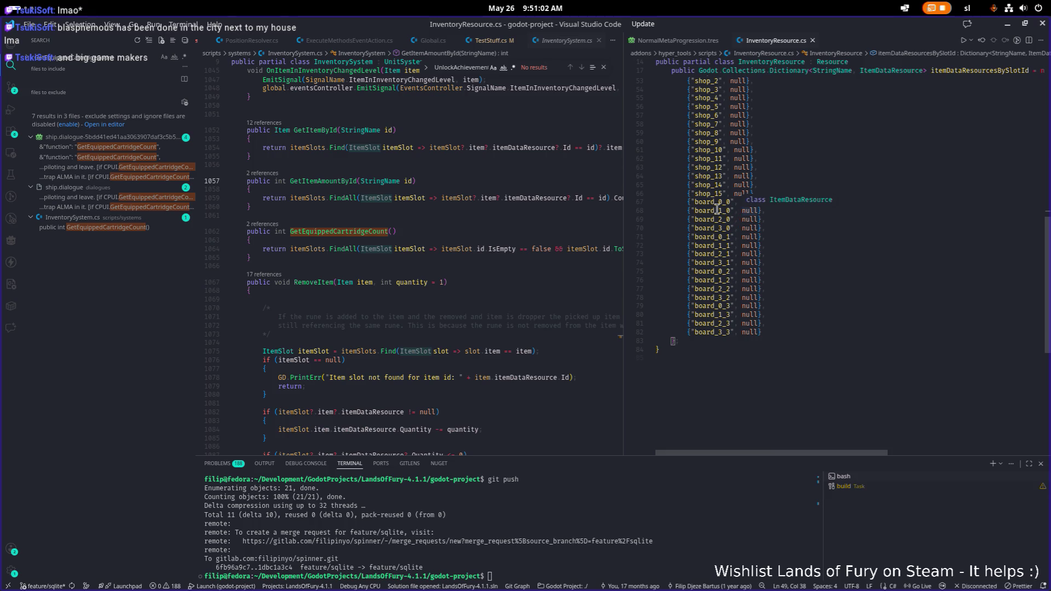
{"action": "left_click", "coordinate": [793, 287]}
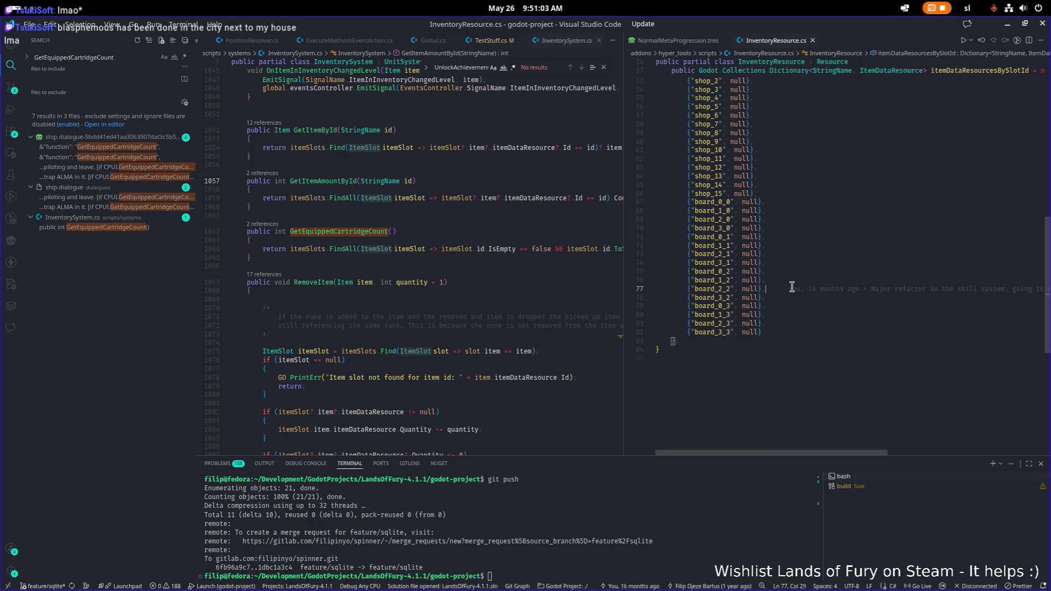
{"action": "left_click", "coordinate": [716, 331]}
{"action": "scroll", "coordinate": [438, 445], "scroll_direction": "right", "scroll_amount": 2}
{"action": "scroll", "coordinate": [439, 447], "scroll_direction": "right", "scroll_amount": 6}
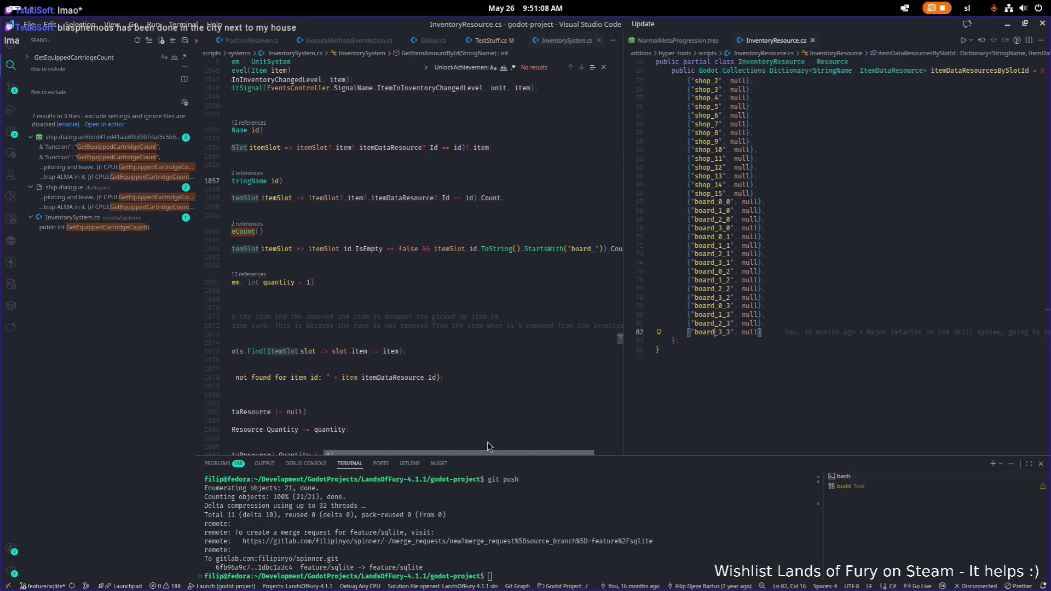
{"action": "scroll", "coordinate": [509, 447], "scroll_direction": "left", "scroll_amount": 3}
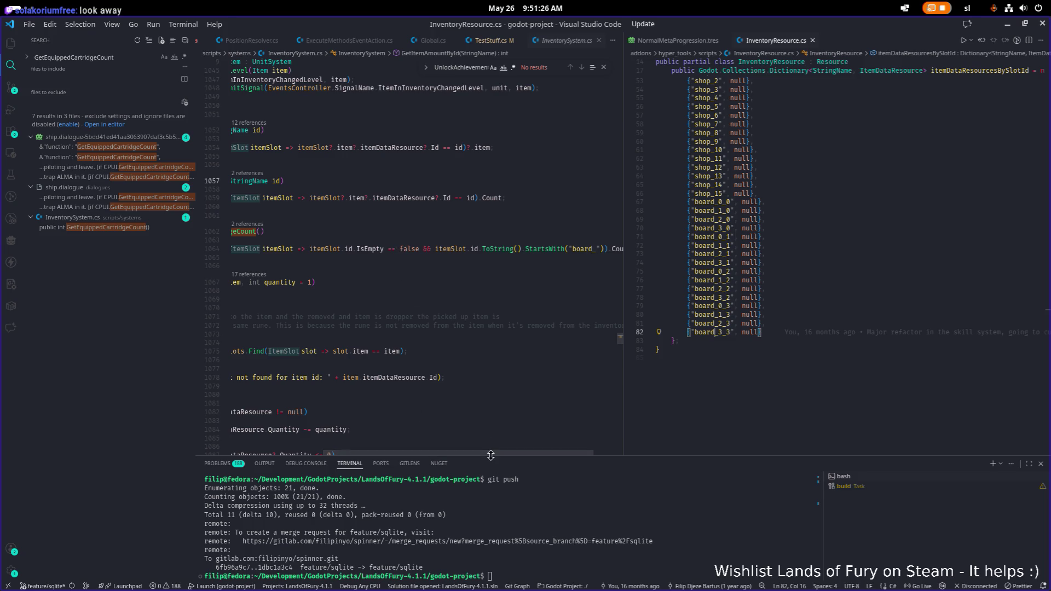
{"action": "left_click_drag", "start_coordinate": [497, 454], "coordinate": [522, 454]}
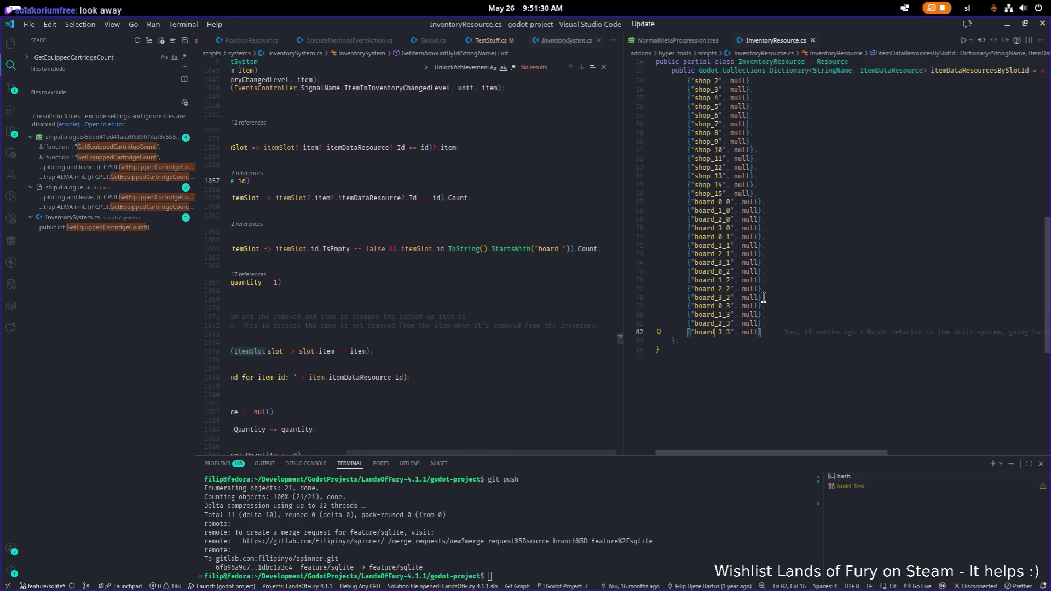
{"action": "left_click_drag", "start_coordinate": [502, 453], "coordinate": [383, 453]}
Stop the Godot-run game, relaunch Lands of Fury with F5 under the debugger, and open the profile list
{"action": "left_click", "coordinate": [352, 258]}
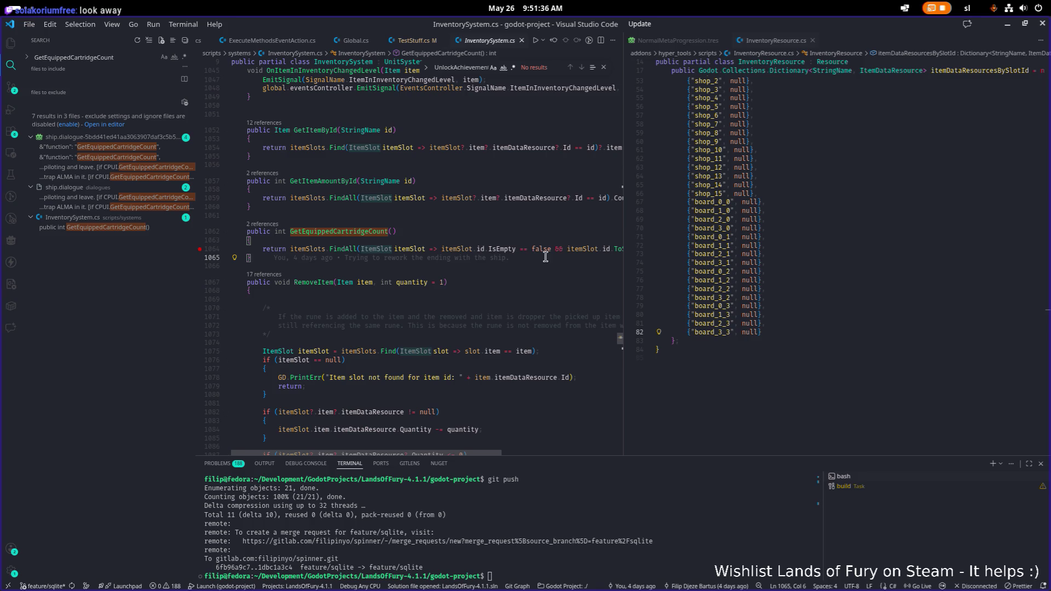
{"action": "left_click", "coordinate": [327, 249]}
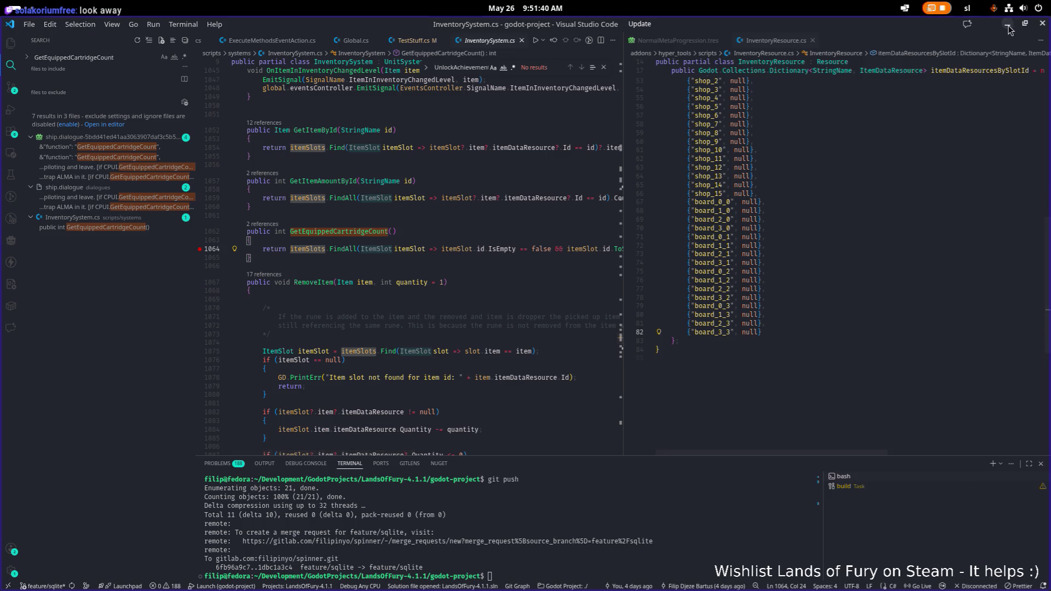
{"action": "key", "text": "alt+Tab"}
{"action": "left_click", "coordinate": [862, 47]}
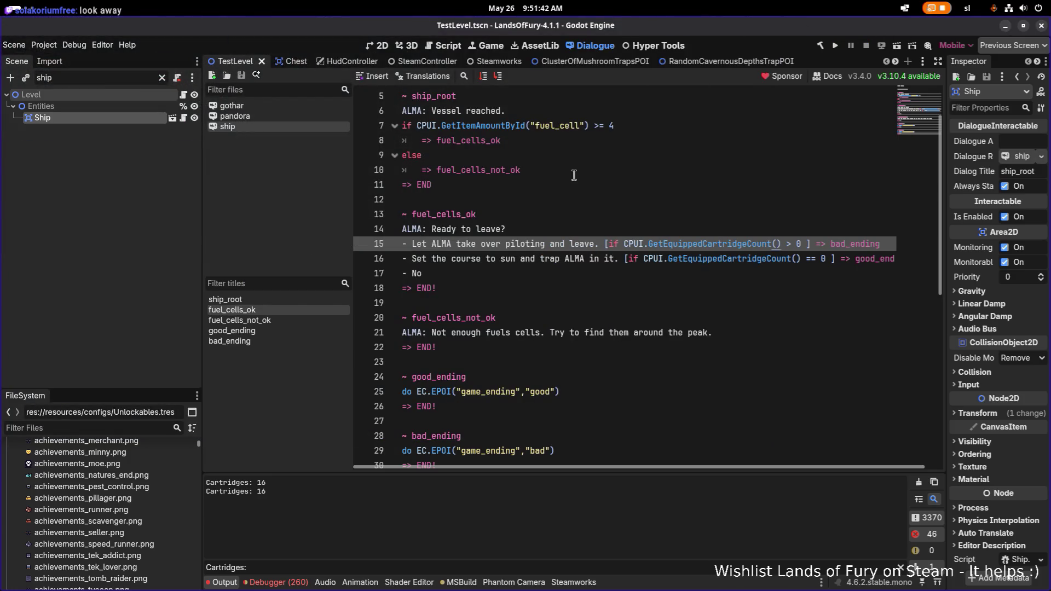
{"action": "key", "text": "alt+Tab"}
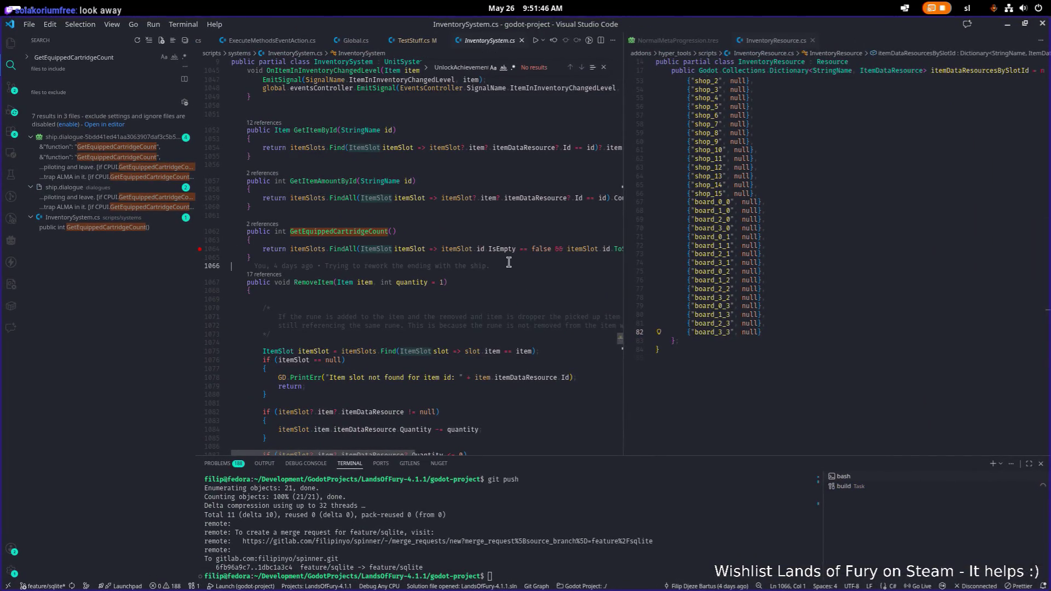
{"action": "key", "text": "F5"}
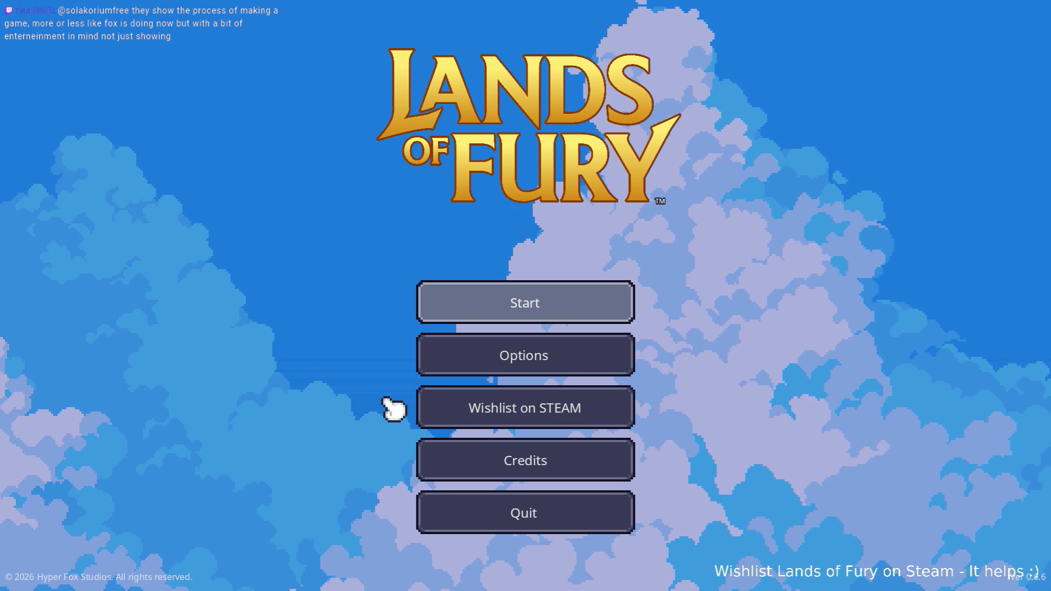
{"action": "left_click", "coordinate": [550, 301]}
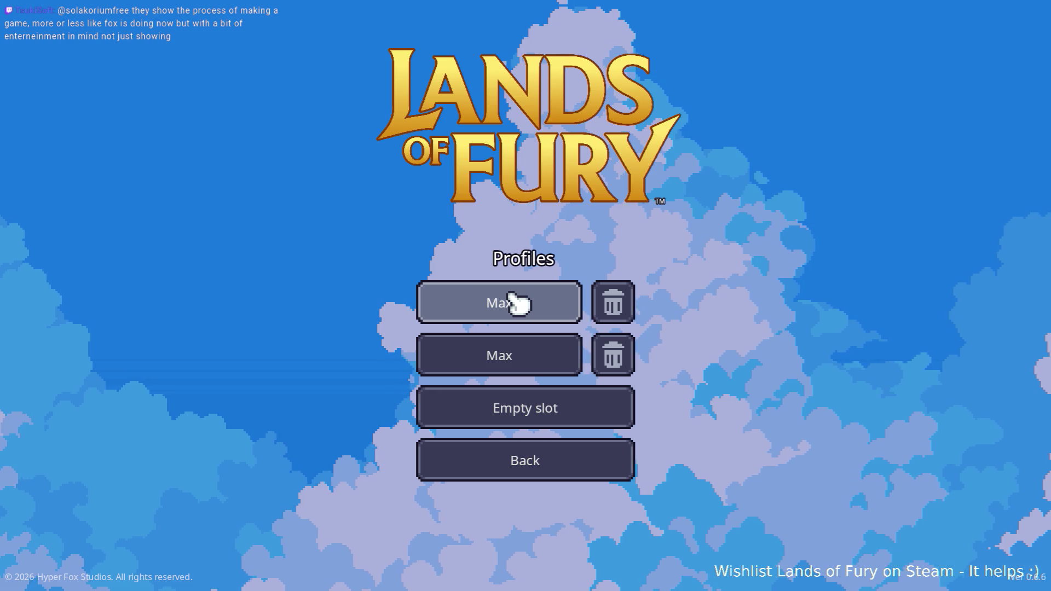
Load the first saved profile so the debugger breaks in GetEquippedCartridgeCount at line 1064
{"action": "left_click", "coordinate": [512, 300]}
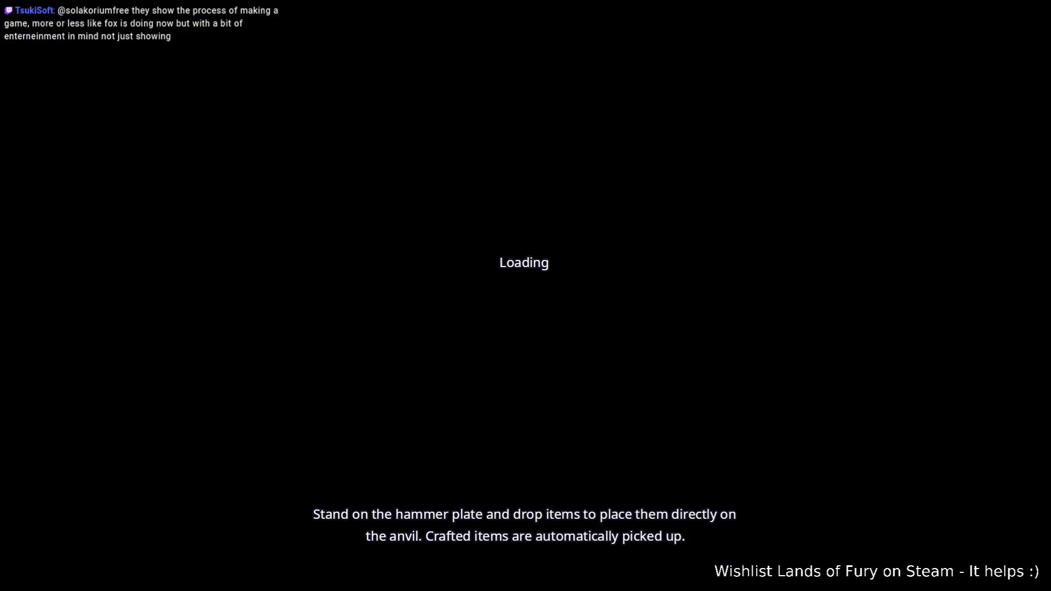
{"action": "key", "text": "alt+Tab"}
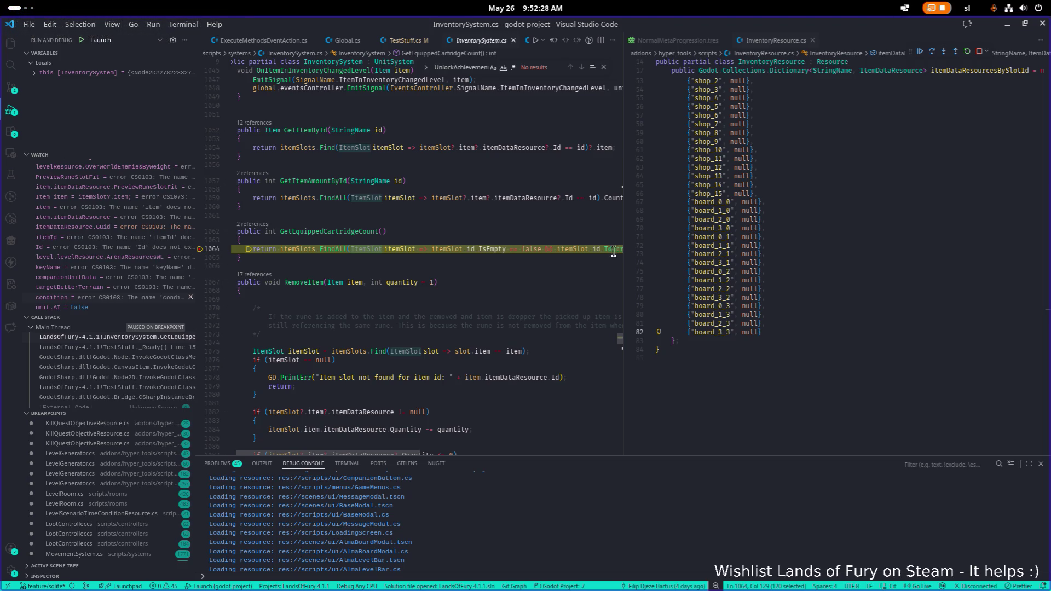
Enlarge the Debug Console and evaluate itemSlots at the breakpoint
{"action": "left_click_drag", "start_coordinate": [625, 251], "coordinate": [727, 247]}
{"action": "left_click", "coordinate": [500, 265]}
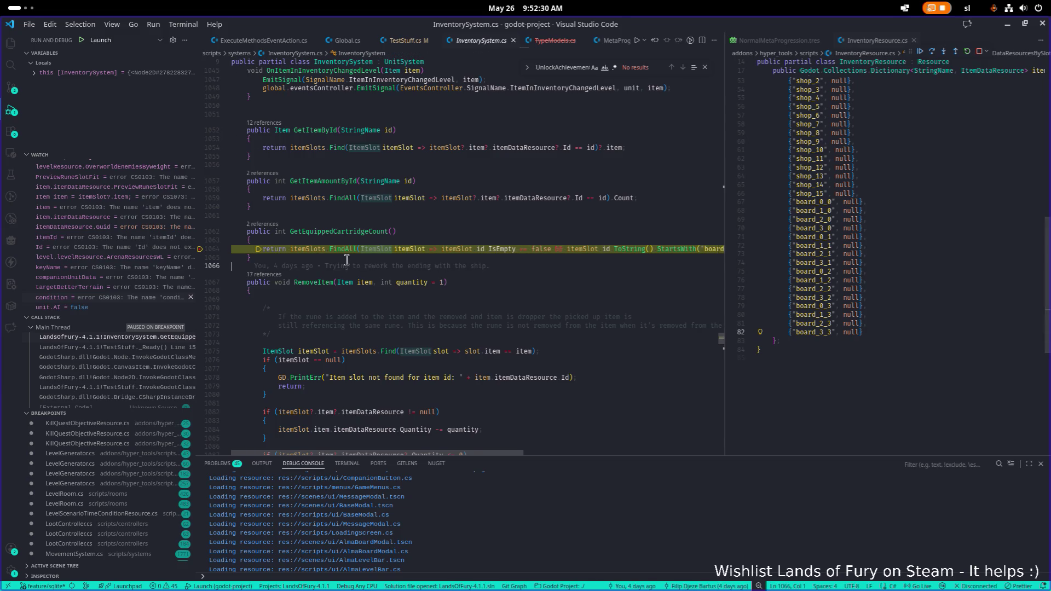
{"action": "double_click", "coordinate": [311, 252]}
{"action": "key", "text": "ctrl+c"}
{"action": "scroll", "coordinate": [339, 266], "scroll_direction": "down", "scroll_amount": 1}
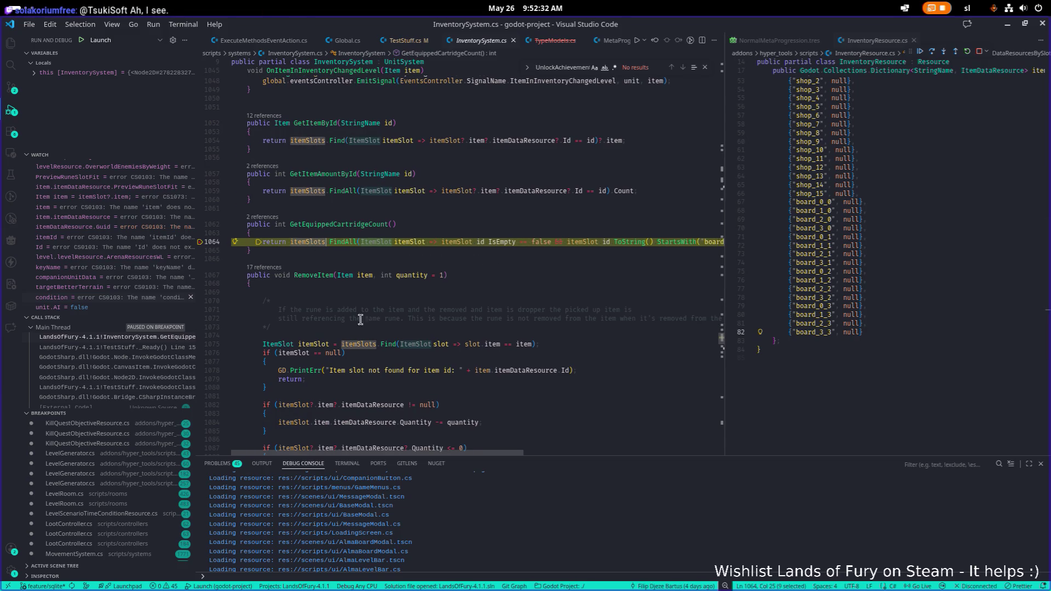
{"action": "left_click_drag", "start_coordinate": [562, 459], "coordinate": [562, 351]}
{"action": "type", "text": "itemSlots"}
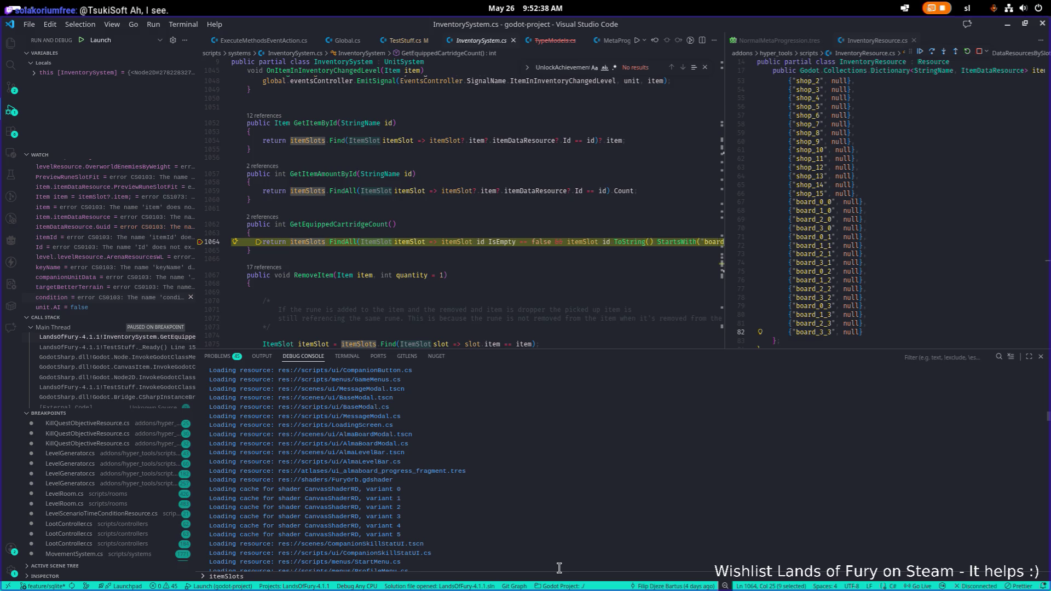
{"action": "key", "text": "Return"}
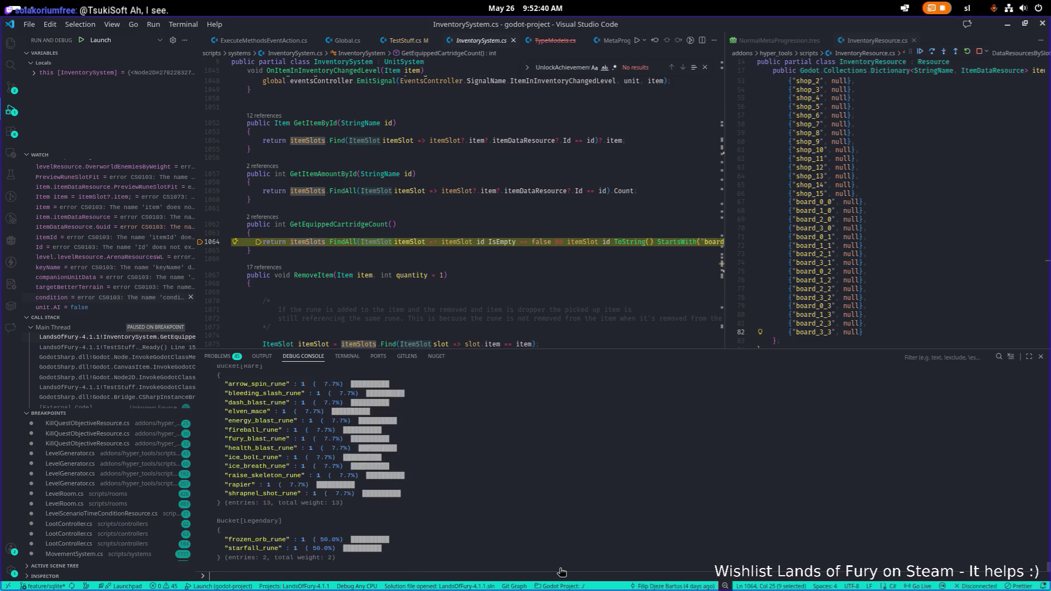
{"action": "scroll", "coordinate": [389, 438], "scroll_direction": "up", "scroll_amount": 5}
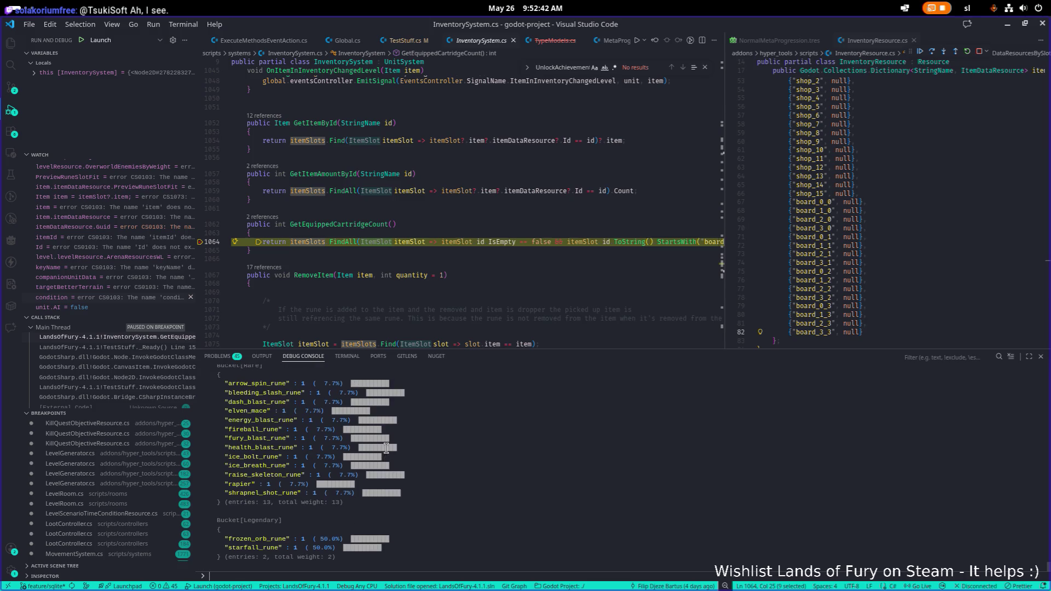
{"action": "scroll", "coordinate": [379, 433], "scroll_direction": "up", "scroll_amount": 2}
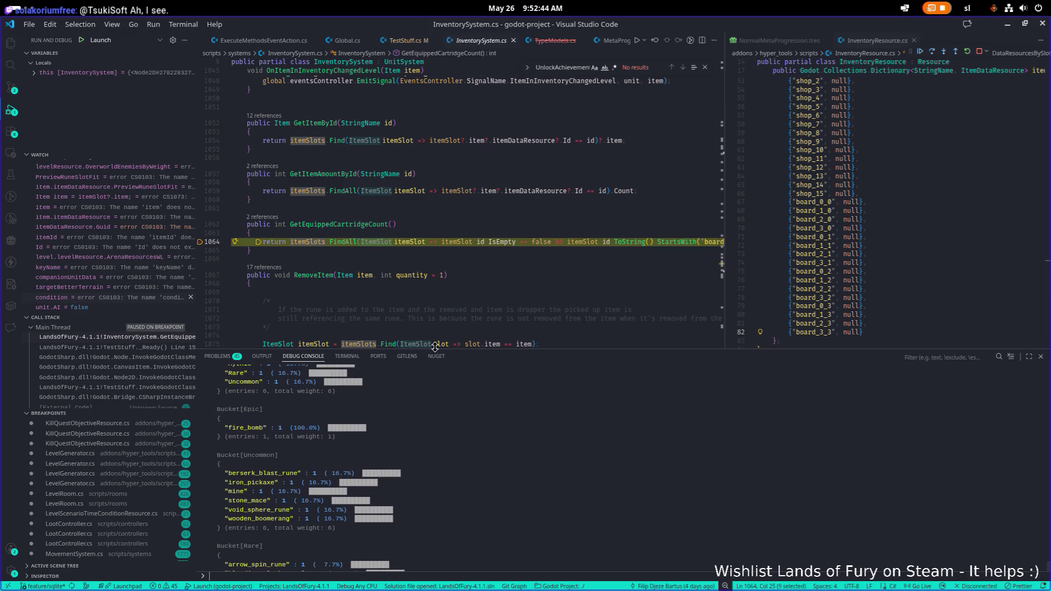
Make the console taller and re-evaluate itemSlots by pasting it into the console
{"action": "left_click_drag", "start_coordinate": [437, 349], "coordinate": [437, 274]}
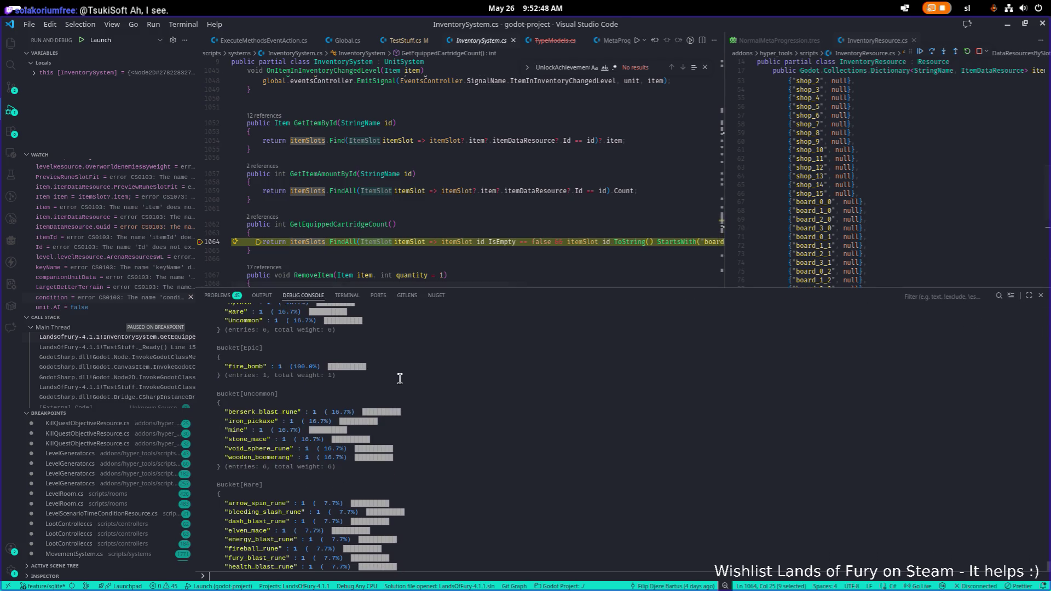
{"action": "scroll", "coordinate": [397, 389], "scroll_direction": "up", "scroll_amount": 5}
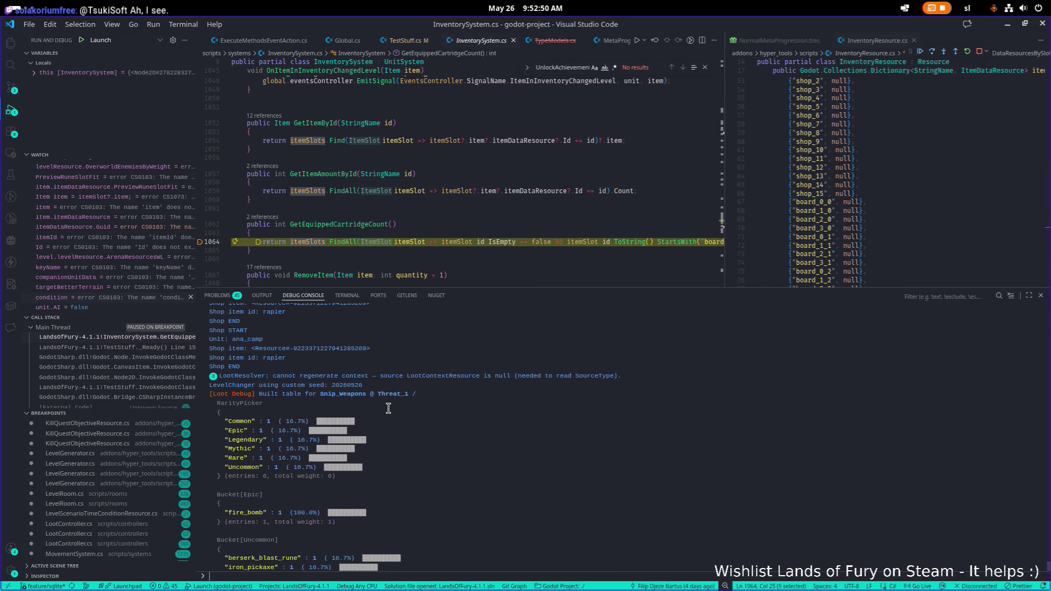
{"action": "scroll", "coordinate": [388, 408], "scroll_direction": "down", "scroll_amount": 3}
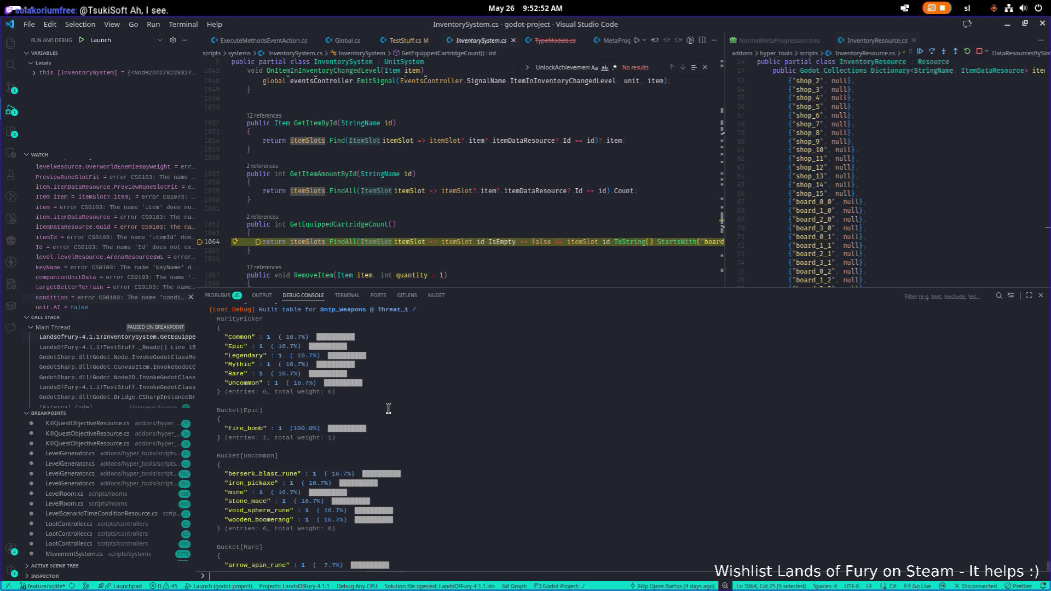
{"action": "scroll", "coordinate": [367, 387], "scroll_direction": "up", "scroll_amount": 2}
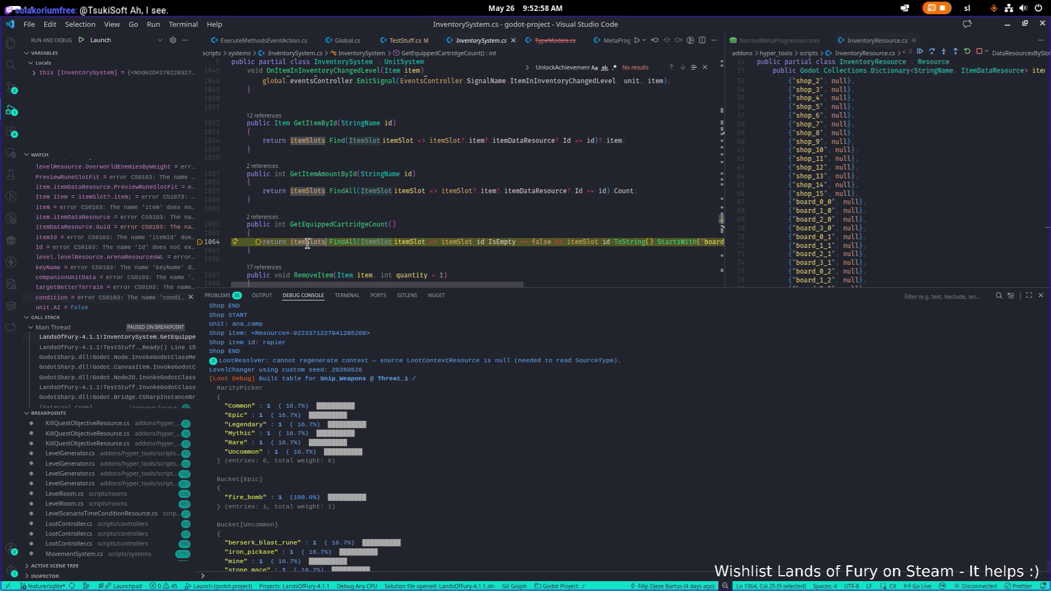
{"action": "left_click", "coordinate": [409, 438]}
{"action": "key", "text": "ctrl+v"}
{"action": "key", "text": "Return"}
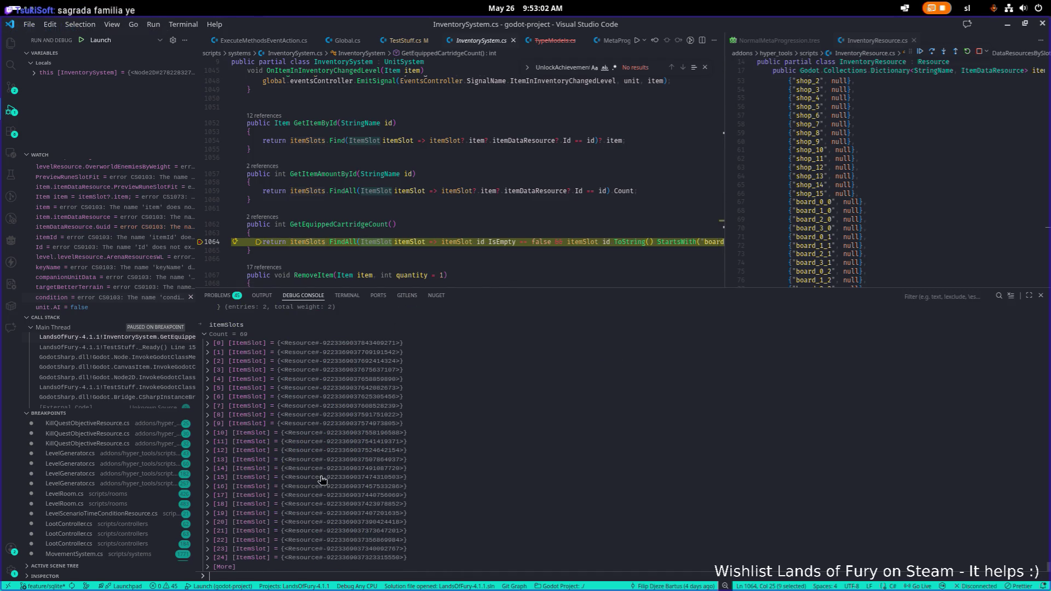
{"action": "scroll", "coordinate": [322, 481], "scroll_direction": "up", "scroll_amount": 2}
{"action": "scroll", "coordinate": [268, 466], "scroll_direction": "down", "scroll_amount": 3}
Expand both [More] nodes to list all 69 entries, then inspect slots [68], [66], [58] and [48]
{"action": "left_click", "coordinate": [225, 567]}
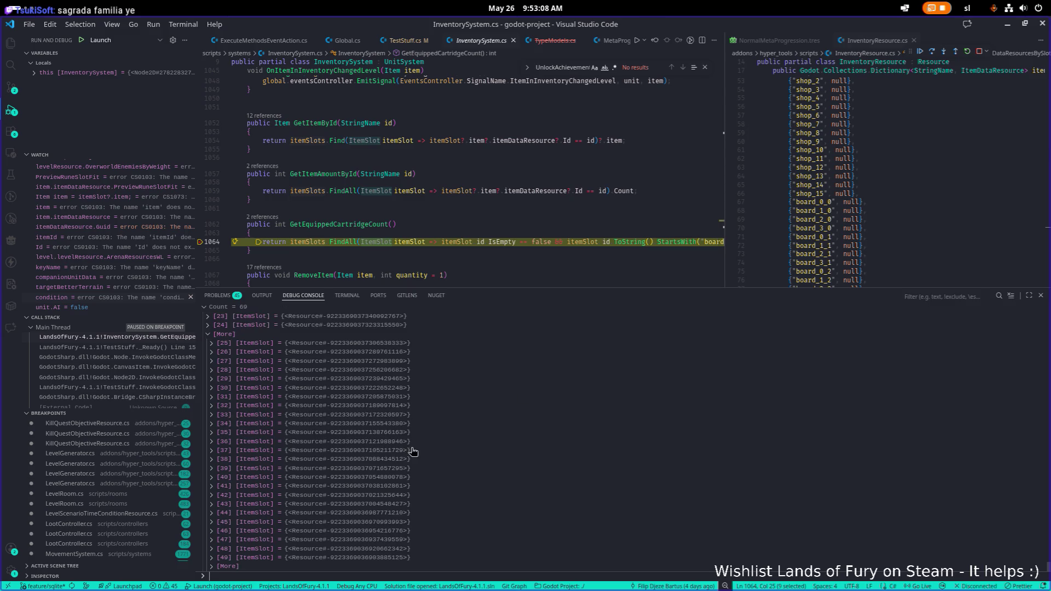
{"action": "left_click", "coordinate": [226, 567]}
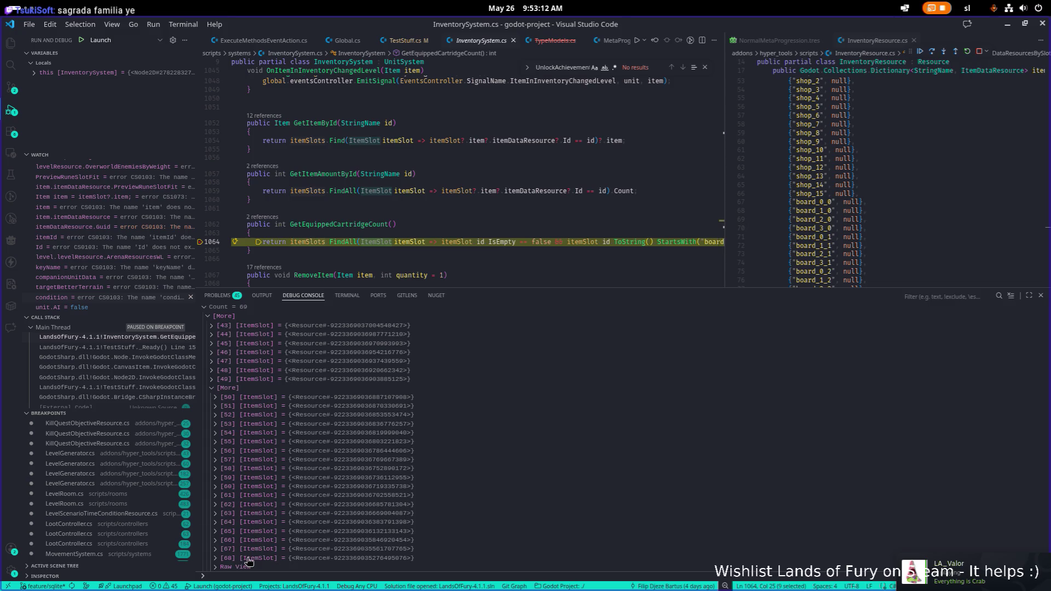
{"action": "left_click", "coordinate": [249, 558]}
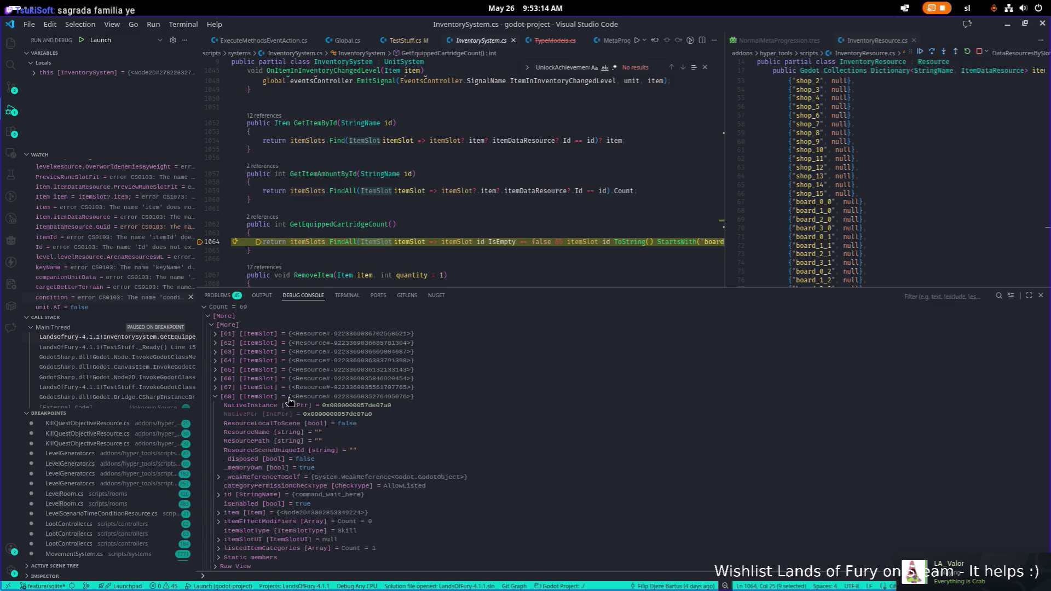
{"action": "left_click", "coordinate": [260, 398]}
{"action": "left_click", "coordinate": [269, 543]}
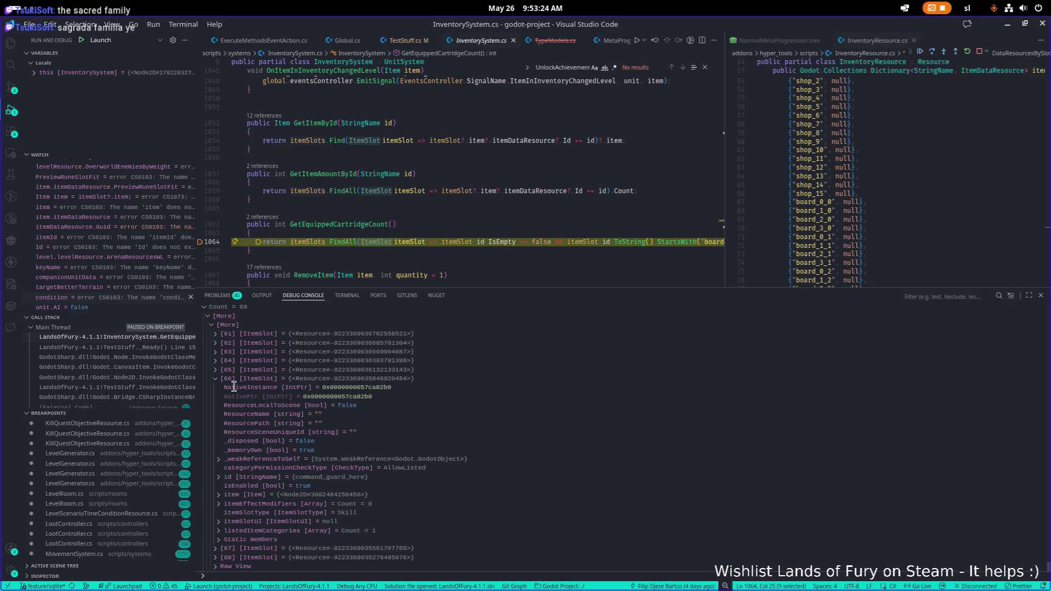
{"action": "left_click", "coordinate": [250, 379]}
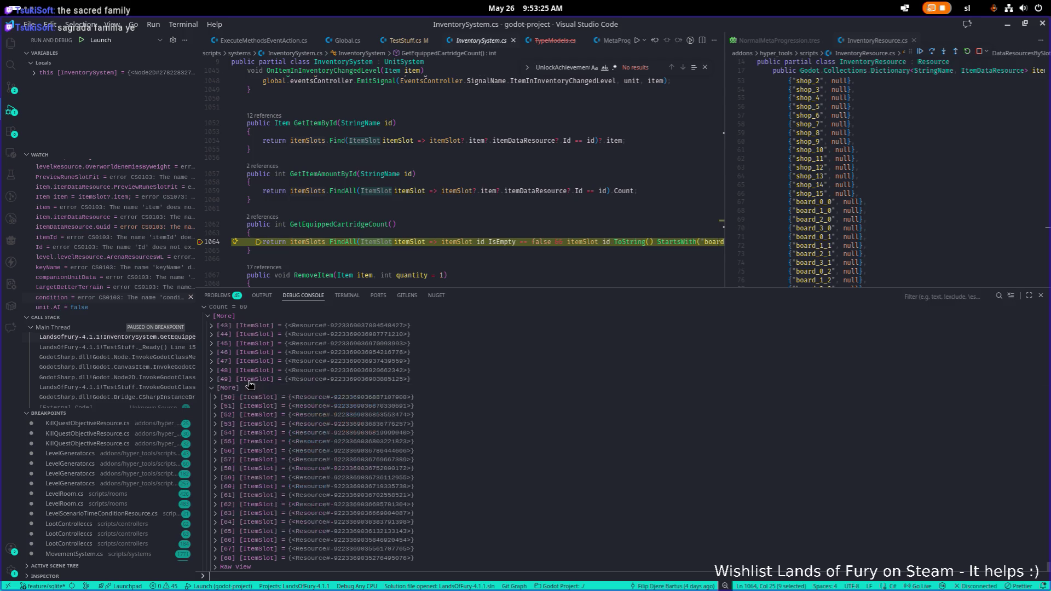
{"action": "left_click", "coordinate": [255, 469]}
{"action": "scroll", "coordinate": [266, 459], "scroll_direction": "down", "scroll_amount": 4}
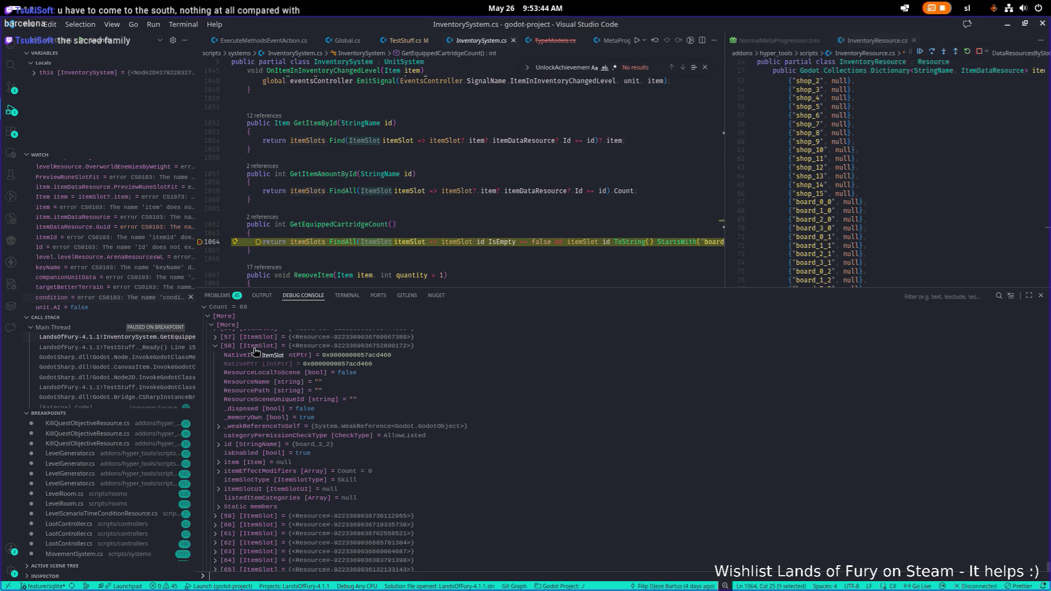
{"action": "left_click", "coordinate": [254, 348]}
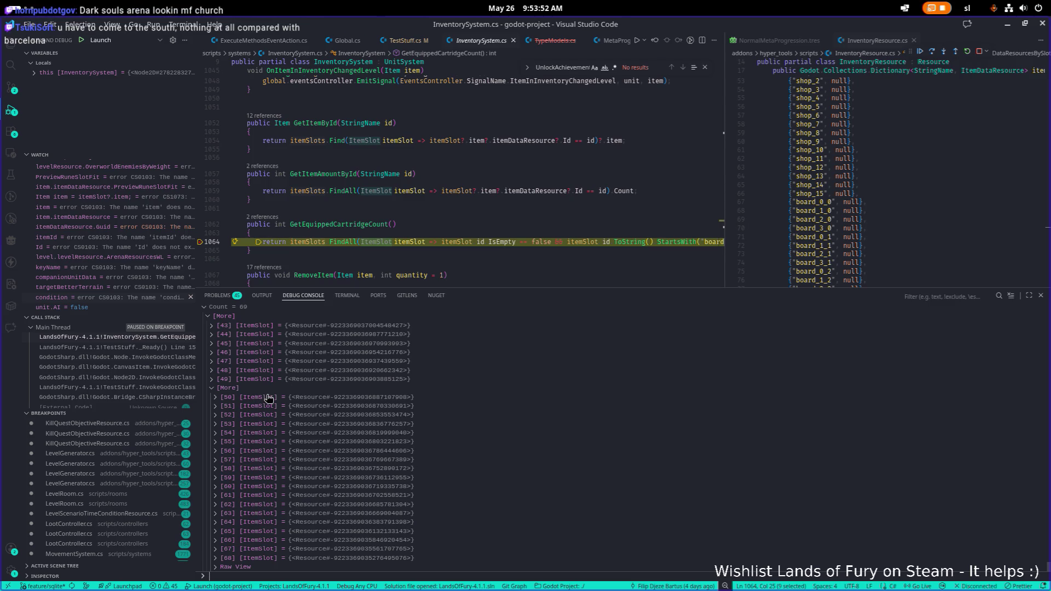
{"action": "left_click", "coordinate": [276, 372]}
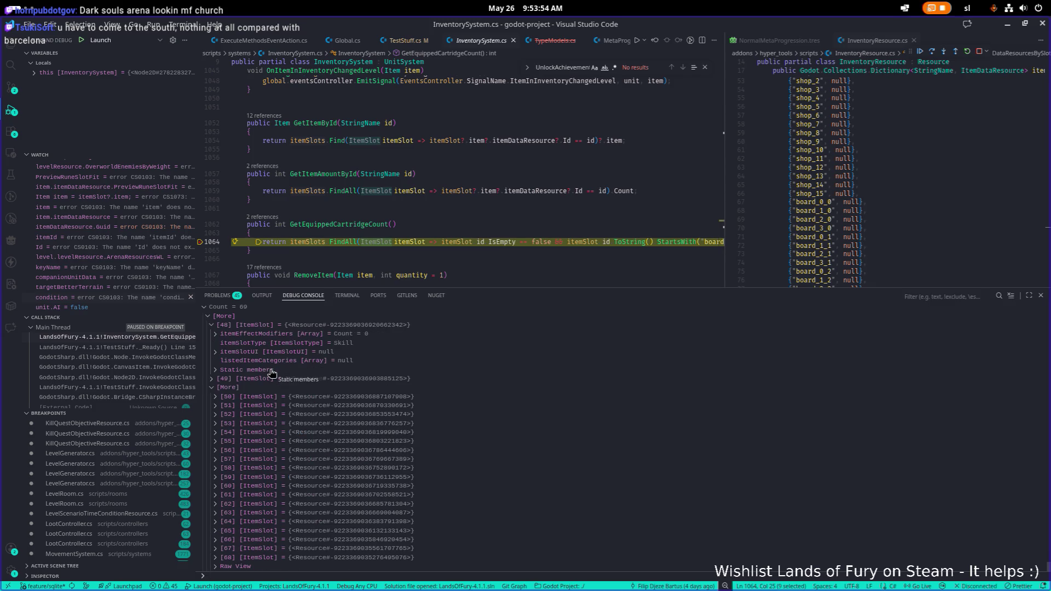
{"action": "scroll", "coordinate": [273, 385], "scroll_direction": "down", "scroll_amount": 3}
{"action": "scroll", "coordinate": [273, 386], "scroll_direction": "down", "scroll_amount": 1}
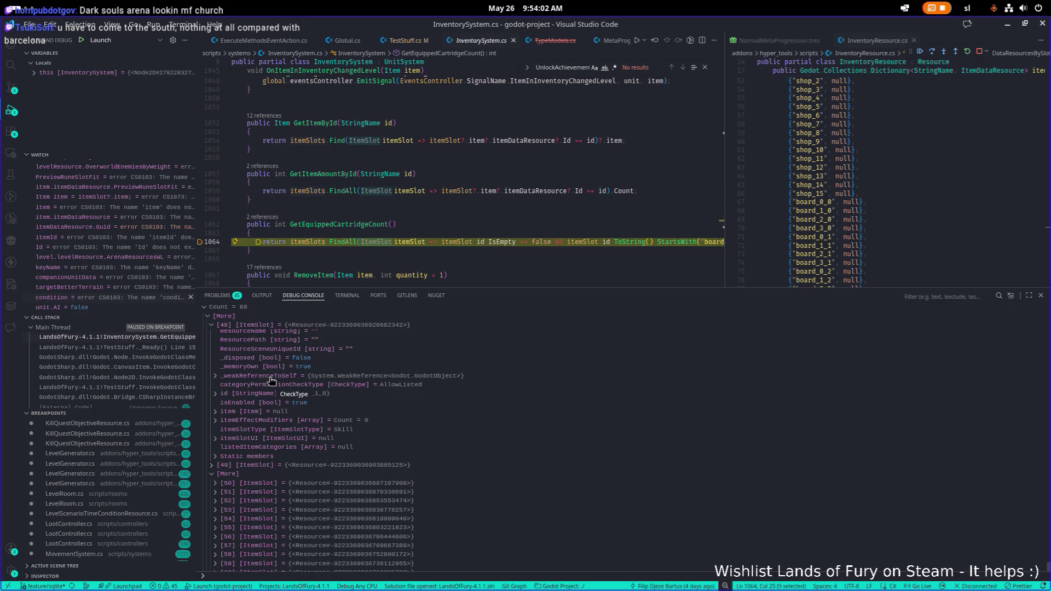
{"action": "scroll", "coordinate": [271, 382], "scroll_direction": "up", "scroll_amount": 4}
Collapse slot [48], expand slot [61] showing enabled board_2_3 with null item, and enlarge the editor
{"action": "left_click", "coordinate": [248, 388]}
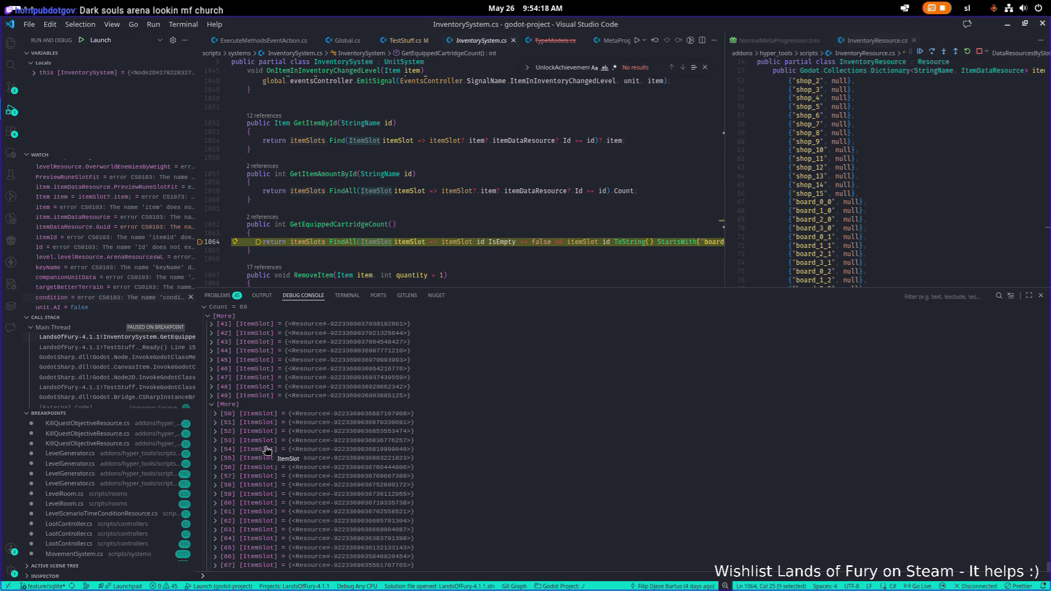
{"action": "scroll", "coordinate": [256, 390], "scroll_direction": "up", "scroll_amount": 5}
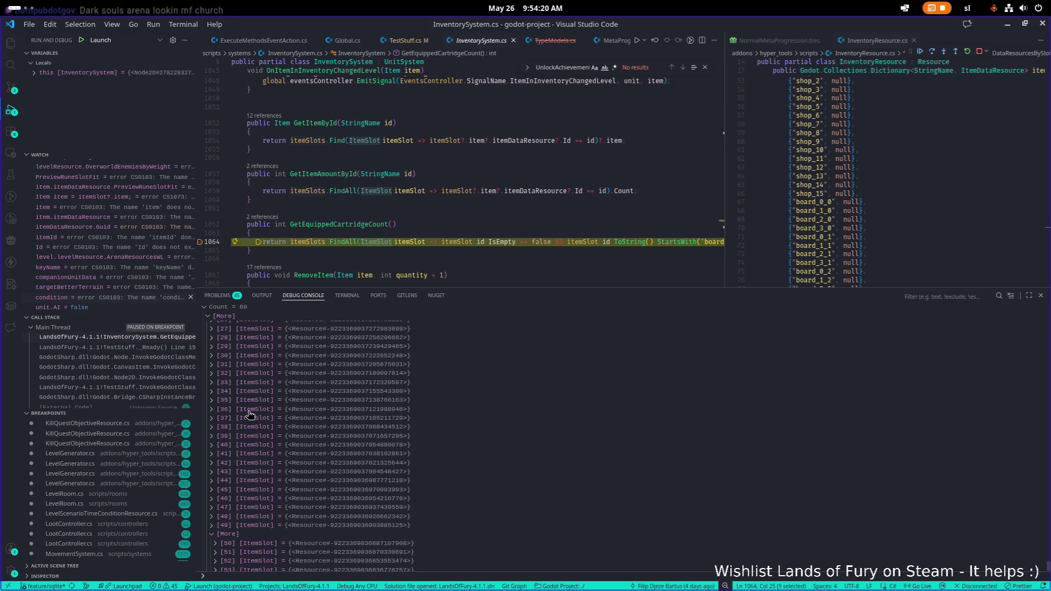
{"action": "scroll", "coordinate": [255, 390], "scroll_direction": "up", "scroll_amount": 3}
{"action": "scroll", "coordinate": [257, 376], "scroll_direction": "up", "scroll_amount": 3}
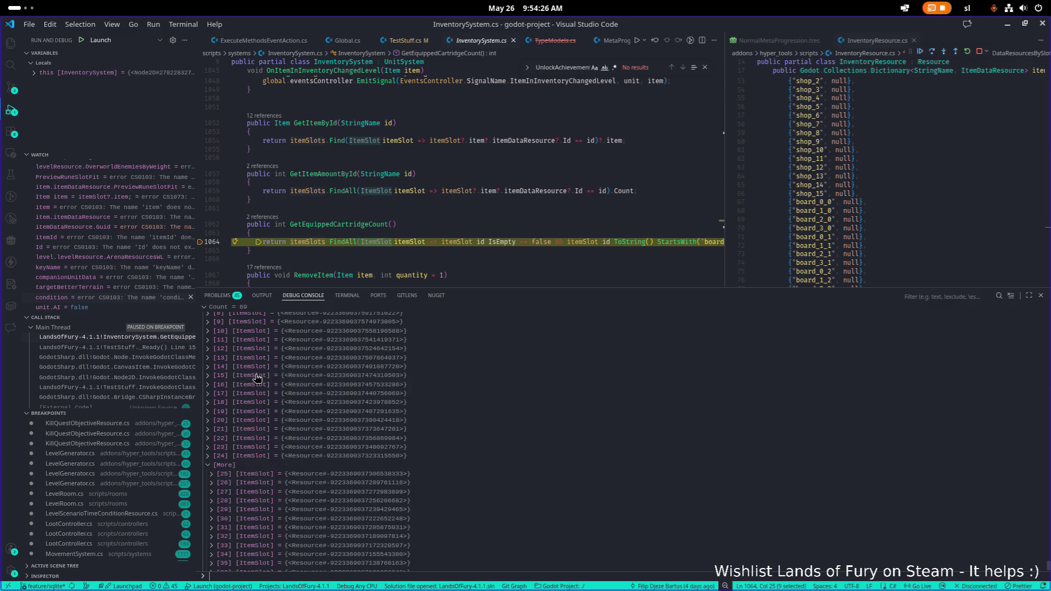
{"action": "scroll", "coordinate": [245, 446], "scroll_direction": "down", "scroll_amount": 15}
{"action": "left_click", "coordinate": [252, 495]}
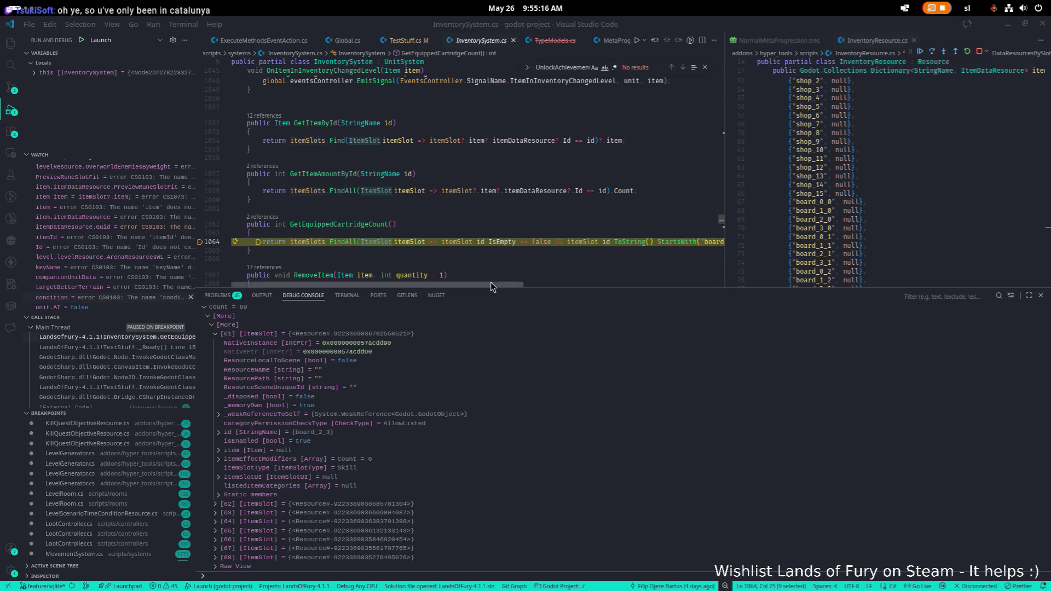
{"action": "left_click_drag", "start_coordinate": [487, 287], "coordinate": [469, 406]}
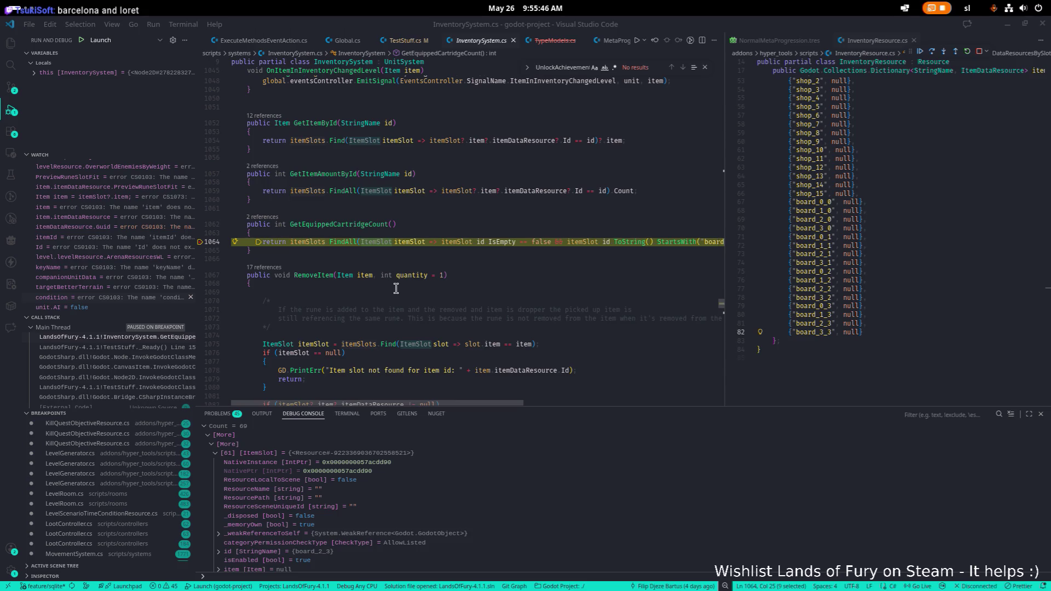
{"action": "scroll", "coordinate": [400, 295], "scroll_direction": "down", "scroll_amount": 2}
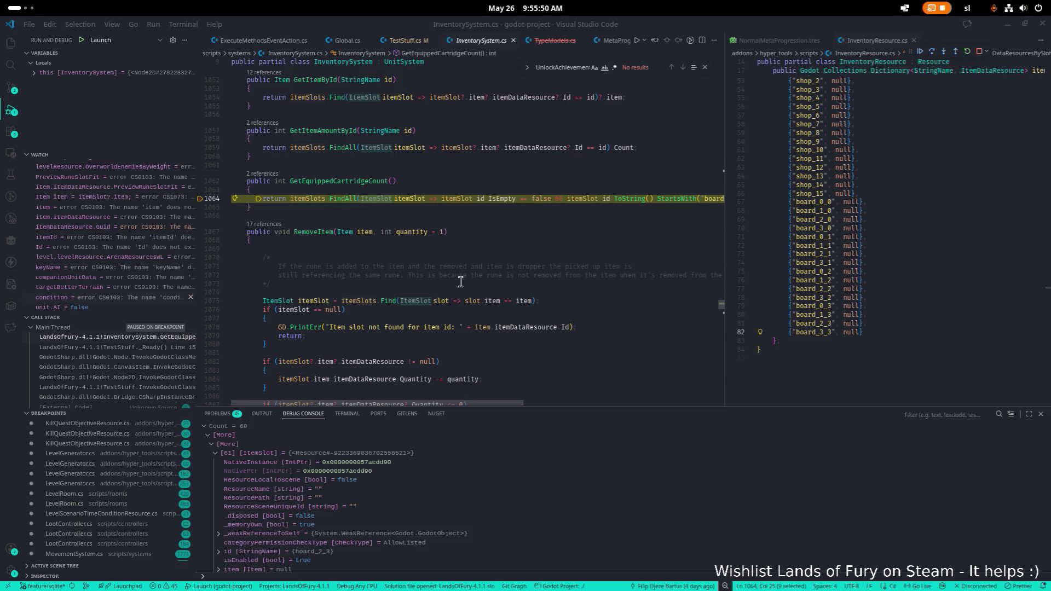
{"action": "scroll", "coordinate": [383, 495], "scroll_direction": "down", "scroll_amount": 5}
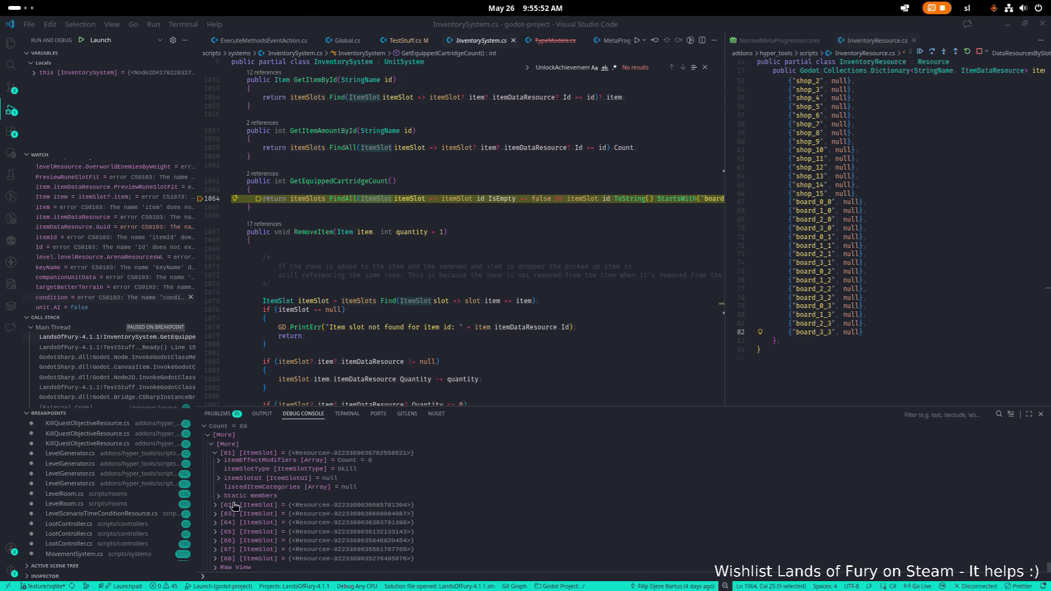
{"action": "left_click", "coordinate": [235, 504]}
{"action": "scroll", "coordinate": [241, 507], "scroll_direction": "down", "scroll_amount": 2}
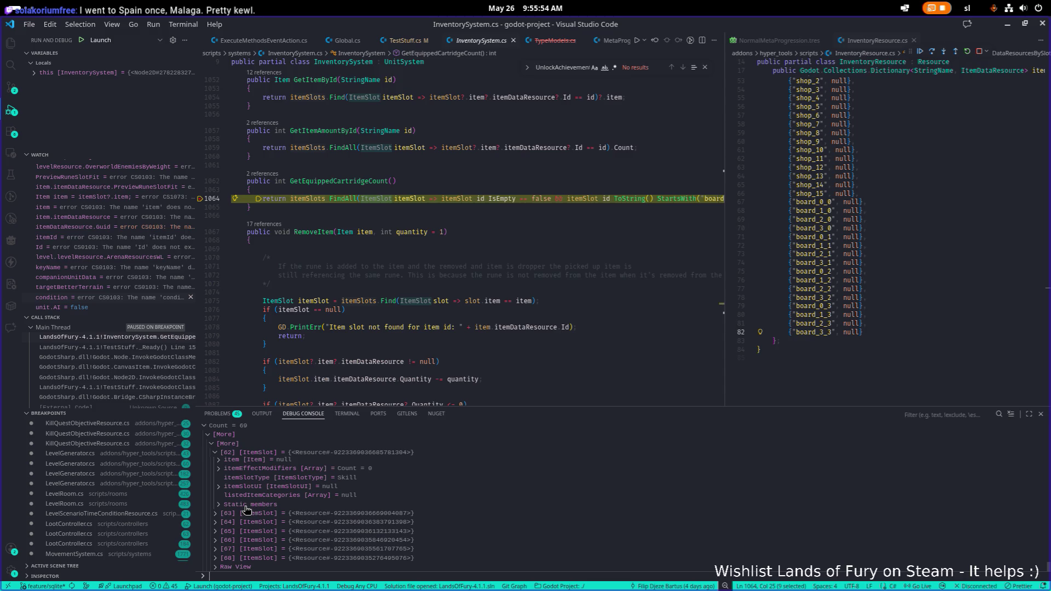
{"action": "scroll", "coordinate": [258, 508], "scroll_direction": "up", "scroll_amount": 3}
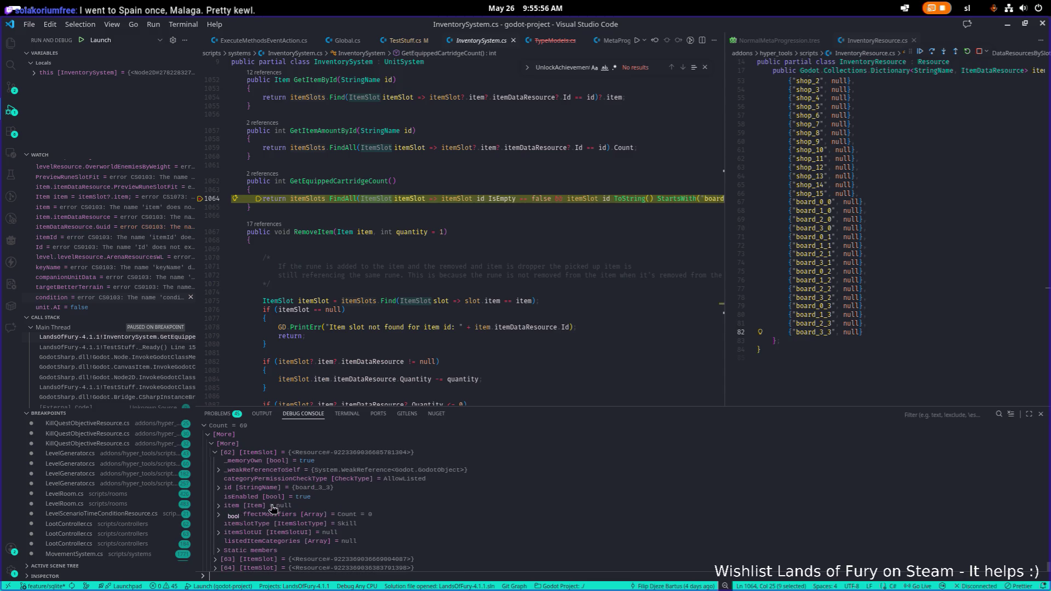
{"action": "scroll", "coordinate": [271, 509], "scroll_direction": "up", "scroll_amount": 2}
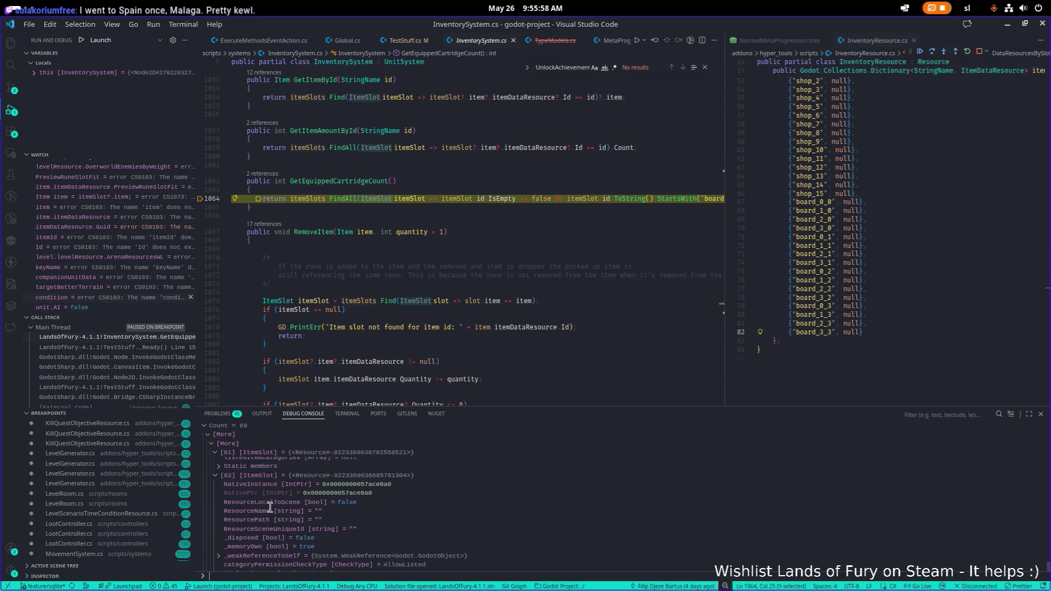
{"action": "scroll", "coordinate": [270, 509], "scroll_direction": "down", "scroll_amount": 5}
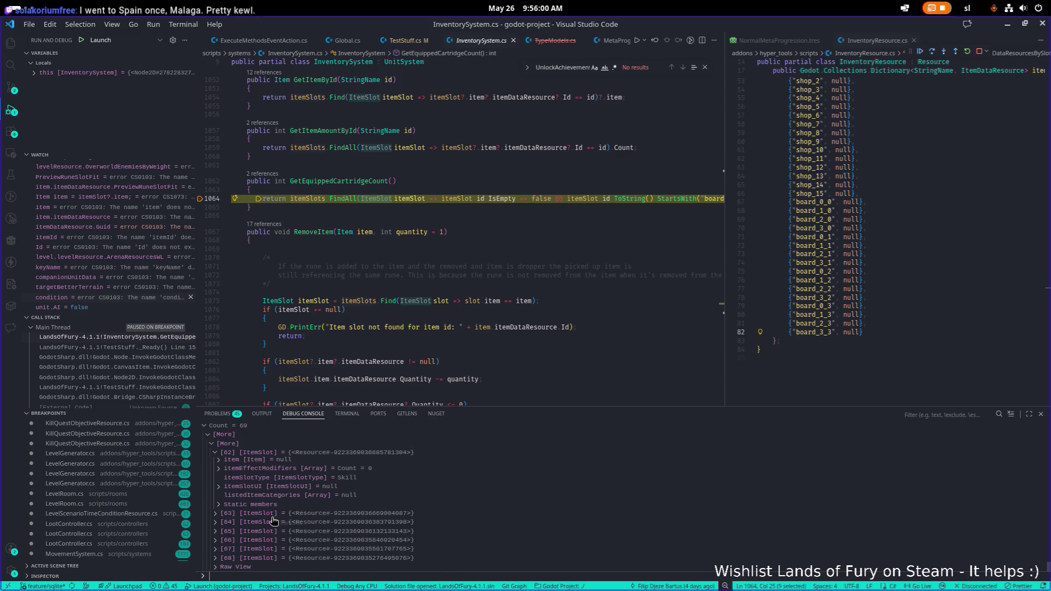
{"action": "scroll", "coordinate": [270, 517], "scroll_direction": "down", "scroll_amount": 3}
{"action": "scroll", "coordinate": [270, 517], "scroll_direction": "up", "scroll_amount": 3}
{"action": "left_click", "coordinate": [263, 532]}
{"action": "scroll", "coordinate": [264, 526], "scroll_direction": "down", "scroll_amount": 3}
{"action": "scroll", "coordinate": [265, 520], "scroll_direction": "up", "scroll_amount": 2}
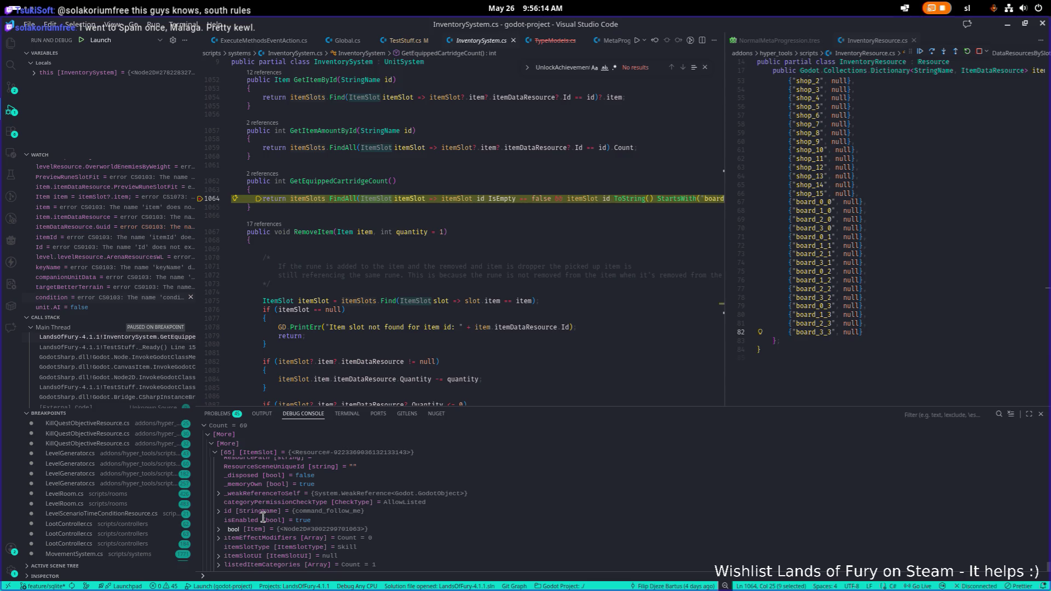
{"action": "scroll", "coordinate": [285, 517], "scroll_direction": "down", "scroll_amount": 2}
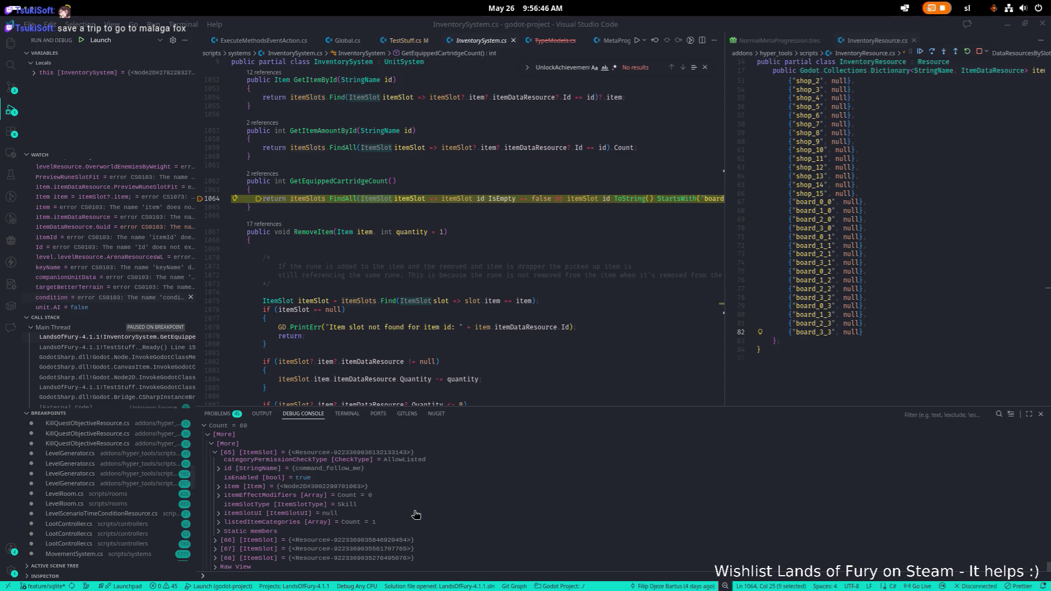
{"action": "scroll", "coordinate": [328, 497], "scroll_direction": "up", "scroll_amount": 2}
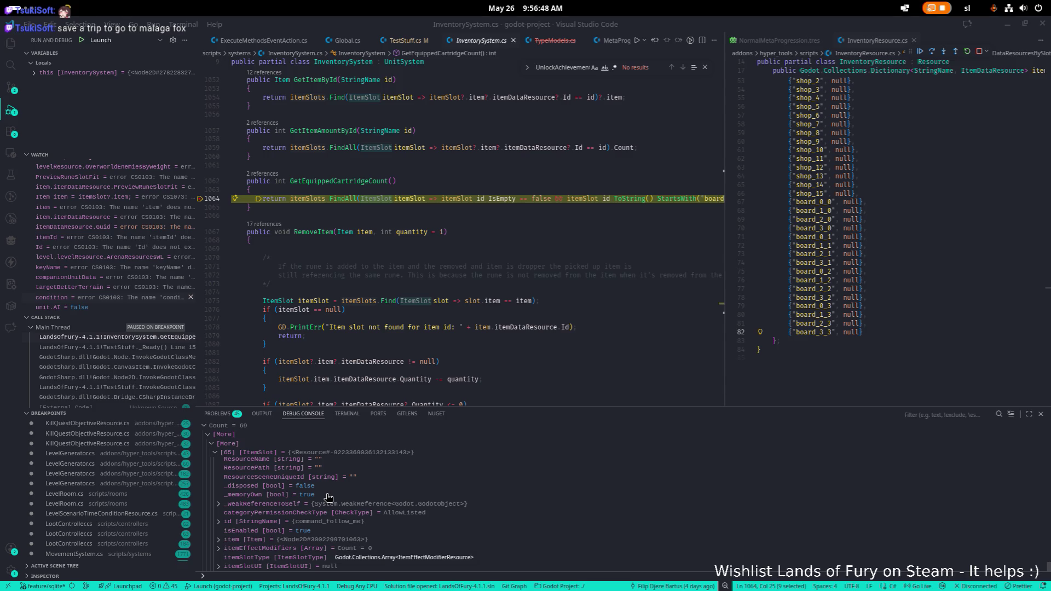
{"action": "scroll", "coordinate": [328, 496], "scroll_direction": "up", "scroll_amount": 2}
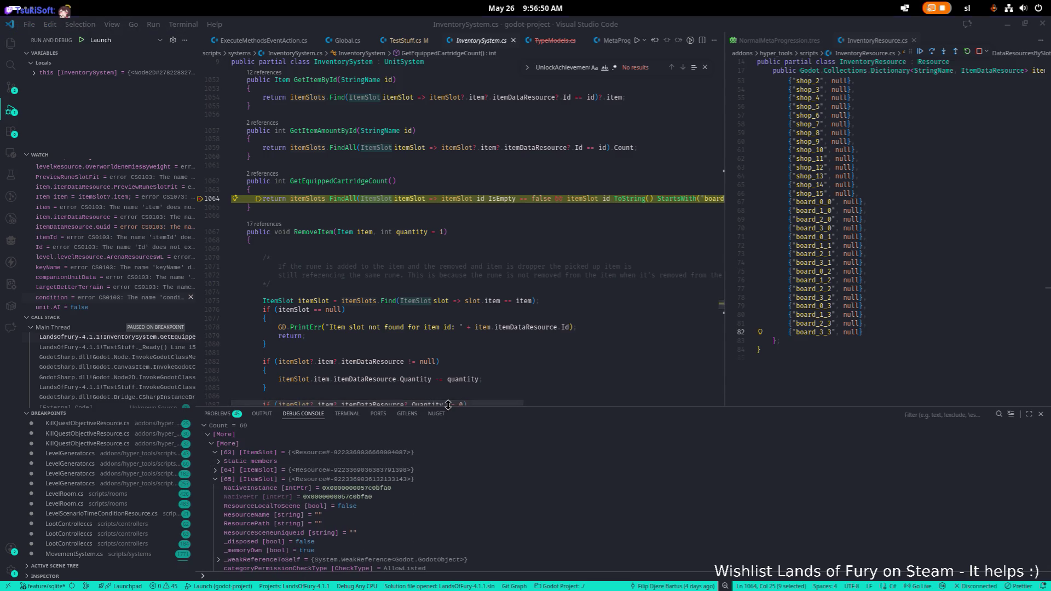
{"action": "left_click_drag", "start_coordinate": [448, 404], "coordinate": [451, 335]}
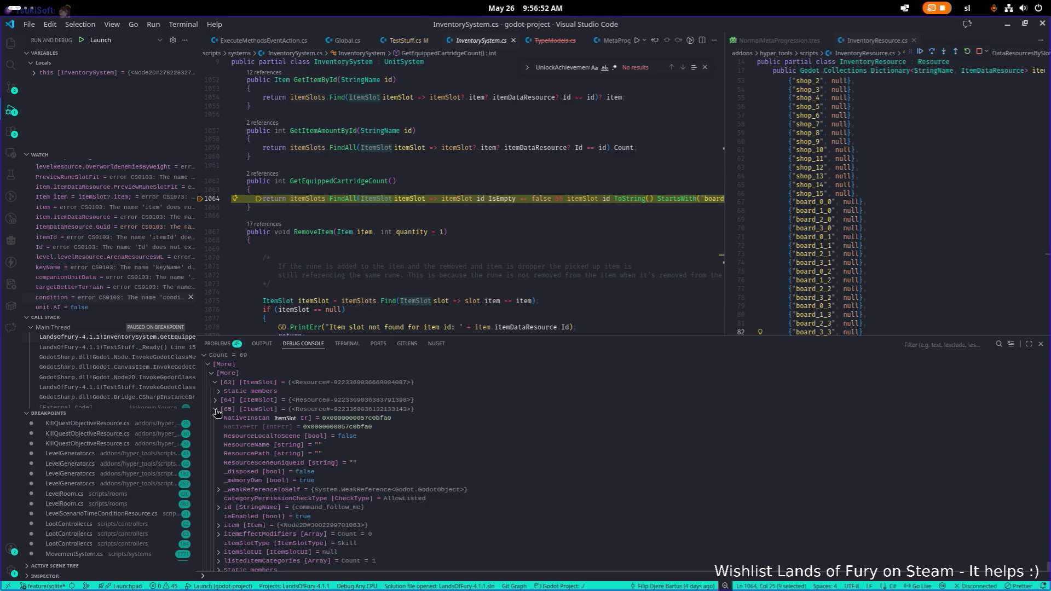
{"action": "scroll", "coordinate": [362, 460], "scroll_direction": "down", "scroll_amount": 2}
{"action": "scroll", "coordinate": [364, 462], "scroll_direction": "up", "scroll_amount": 8}
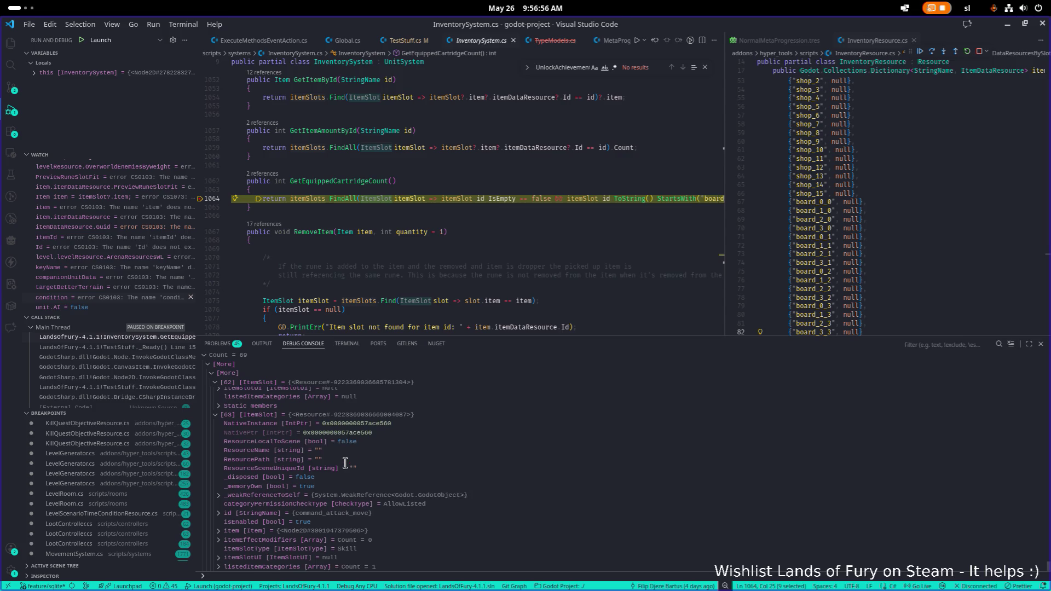
{"action": "scroll", "coordinate": [218, 419], "scroll_direction": "up", "scroll_amount": 4}
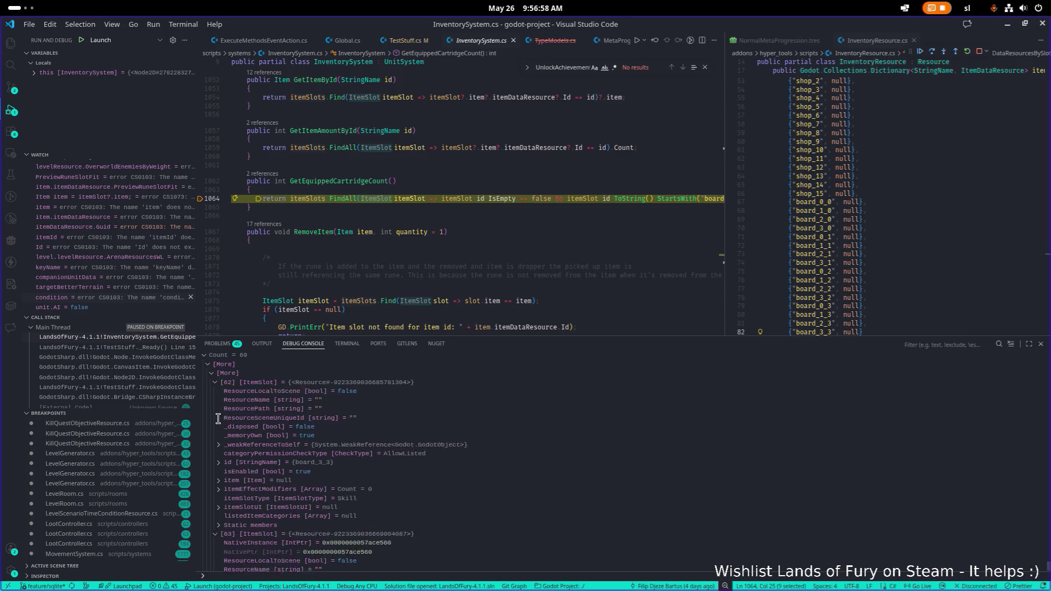
{"action": "scroll", "coordinate": [218, 419], "scroll_direction": "up", "scroll_amount": 1}
{"action": "scroll", "coordinate": [218, 418], "scroll_direction": "up", "scroll_amount": 3}
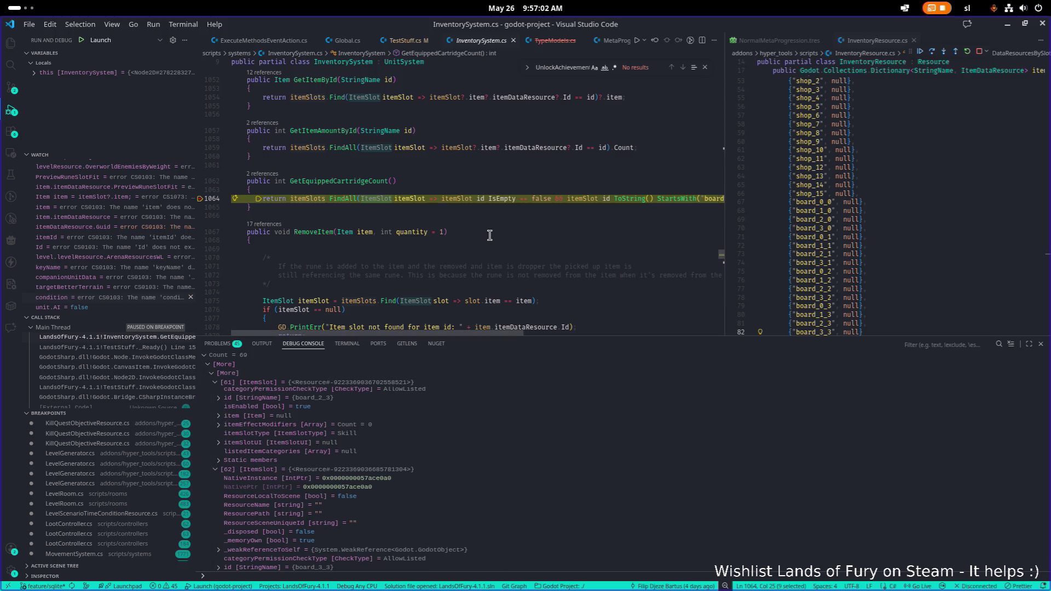
{"action": "left_click", "coordinate": [647, 200]}
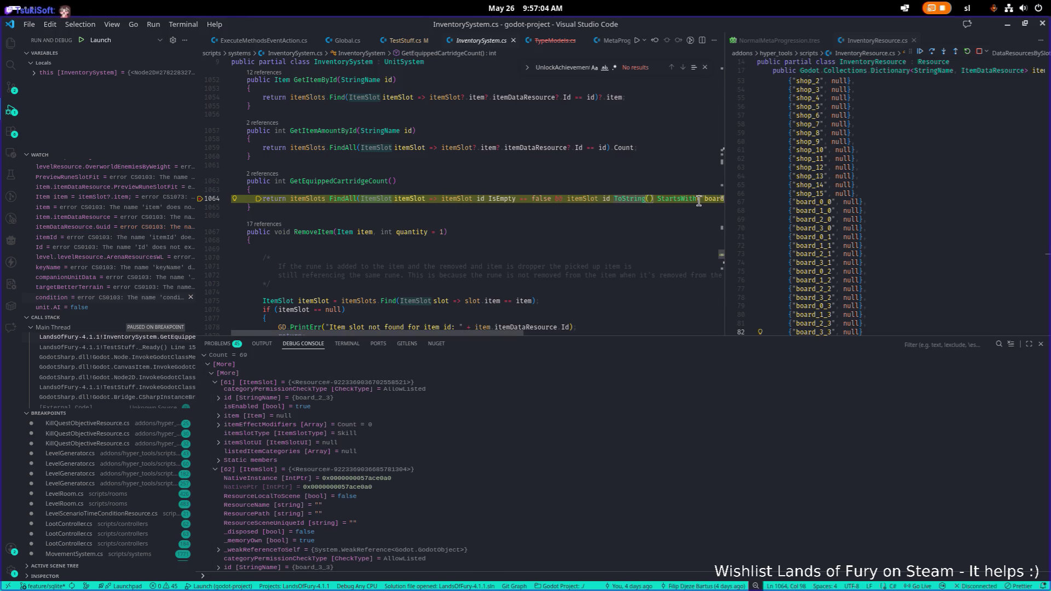
{"action": "scroll", "coordinate": [363, 430], "scroll_direction": "up", "scroll_amount": 3}
{"action": "scroll", "coordinate": [362, 433], "scroll_direction": "down", "scroll_amount": 1}
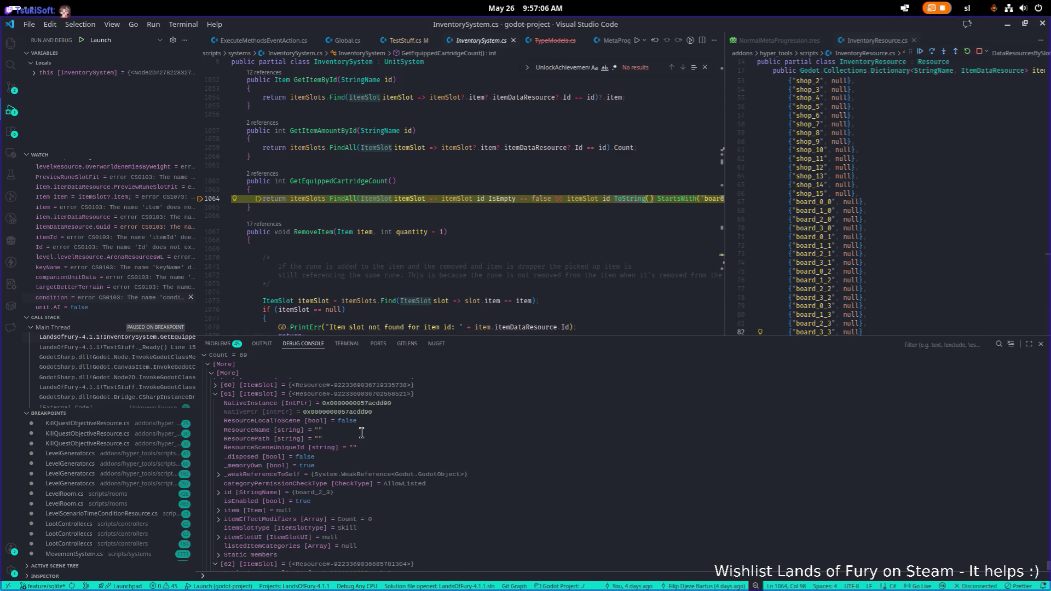
{"action": "mouse_move", "coordinate": [324, 498]}
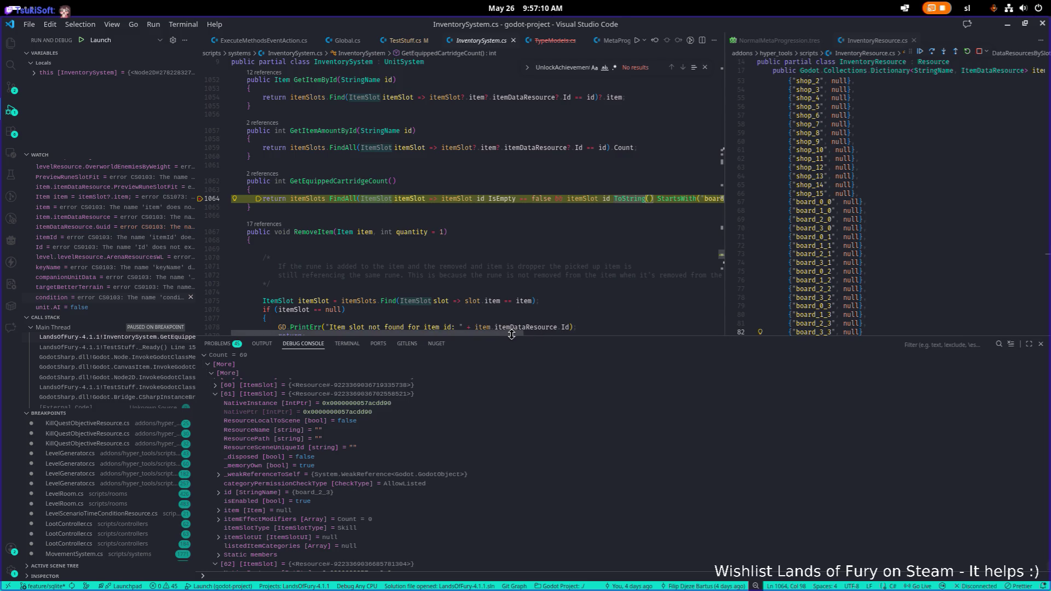
{"action": "mouse_move", "coordinate": [509, 331]}
{"action": "left_mouse_down"}
{"action": "mouse_move", "coordinate": [600, 329]}
{"action": "mouse_move", "coordinate": [545, 333]}
{"action": "left_mouse_up"}
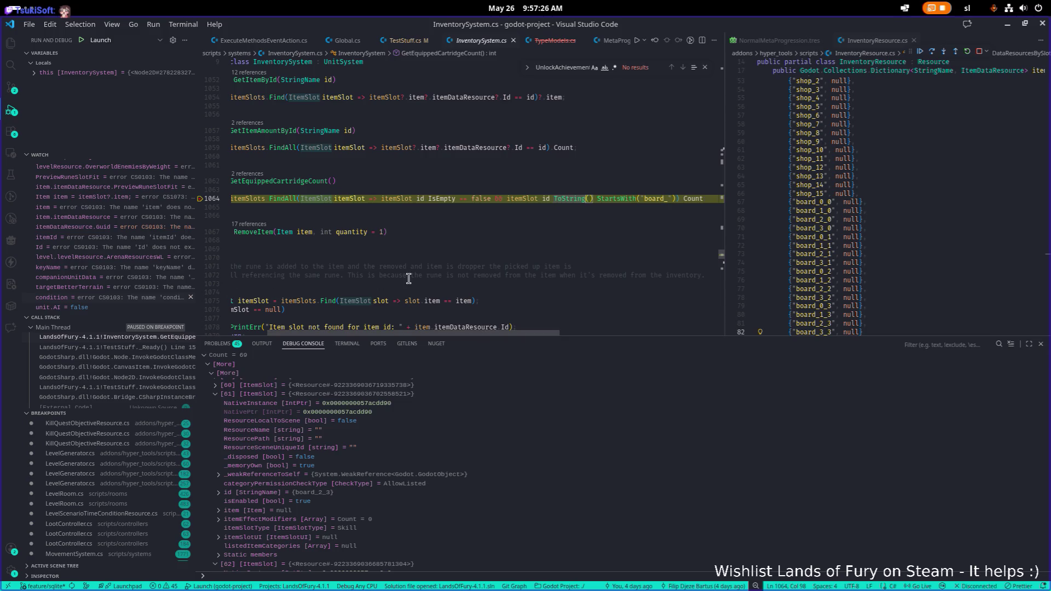
On line 1064, replace id.IsEmpty with item in the board-slot condition
{"action": "key", "text": "Up"}
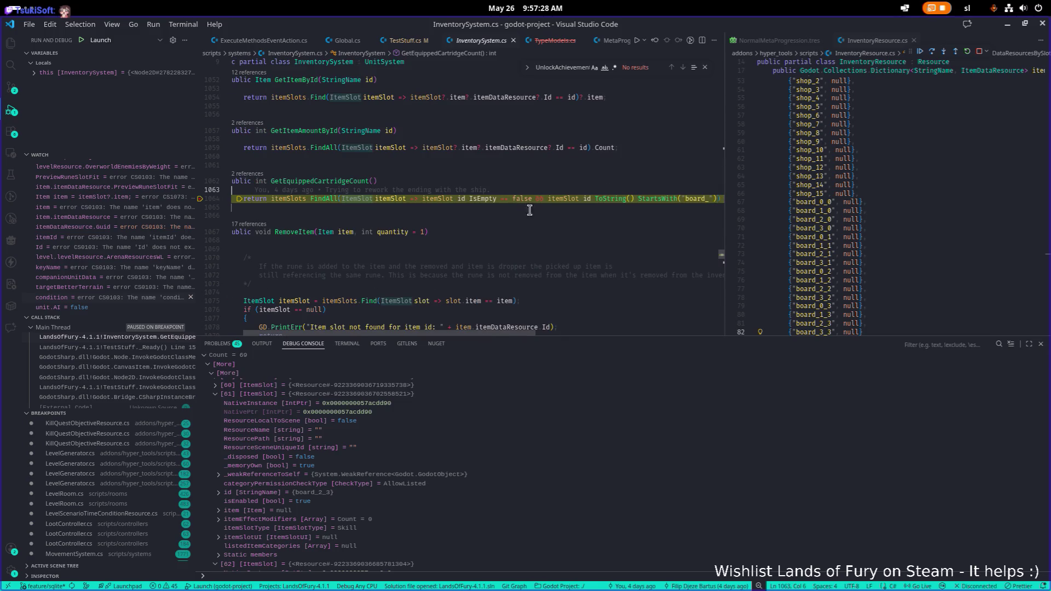
{"action": "double_click", "coordinate": [463, 199]}
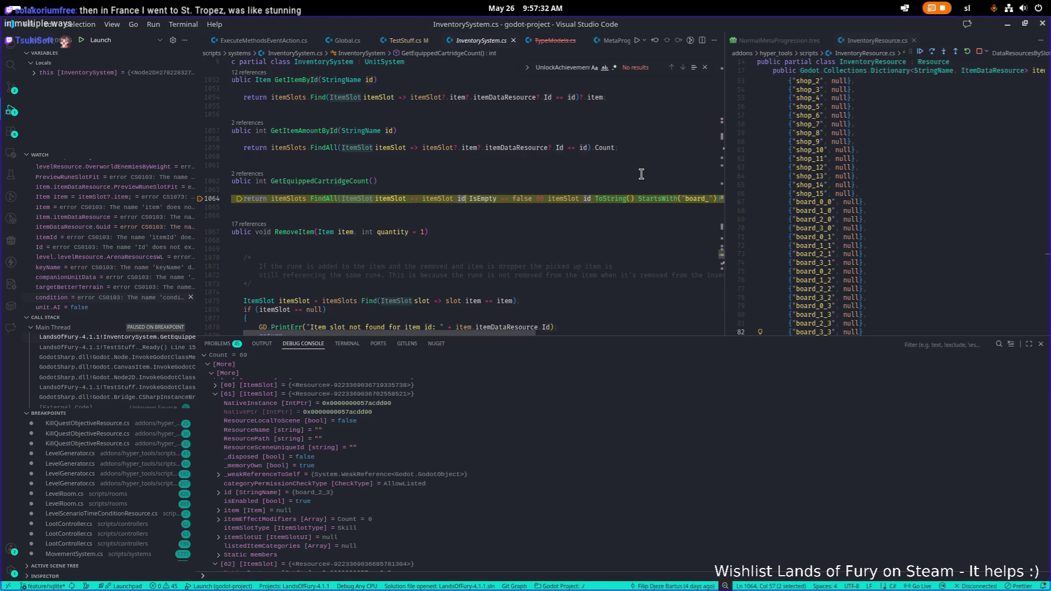
{"action": "type", "text": "item"}
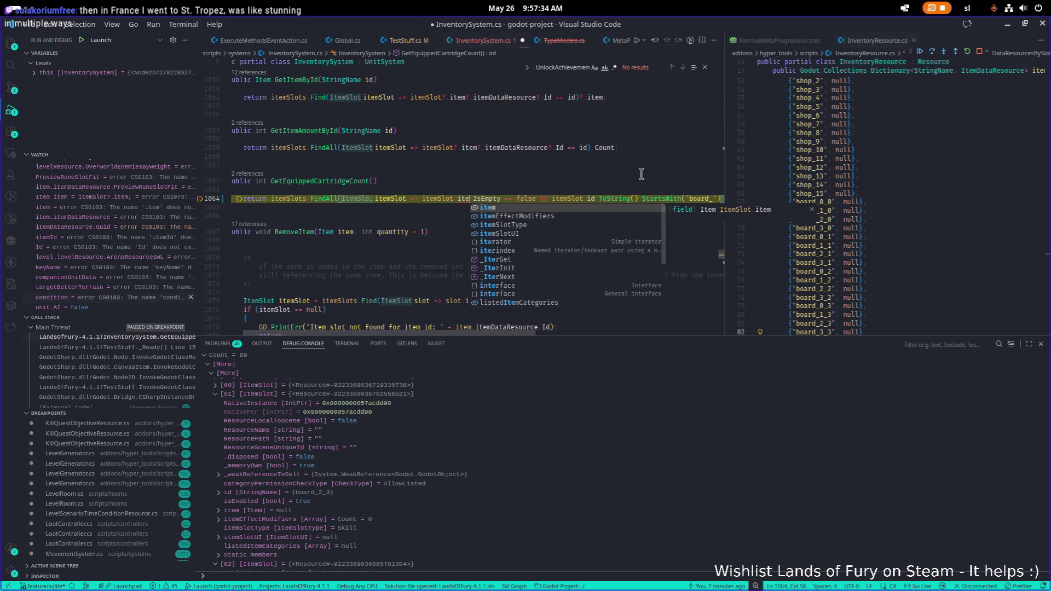
{"action": "key", "text": "Right"}
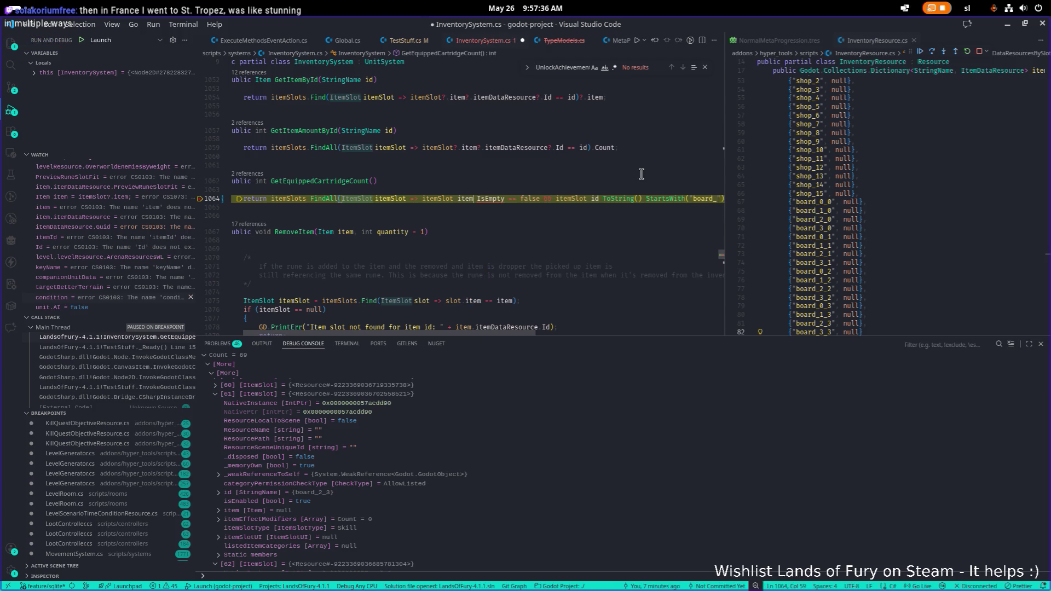
{"action": "key", "text": "Right"}
{"action": "key", "text": "ctrl+shift+Right"}
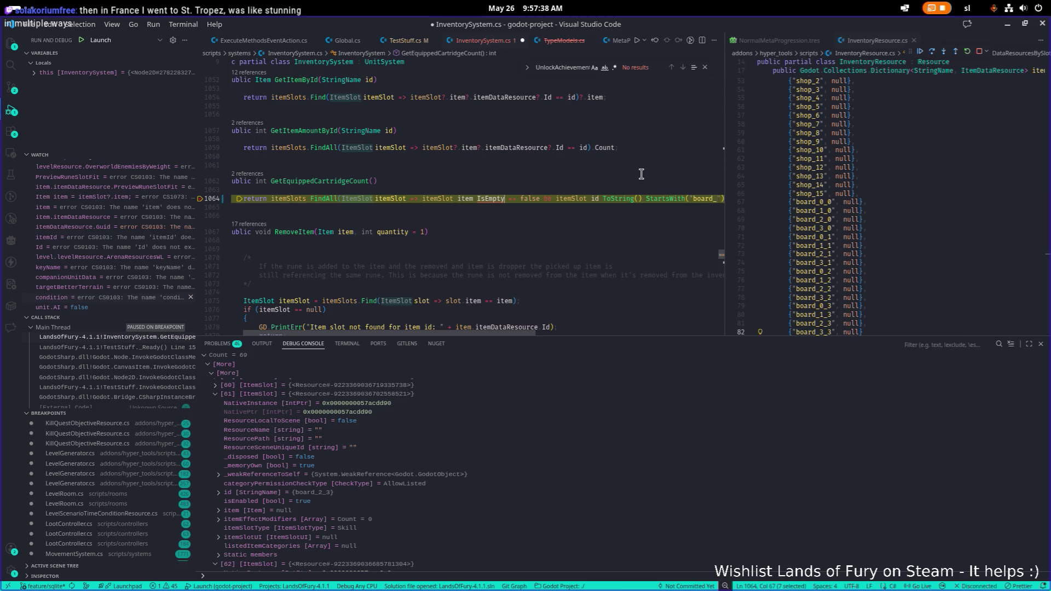
{"action": "key", "text": "BackSpace"}
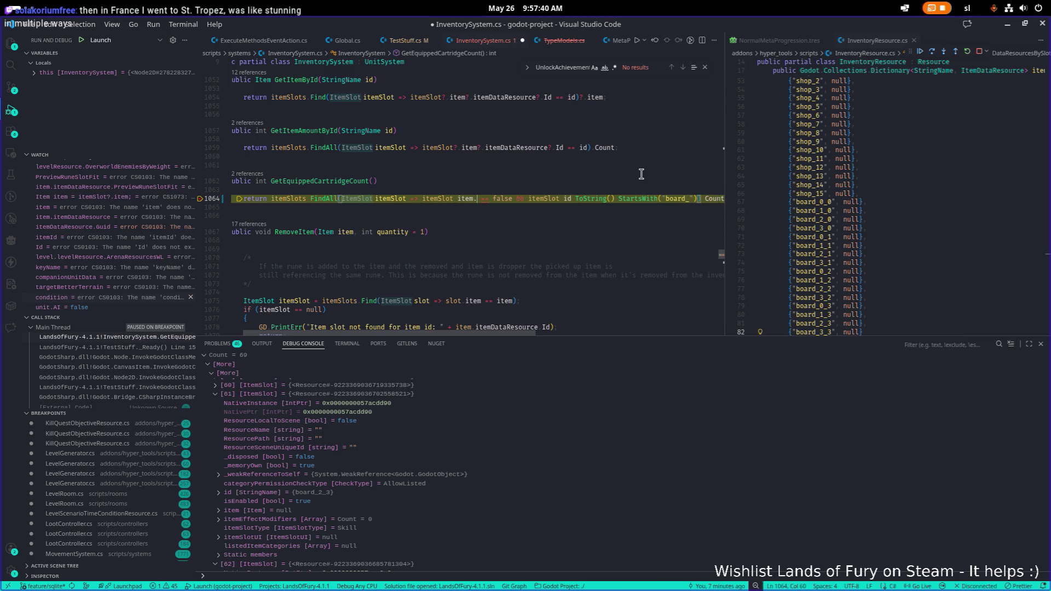
Compare against null instead of false, save InventorySystem.cs, and stop debugging
{"action": "key", "text": "Right"}
{"action": "key", "text": "Right"}
{"action": "key", "text": "Right"}
{"action": "key", "text": "Right"}
{"action": "key", "text": "Right"}
{"action": "key", "text": "ctrl+shift+Right"}
{"action": "type", "text": "null"}
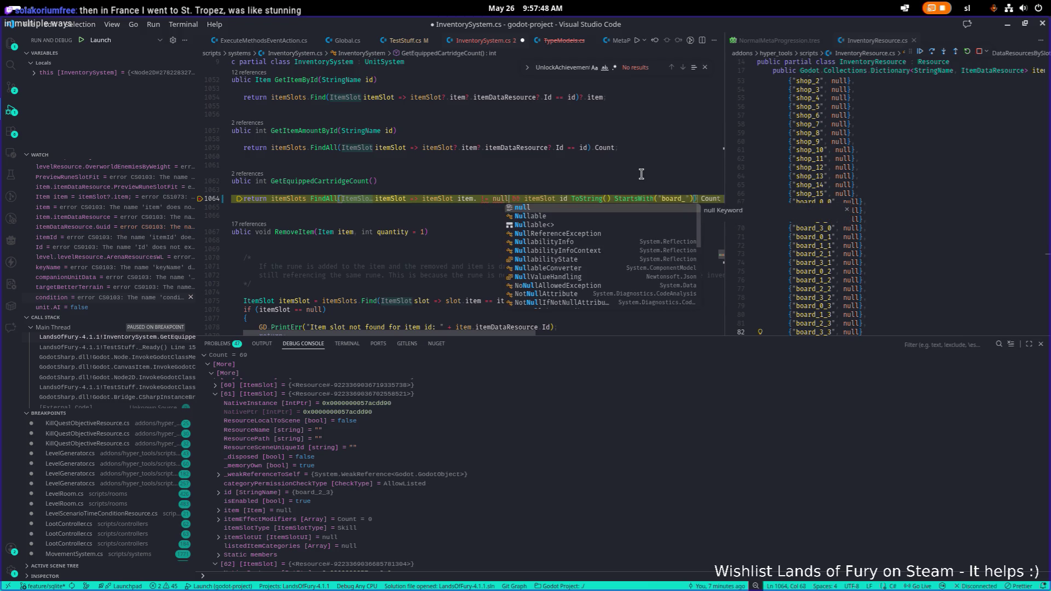
{"action": "key", "text": "Left"}
{"action": "key", "text": "Left"}
{"action": "key", "text": "Left"}
{"action": "key", "text": "ctrl+s"}
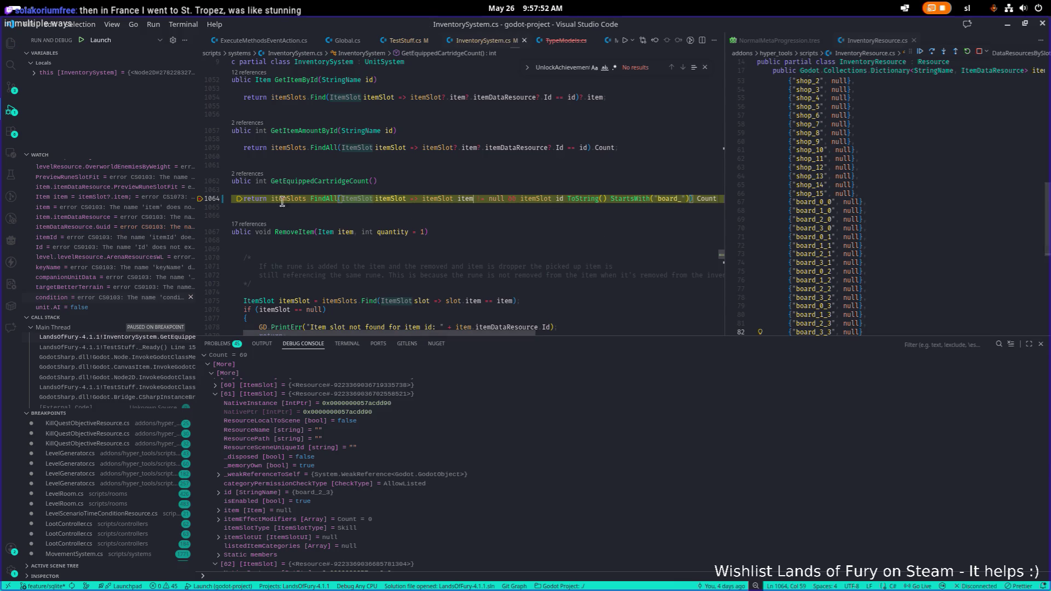
{"action": "left_click", "coordinate": [980, 52]}
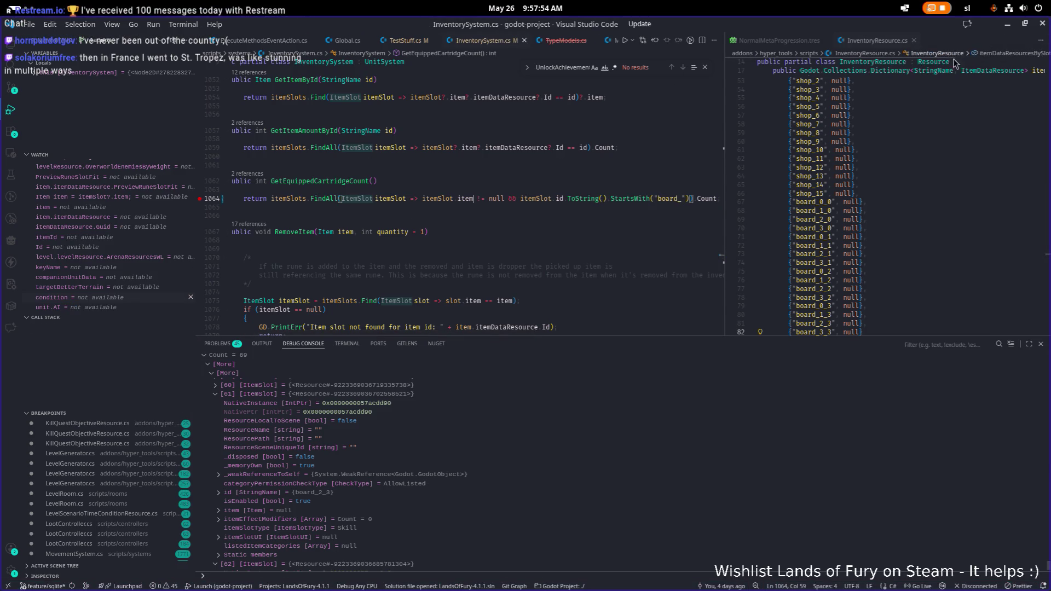
Rebuild the .NET project and launch Lands of Fury from Godot
{"action": "left_click", "coordinate": [1009, 28]}
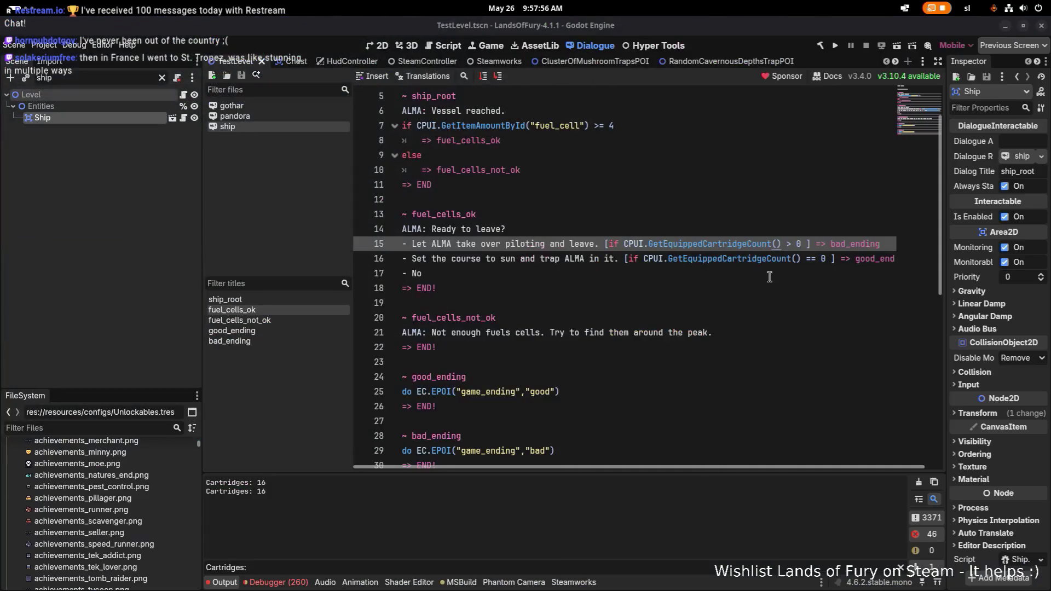
{"action": "left_click", "coordinate": [837, 51]}
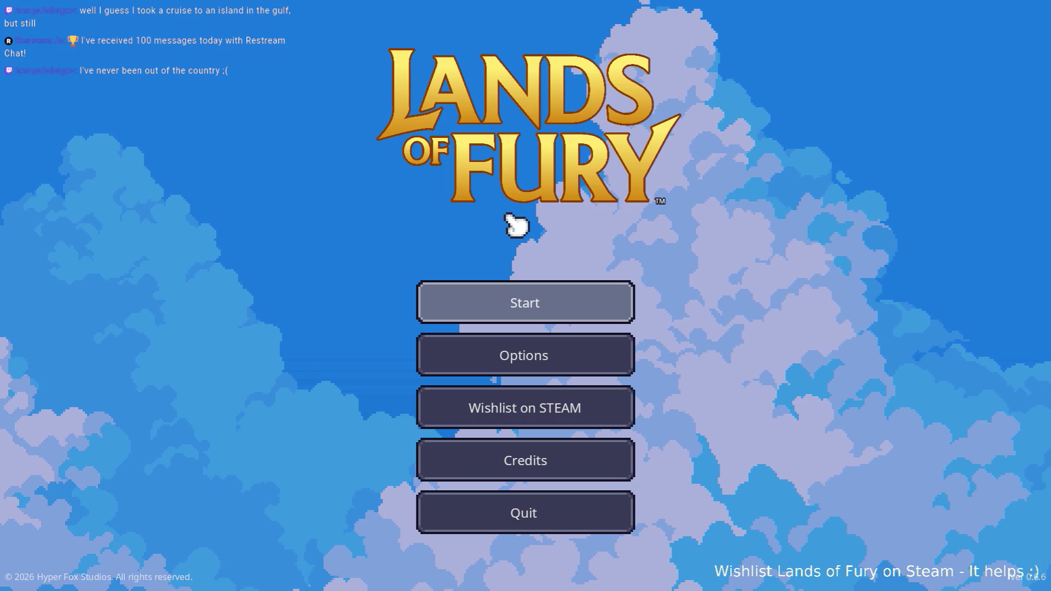
Start a game, load the first saved profile, and walk across the clearing toward ALMA
{"action": "left_click", "coordinate": [527, 307]}
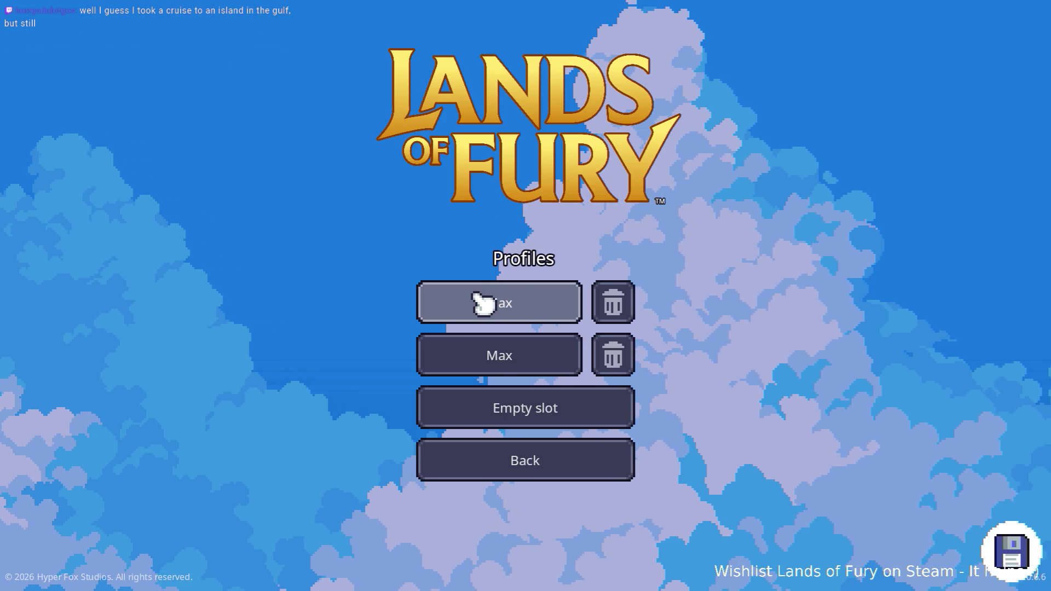
{"action": "left_click", "coordinate": [482, 301]}
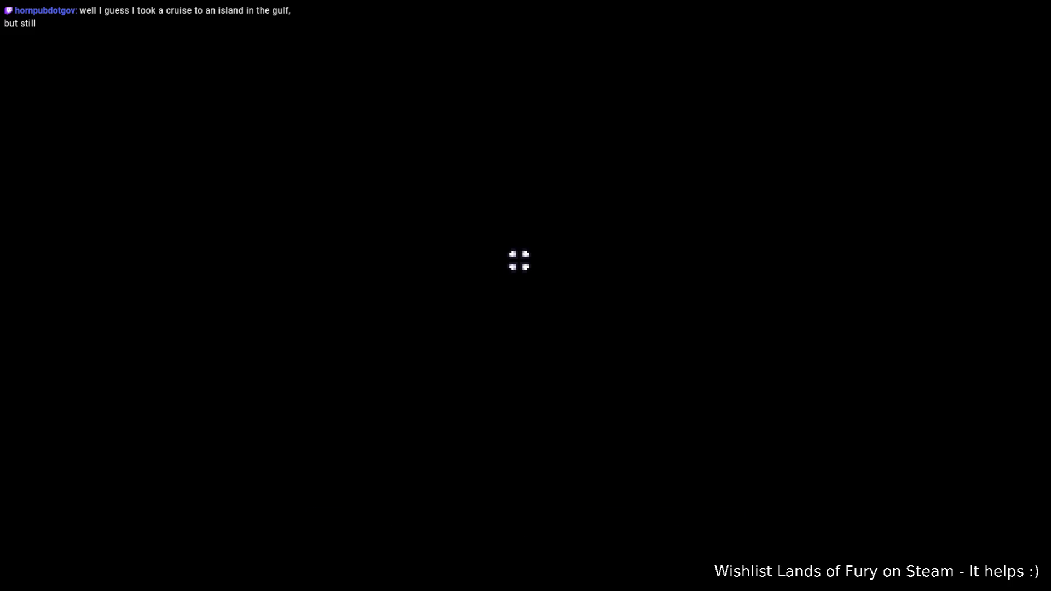
{"action": "key", "text": "d"}
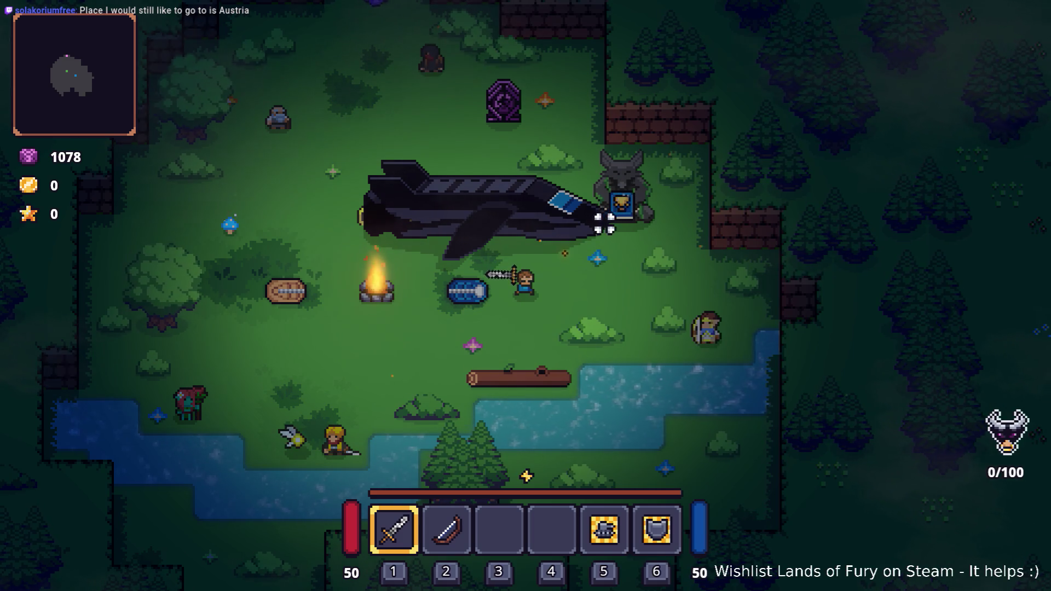
Walk to the ALMA statue, talk to ALMA, and check the Godot editor output
{"action": "key", "text": "w"}
{"action": "key", "text": "d"}
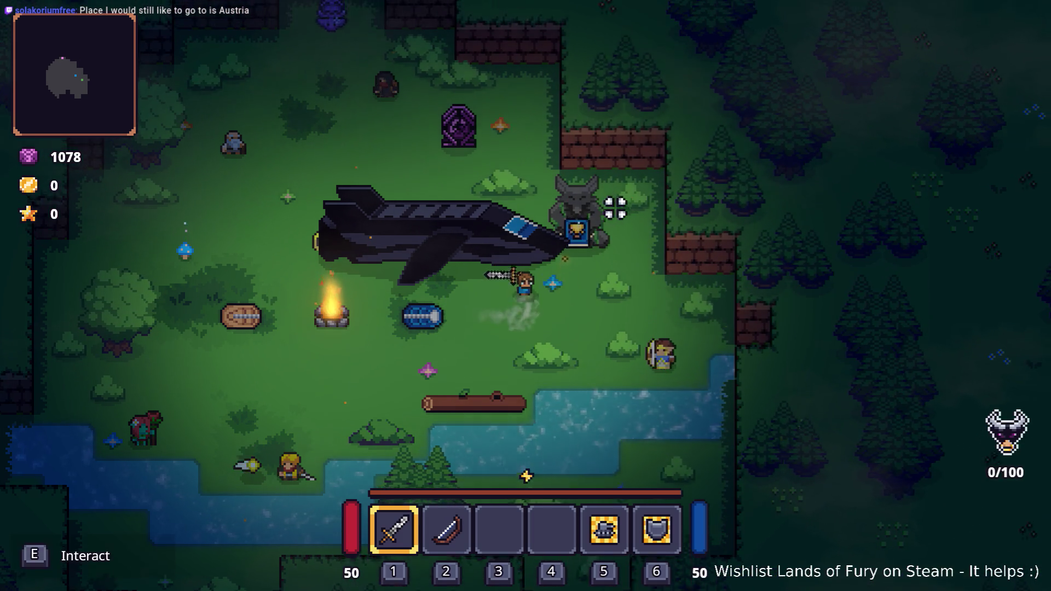
{"action": "left_click", "coordinate": [615, 217]}
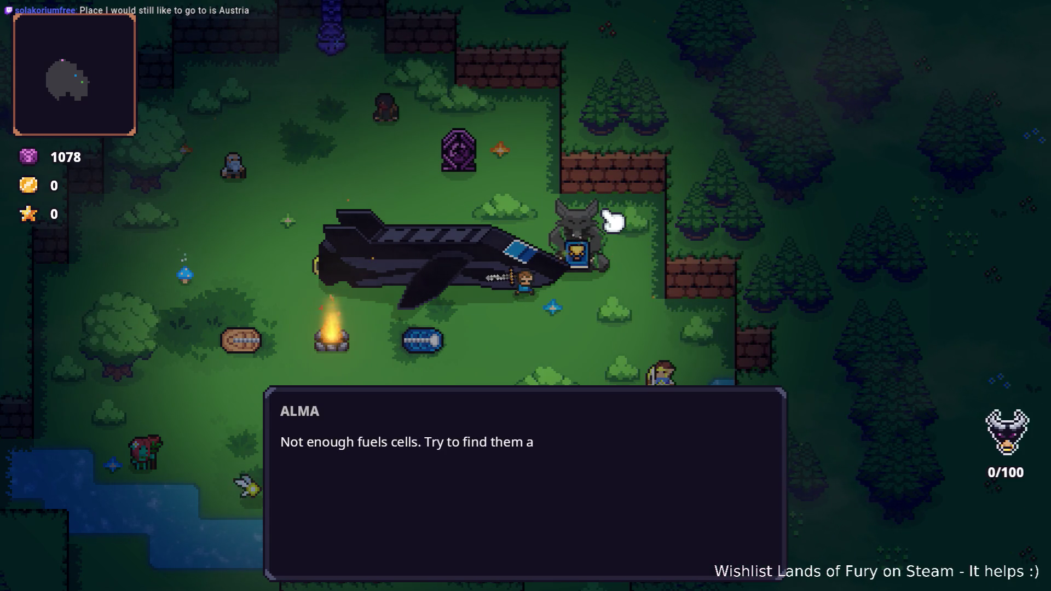
{"action": "key", "text": "alt+Tab"}
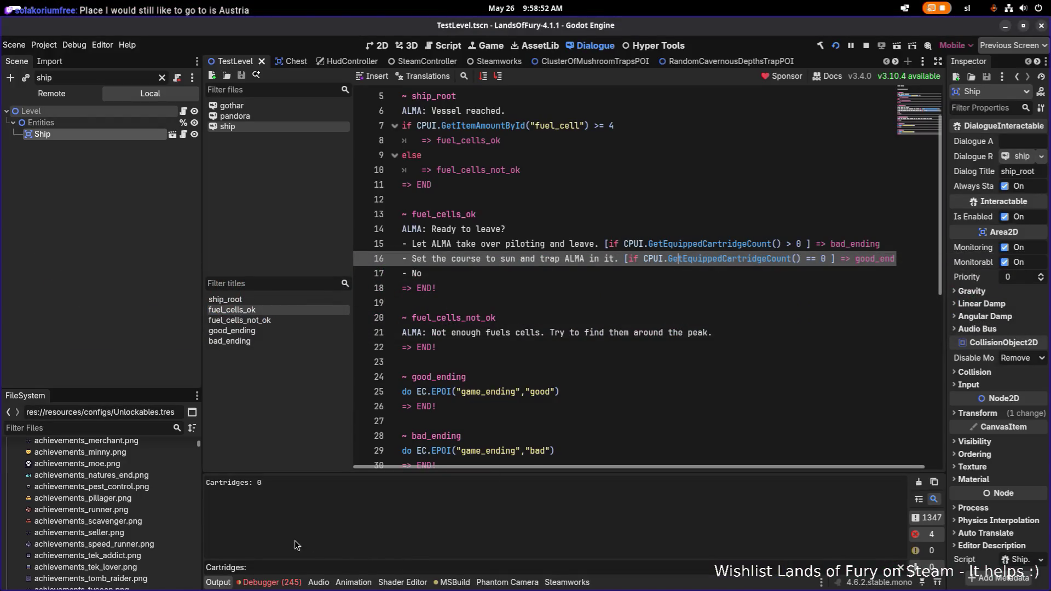
{"action": "left_click", "coordinate": [1007, 26]}
{"action": "key", "text": "a"}
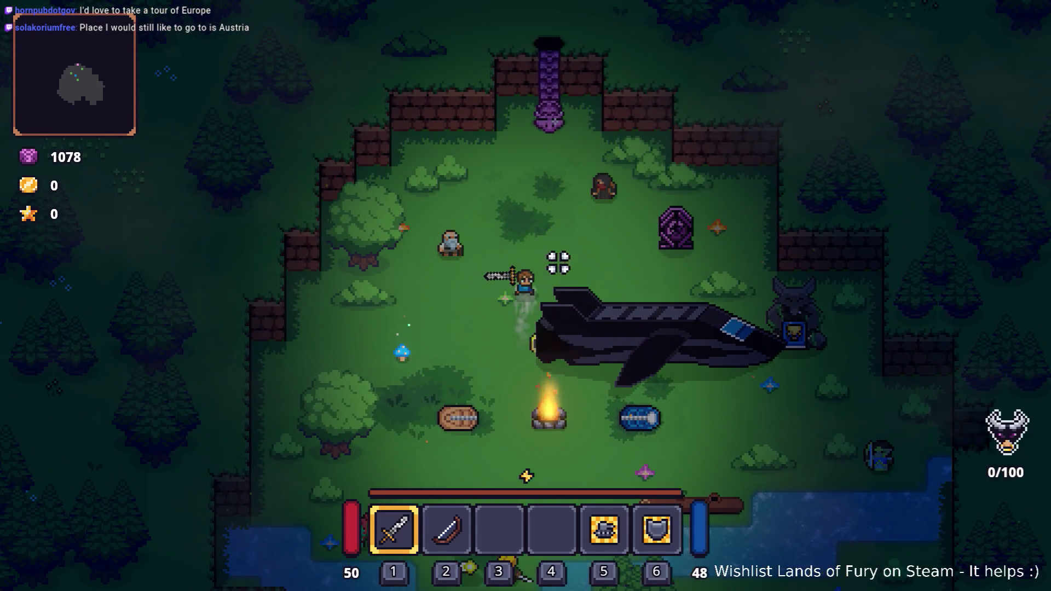
Slot Dash Booster into ALMA's cartridge slots, confirm, and enter the purple pillar
{"action": "key", "text": "i"}
{"action": "left_click", "coordinate": [364, 393]}
{"action": "left_click", "coordinate": [450, 167]}
{"action": "left_click", "coordinate": [450, 248]}
{"action": "left_click", "coordinate": [448, 290]}
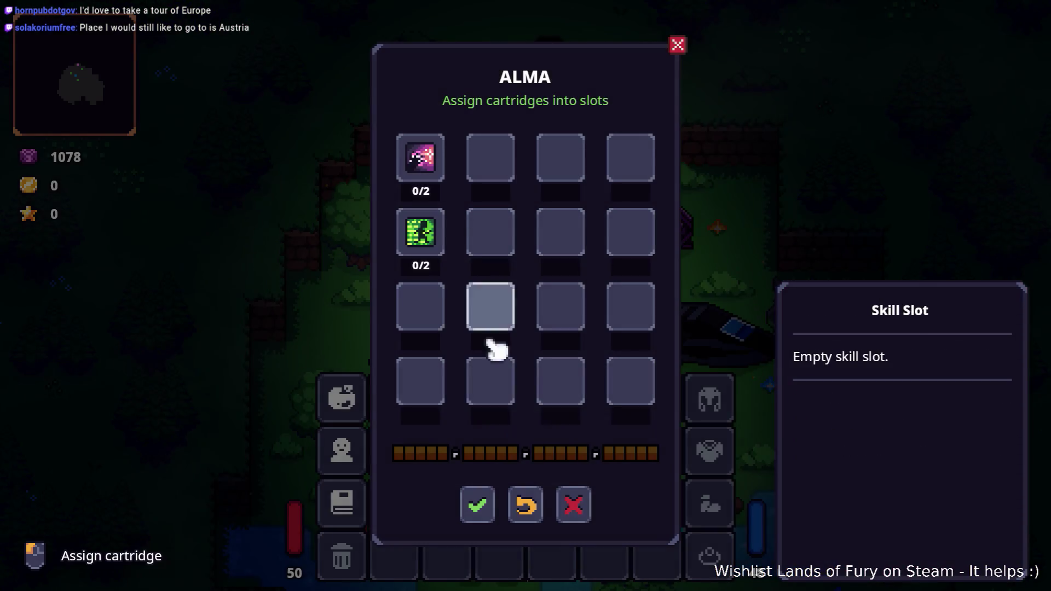
{"action": "left_click", "coordinate": [476, 505]}
{"action": "key", "text": "w"}
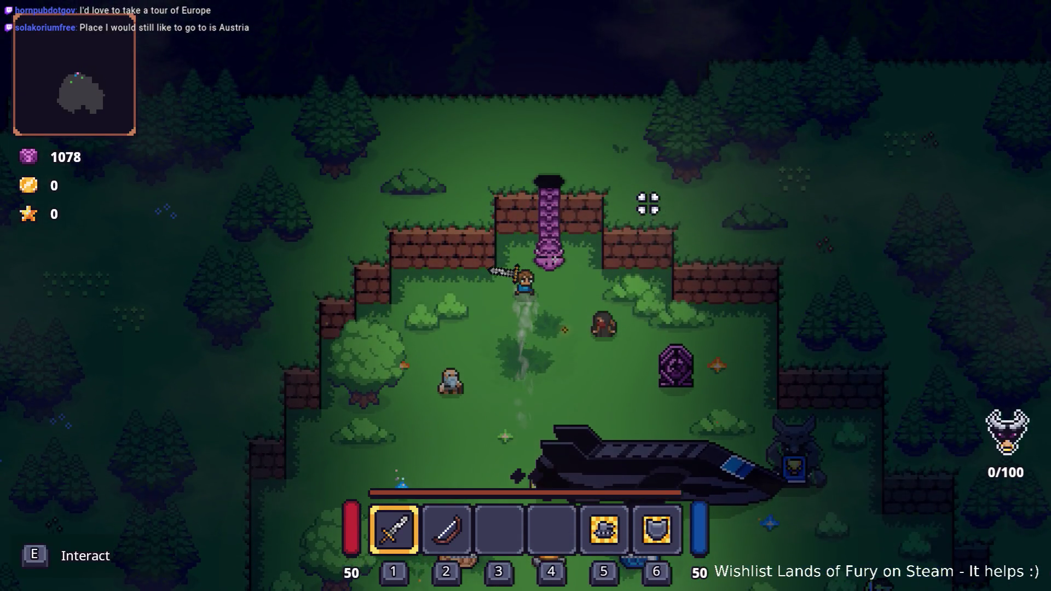
{"action": "key", "text": "e"}
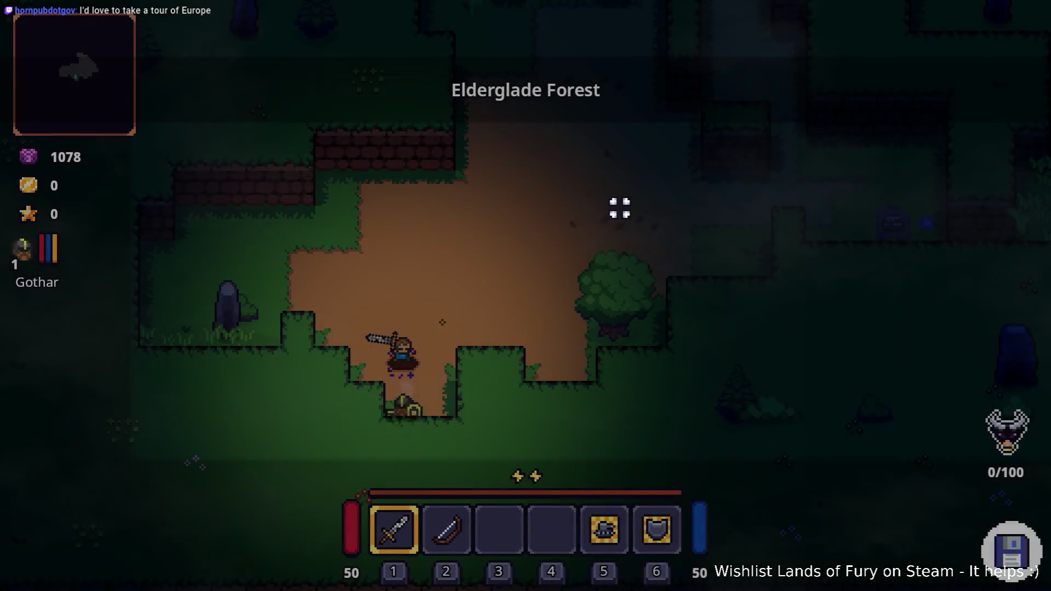
Swing the sword, then restart the run from the pause menu
{"action": "left_click", "coordinate": [602, 217]}
{"action": "key", "text": "d"}
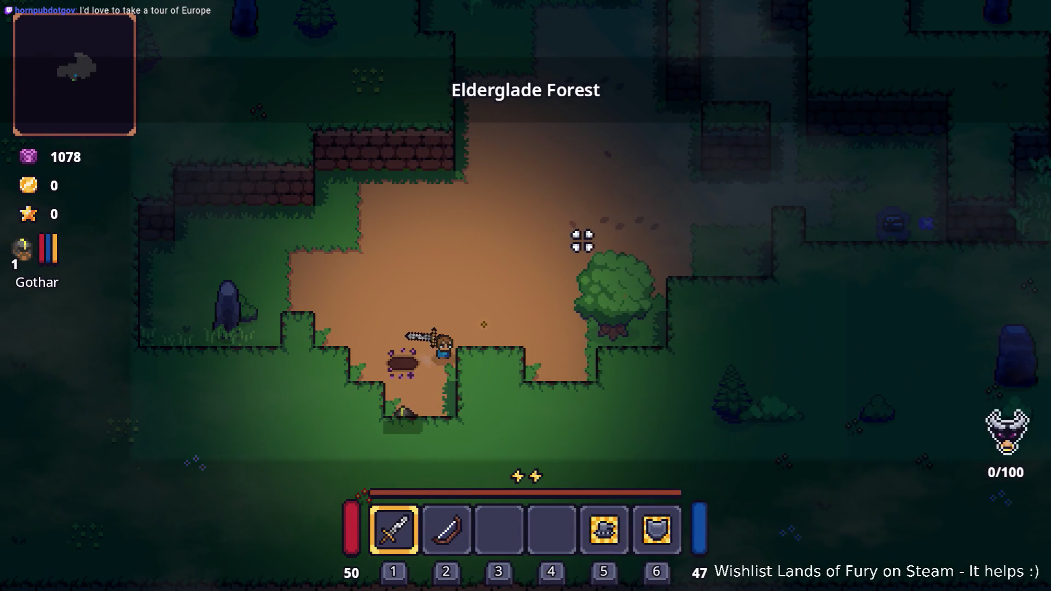
{"action": "key", "text": "w"}
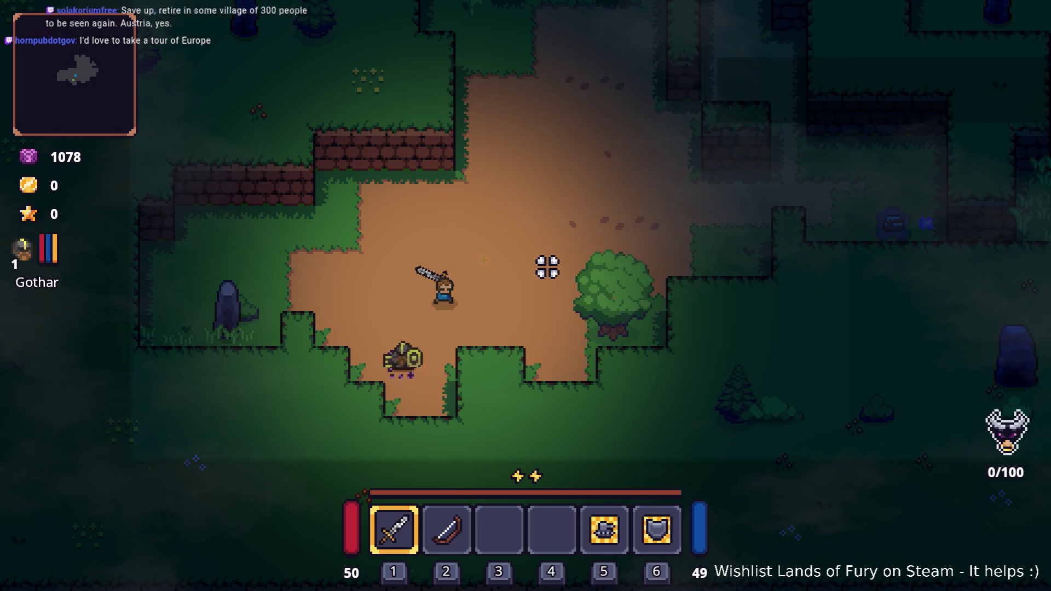
{"action": "key", "text": "Escape"}
{"action": "left_click", "coordinate": [521, 410]}
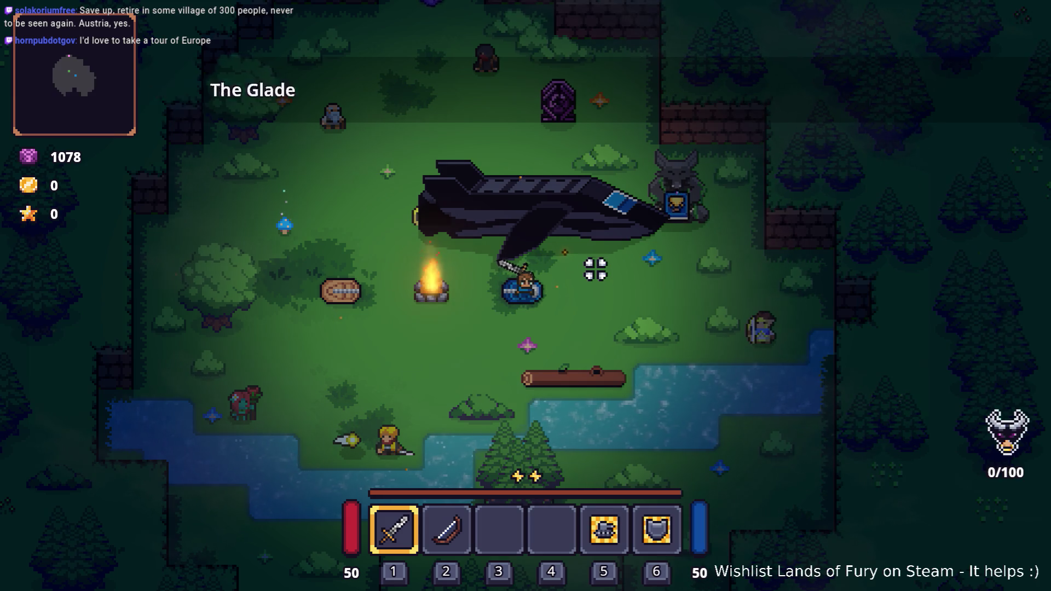
Walk to the ALMA statue, talk to ALMA, close the dialog, and move down-left
{"action": "key", "text": "w"}
{"action": "key", "text": "d"}
{"action": "key", "text": "e"}
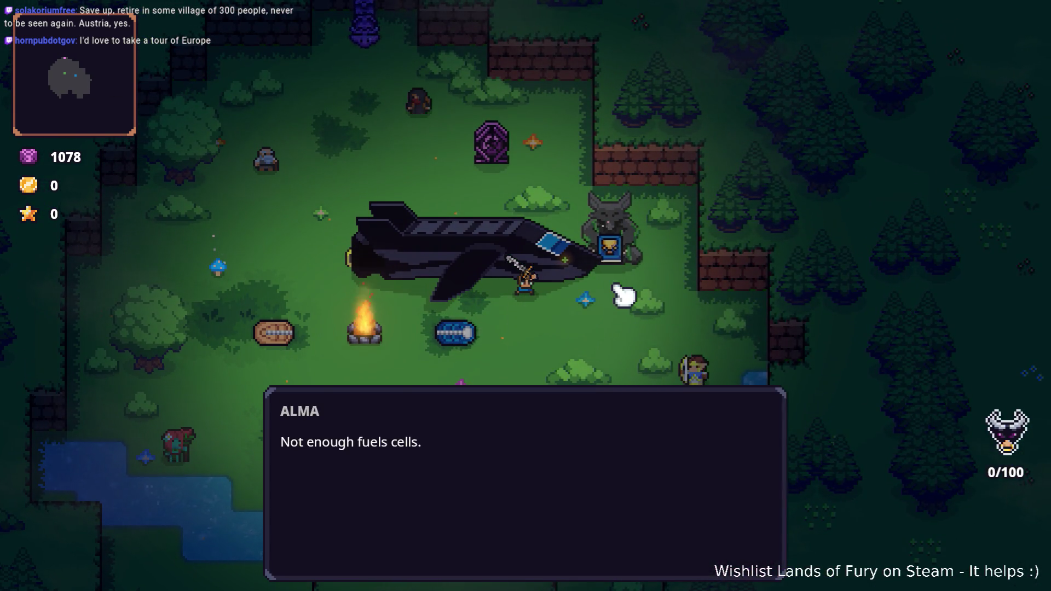
{"action": "left_click", "coordinate": [652, 275]}
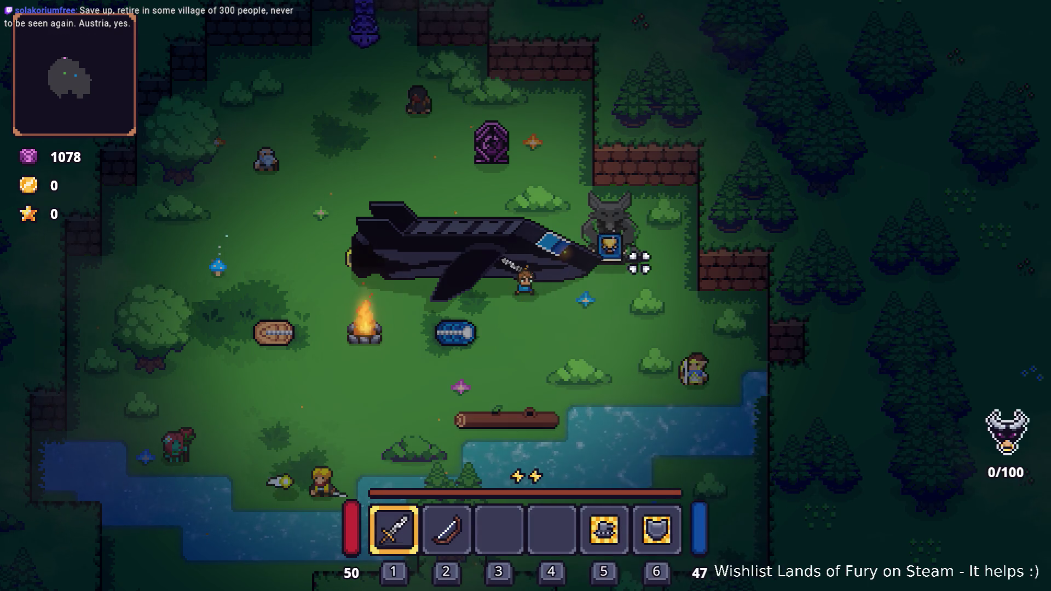
{"action": "key", "text": "s"}
{"action": "key", "text": "a"}
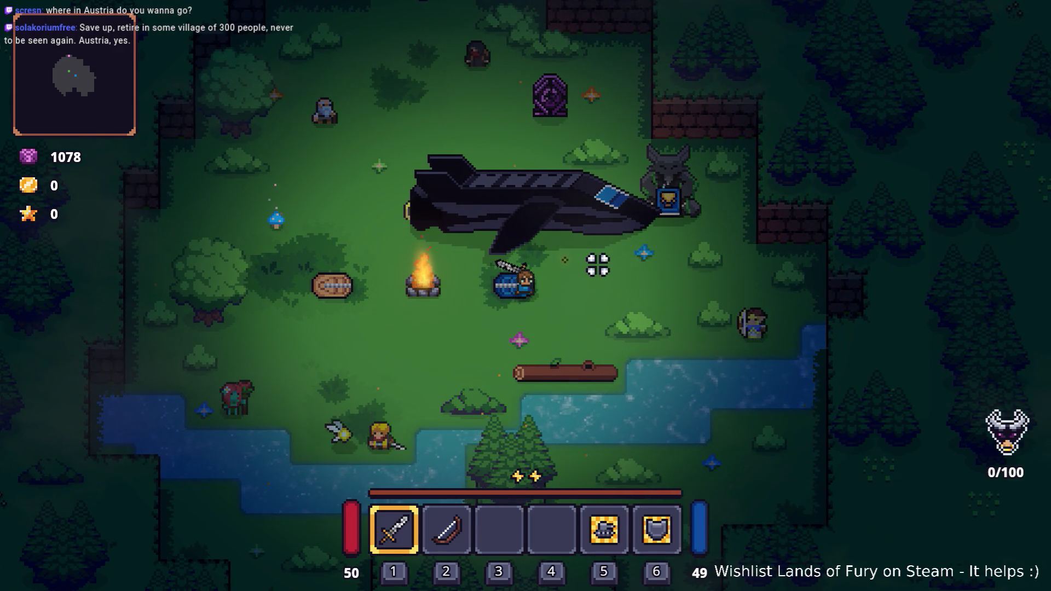
Check the Godot editor output, then bring the game window back to the front
{"action": "key", "text": "alt+Tab"}
{"action": "key", "text": "alt+shift+Tab"}
{"action": "key", "text": "alt+shift+Tab"}
{"action": "key", "text": "alt+shift+Tab"}
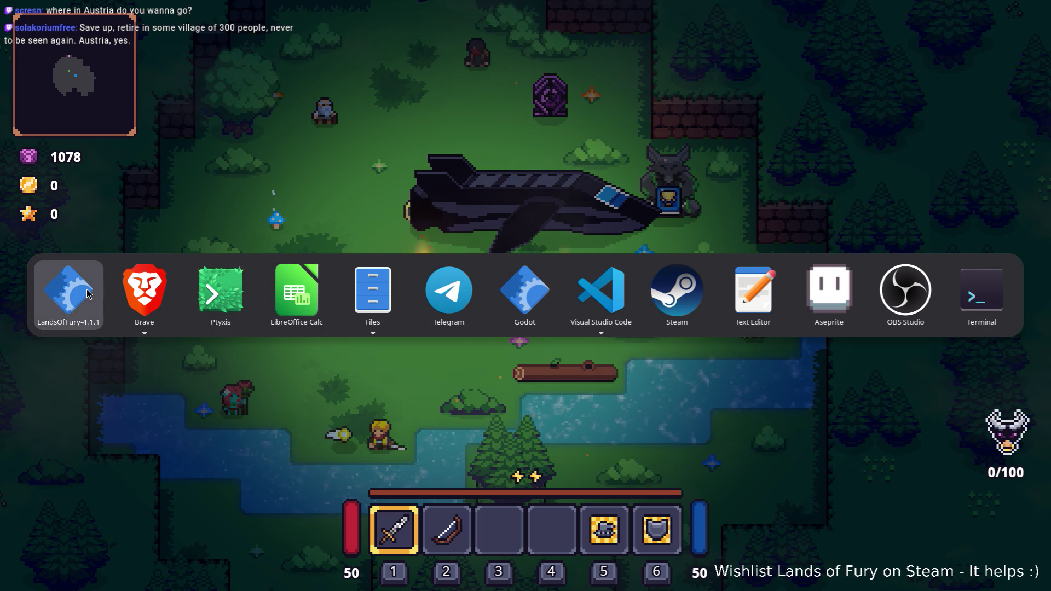
{"action": "key", "text": "alt+Tab"}
{"action": "key", "text": "alt+Tab"}
{"action": "key", "text": "alt+Tab"}
{"action": "key", "text": "alt+Tab"}
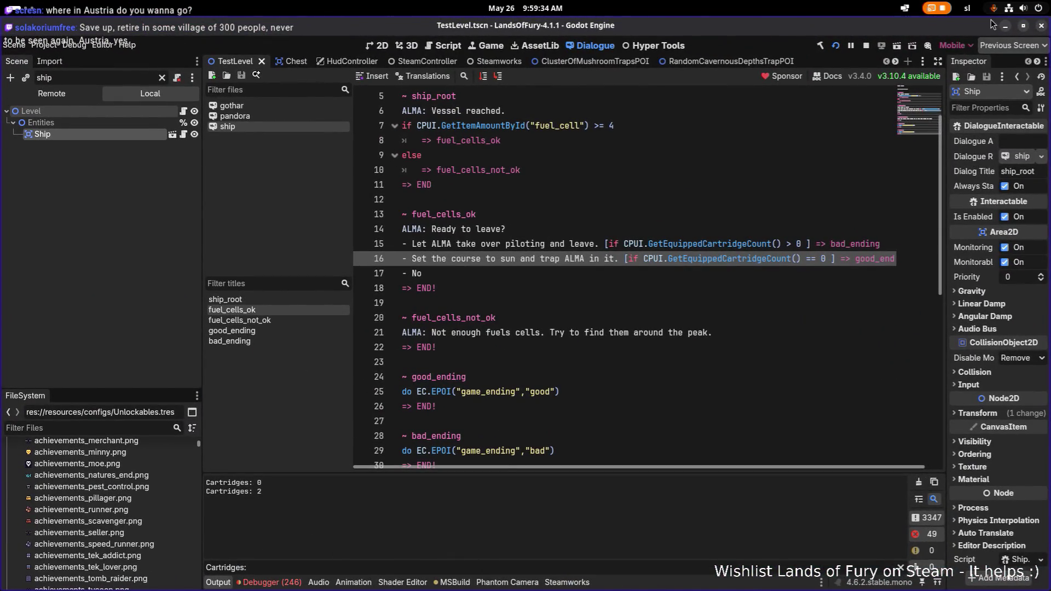
{"action": "left_click", "coordinate": [1008, 27]}
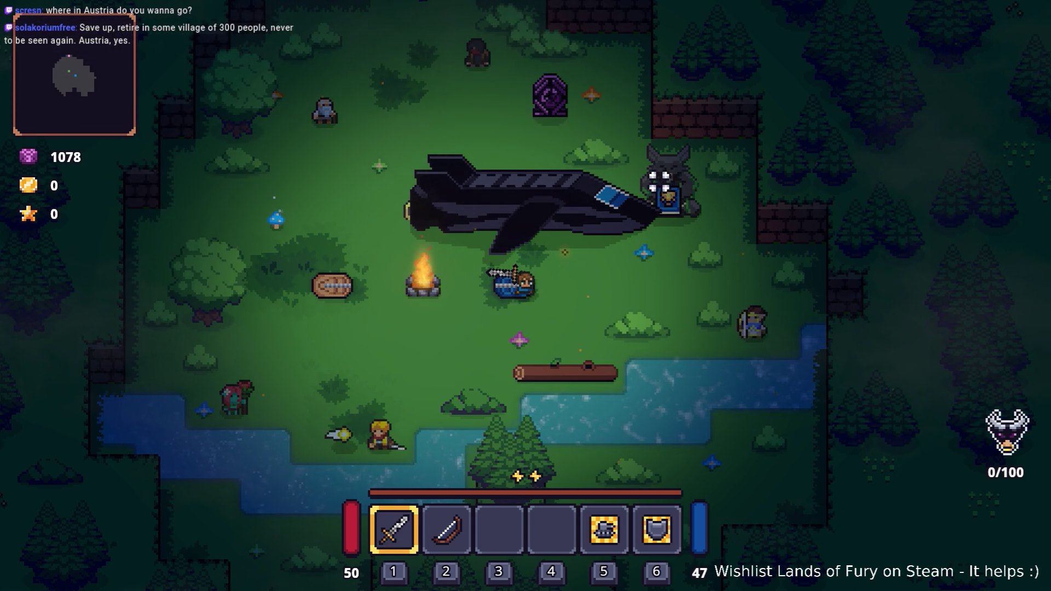
{"action": "key", "text": "alt+Tab"}
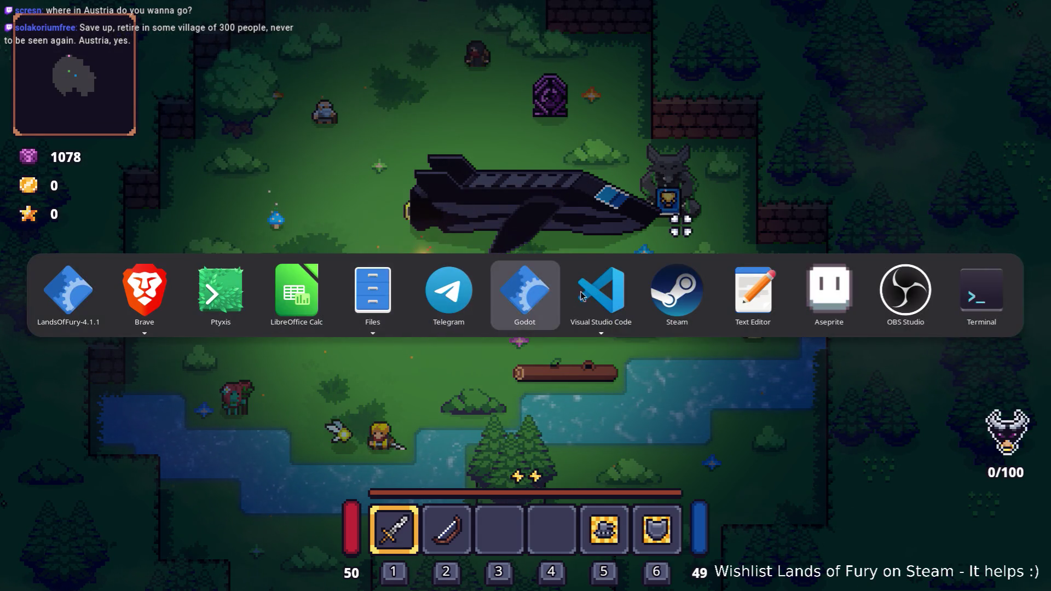
{"action": "key", "text": "Escape"}
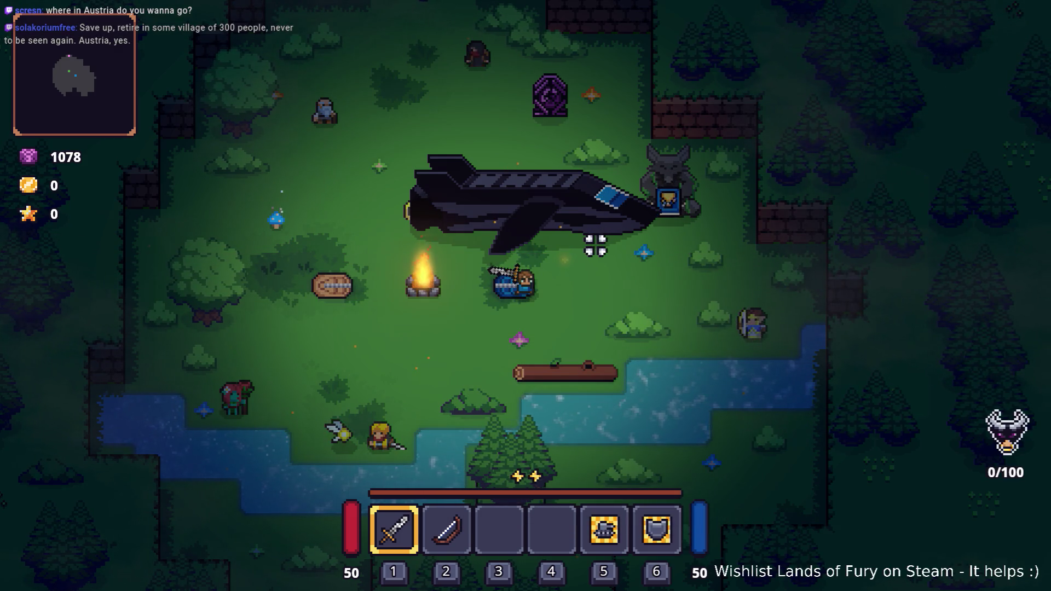
Walk toward the ship, open the developer console, and try Player command autocompletion
{"action": "key", "text": "w"}
{"action": "key", "text": "d"}
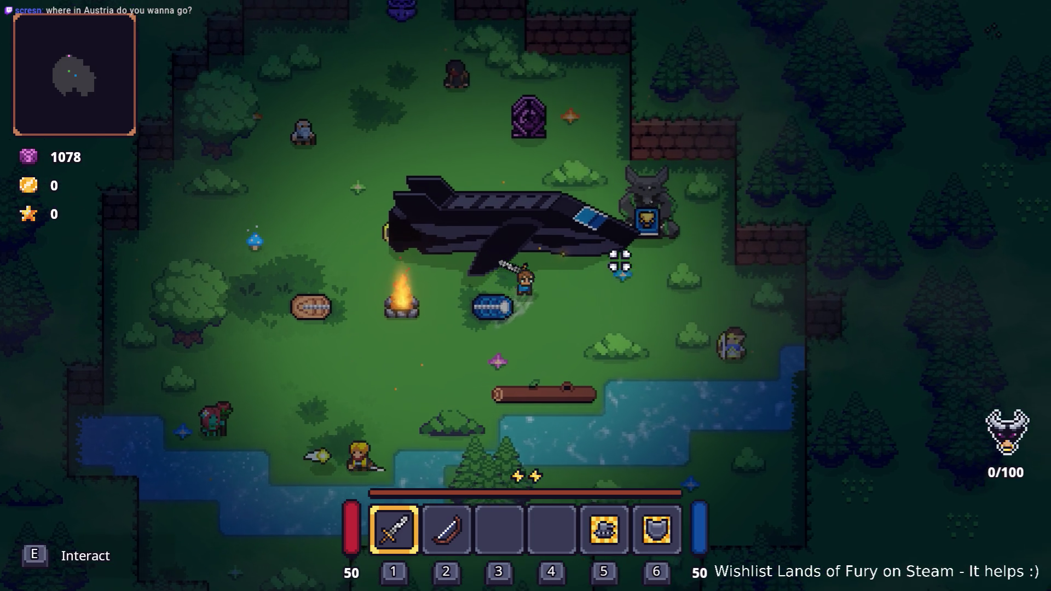
{"action": "key", "text": "grave"}
{"action": "type", "text": "Player"}
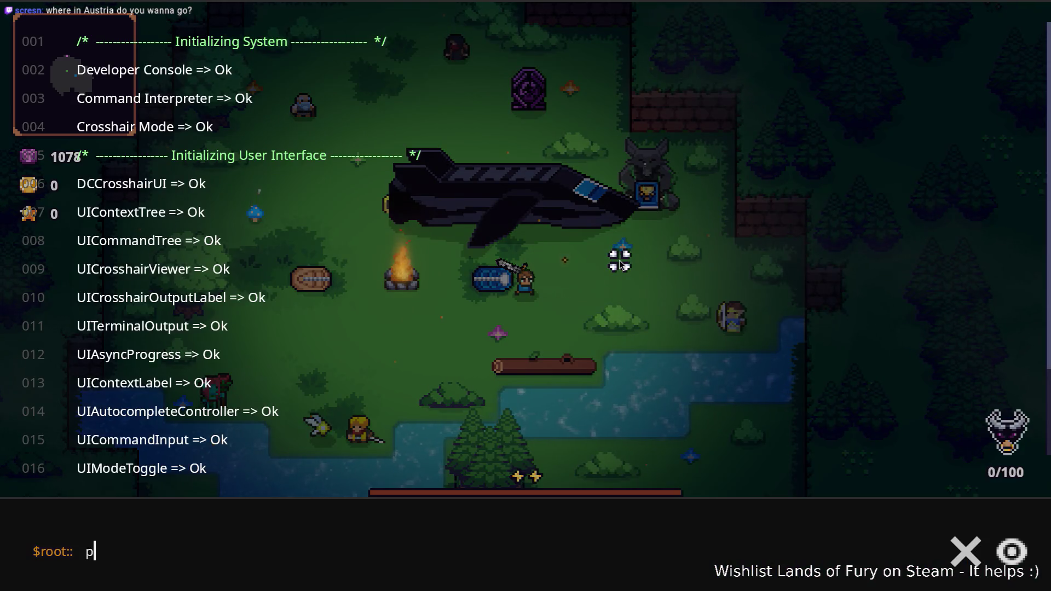
{"action": "type", "text": ".AddL"}
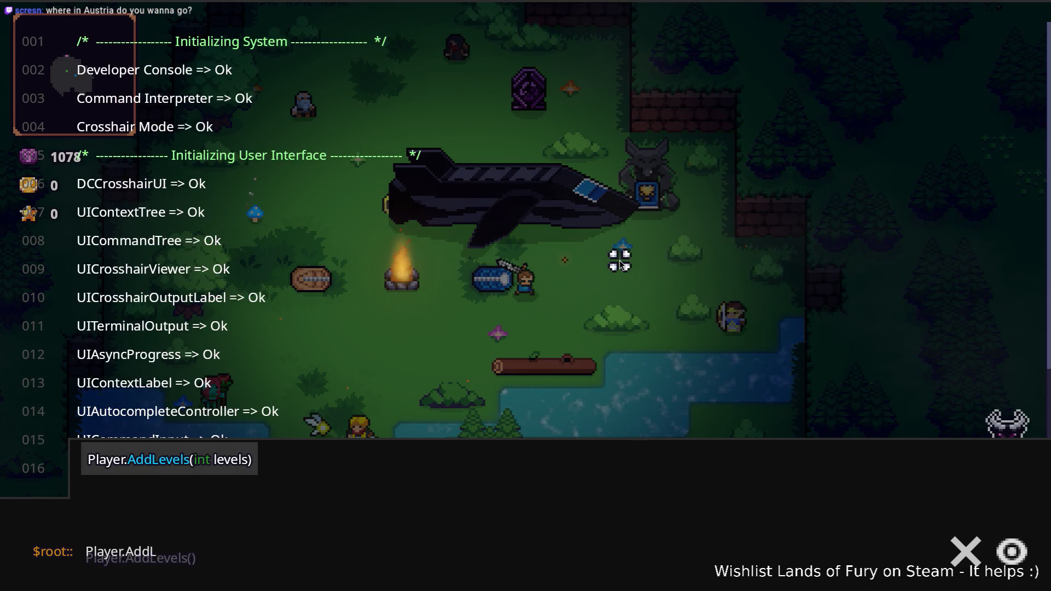
{"action": "key", "text": "Tab"}
{"action": "key", "text": "BackSpace"}
{"action": "key", "text": "BackSpace"}
{"action": "key", "text": "BackSpace"}
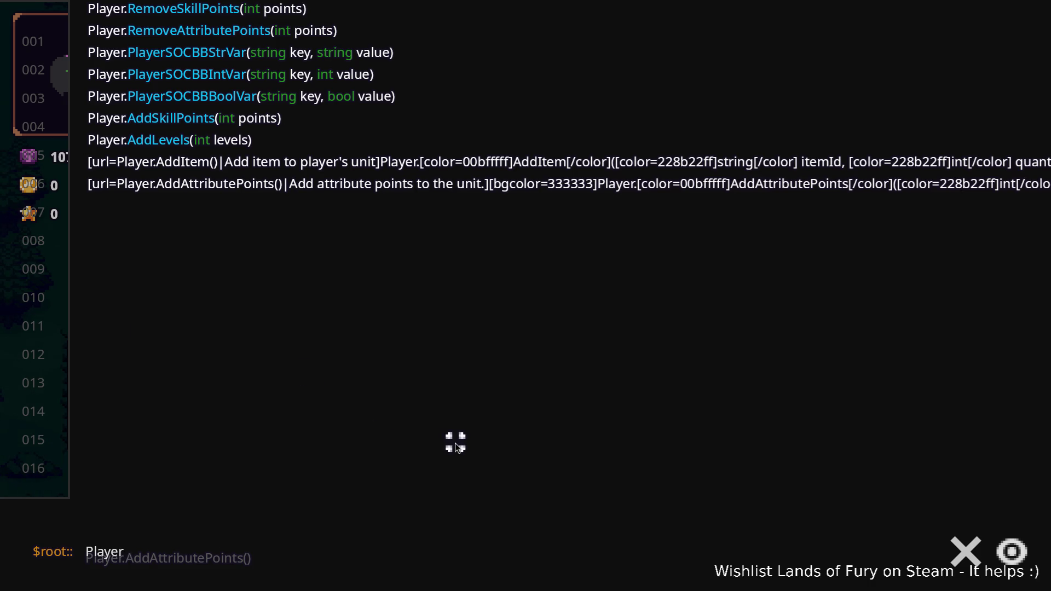
{"action": "key", "text": "BackSpace"}
{"action": "key", "text": "BackSpace"}
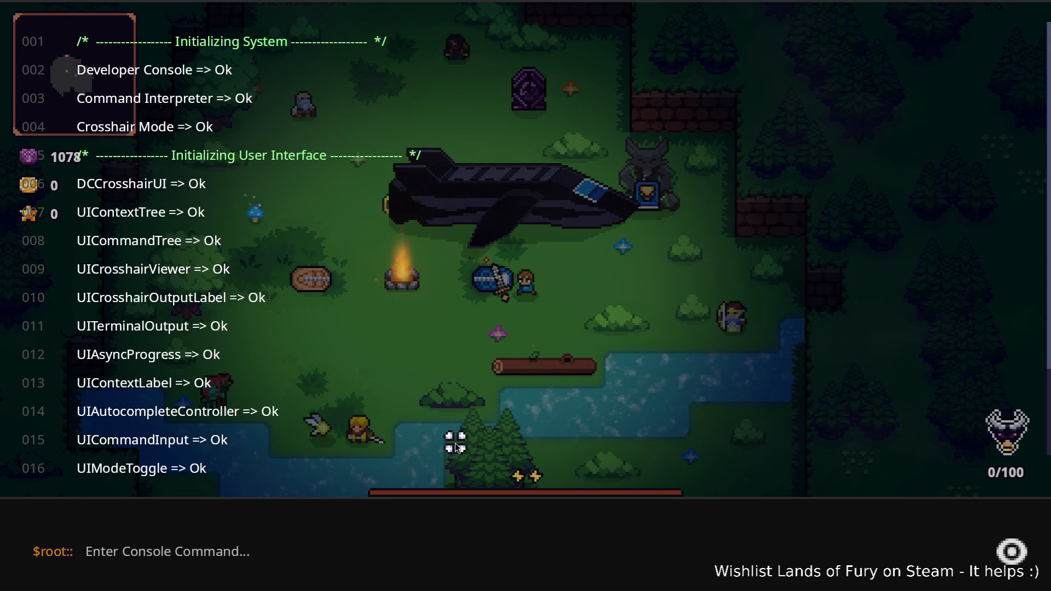
Run player.AddItem(fuel_cell,1) in the console to add one fuel cell
{"action": "type", "text": "Player"}
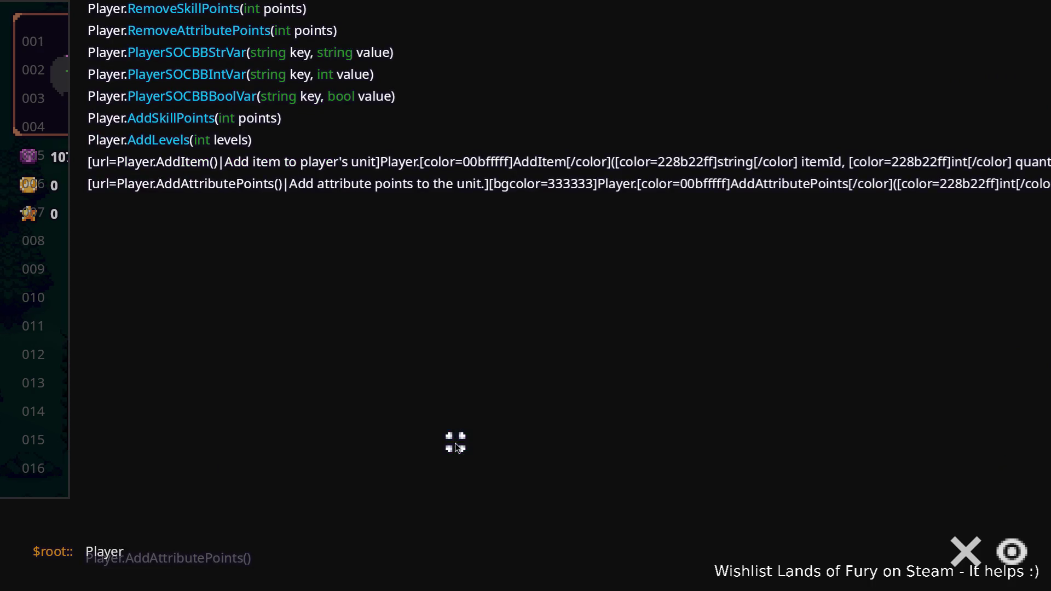
{"action": "key", "text": "BackSpace"}
{"action": "key", "text": "BackSpace"}
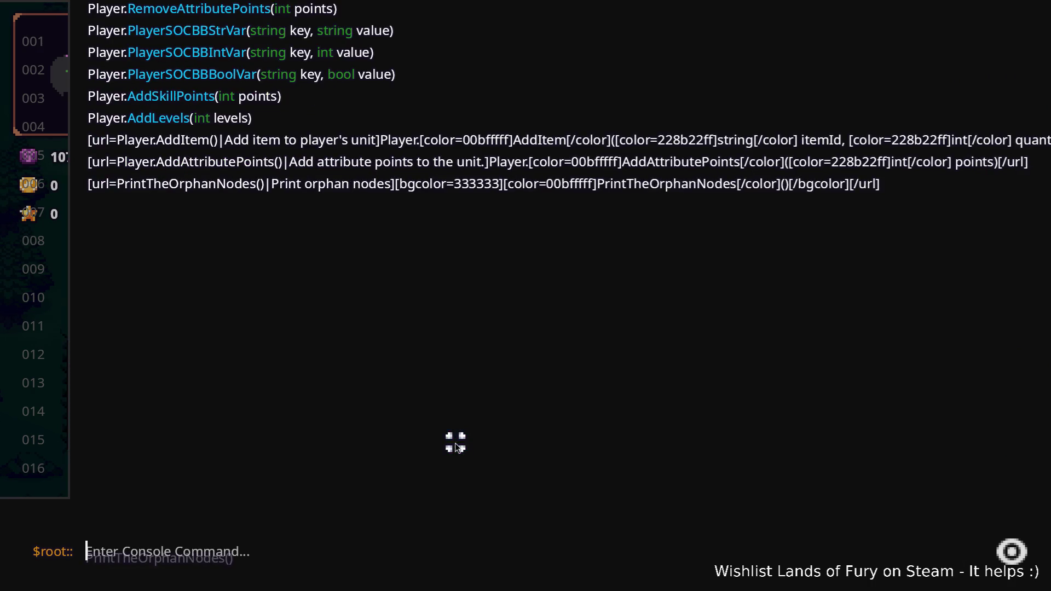
{"action": "type", "text": "Pl"}
{"action": "key", "text": "BackSpace"}
{"action": "key", "text": "BackSpace"}
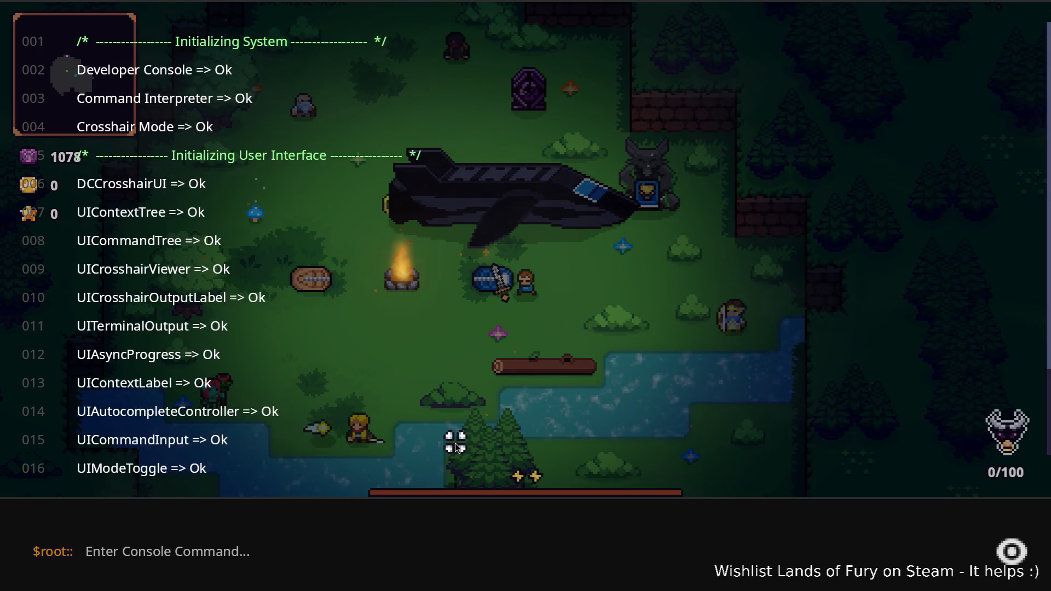
{"action": "type", "text": "player.AddItem("}
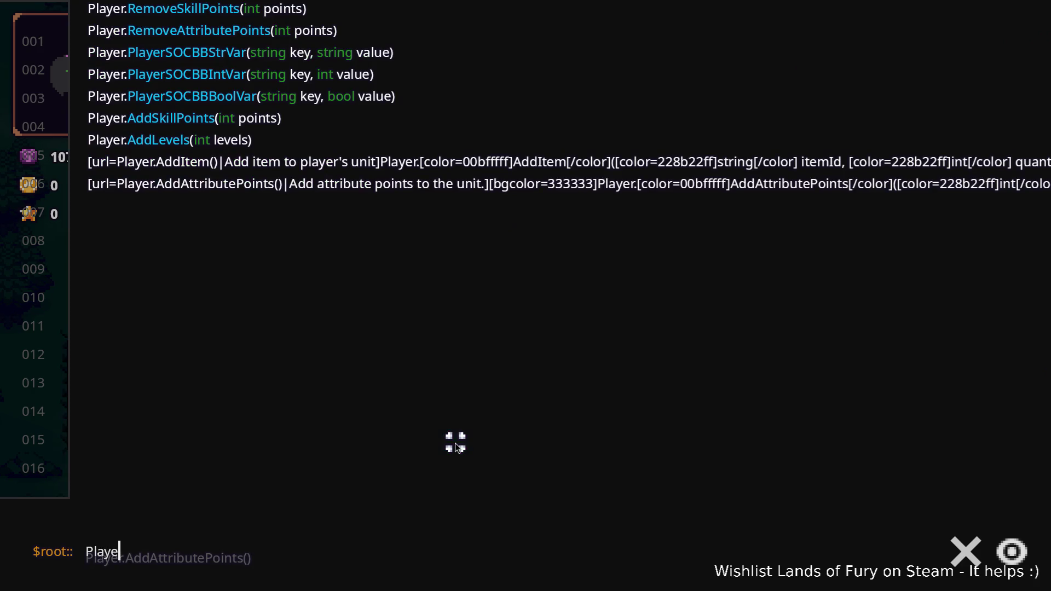
{"action": "type", "text": "fuel_cell,1"}
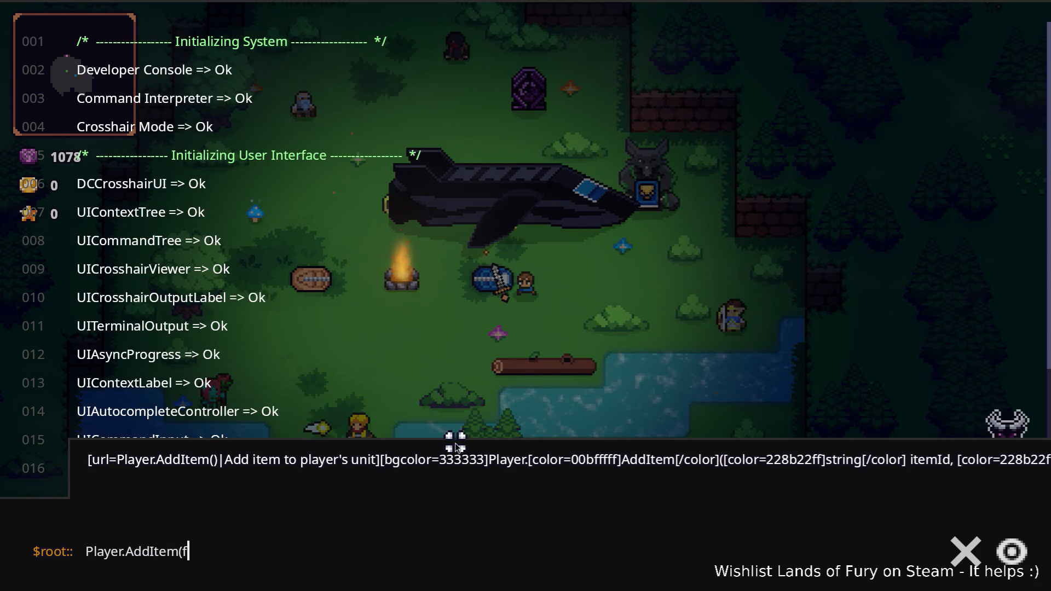
{"action": "key", "text": "Return"}
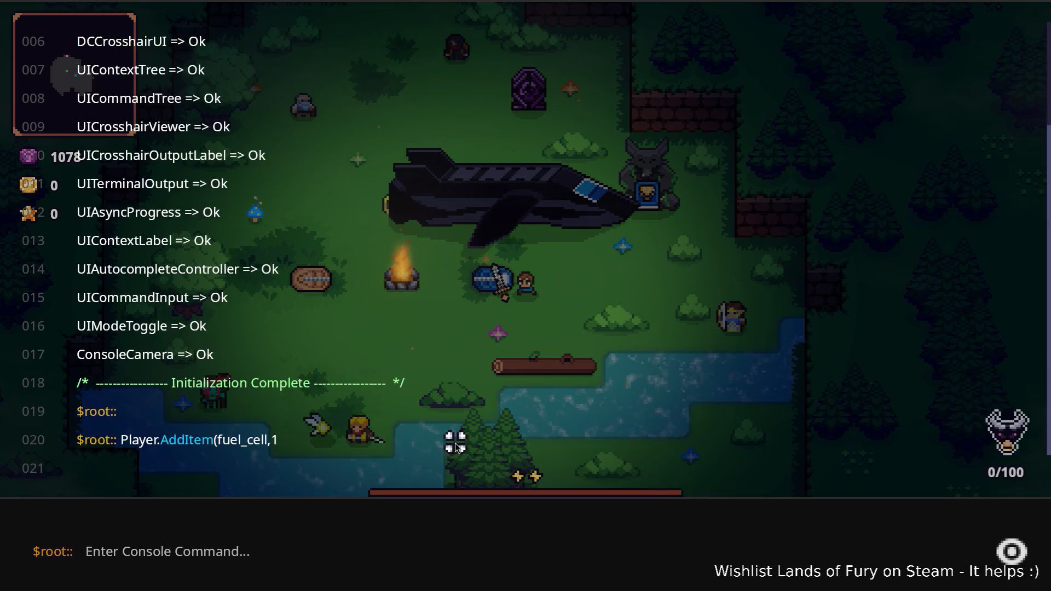
Recall and rerun the AddItem command for a second fuel cell, then close the console
{"action": "key", "text": "Escape"}
{"action": "key", "text": "grave"}
{"action": "key", "text": "Up"}
{"action": "key", "text": "Return"}
{"action": "key", "text": "Escape"}
{"action": "key", "text": "grave"}
{"action": "key", "text": "Escape"}
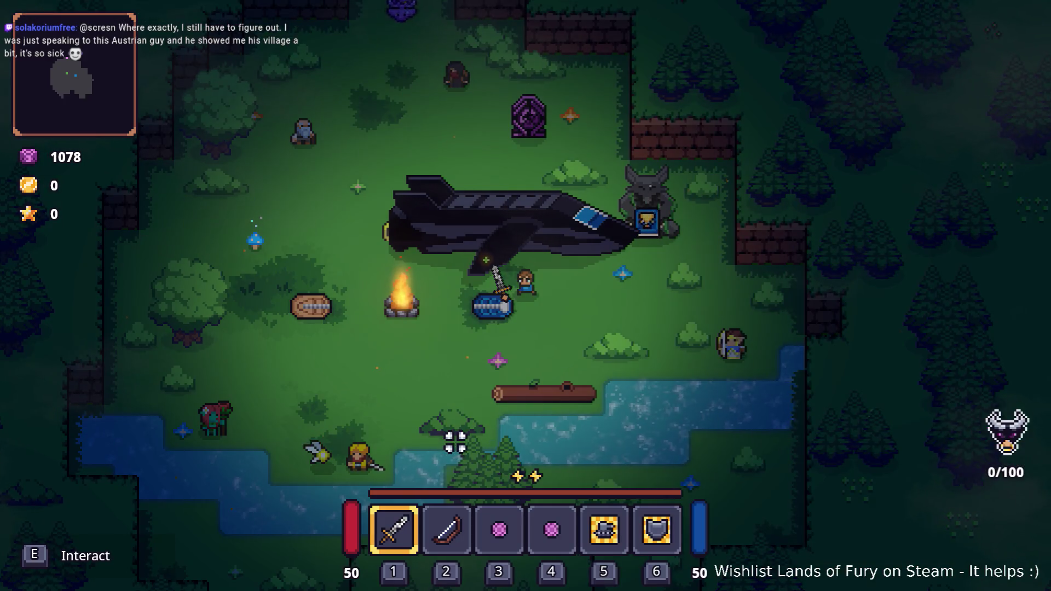
Talk to ALMA at the ship, review both leave options, and choose No
{"action": "key", "text": "s"}
{"action": "left_click", "coordinate": [537, 268]}
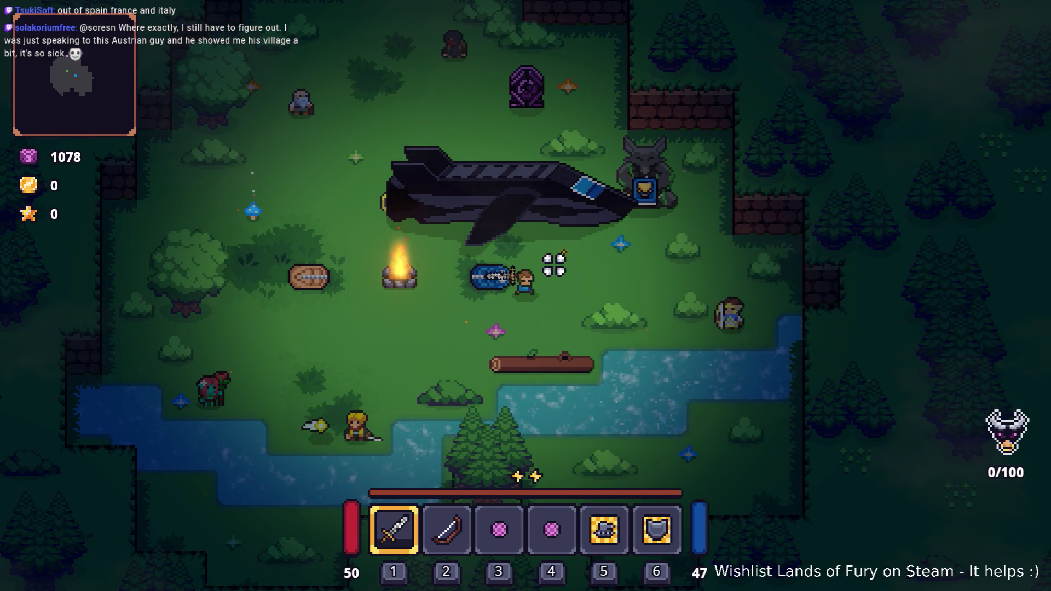
{"action": "key", "text": "d"}
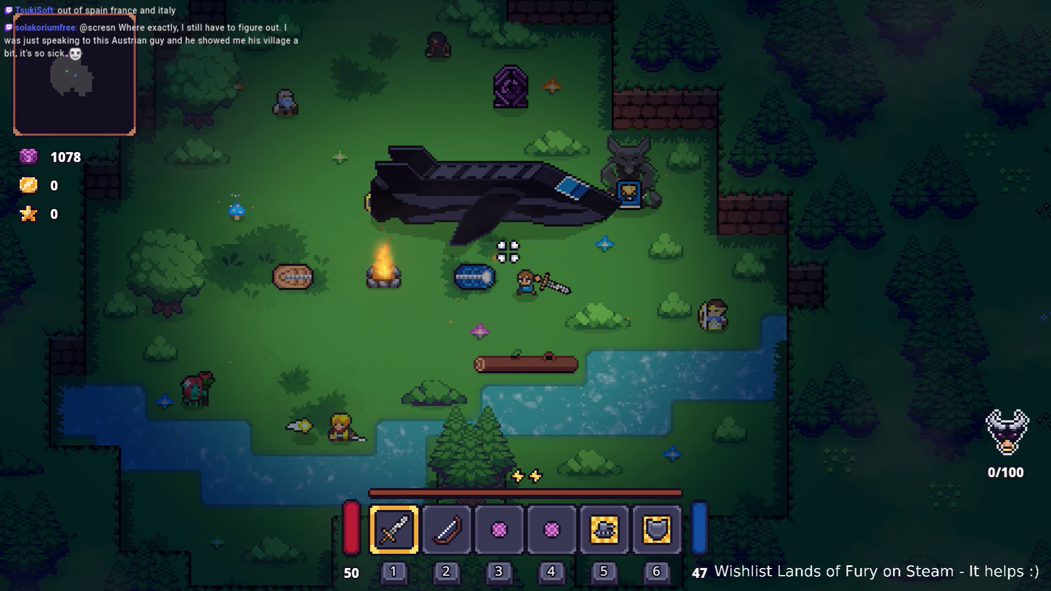
{"action": "key", "text": "w"}
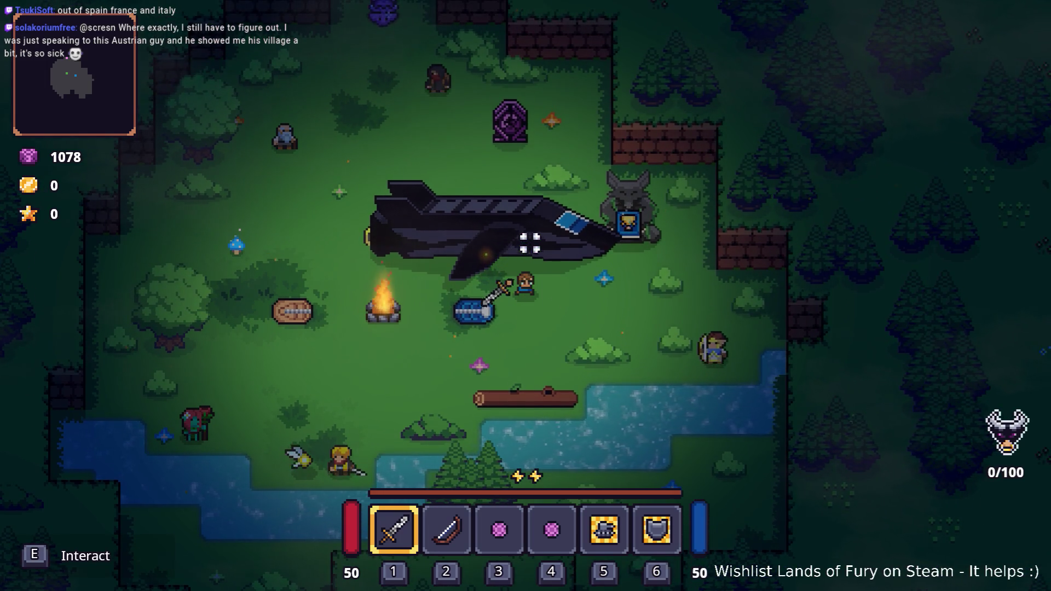
{"action": "key", "text": "e"}
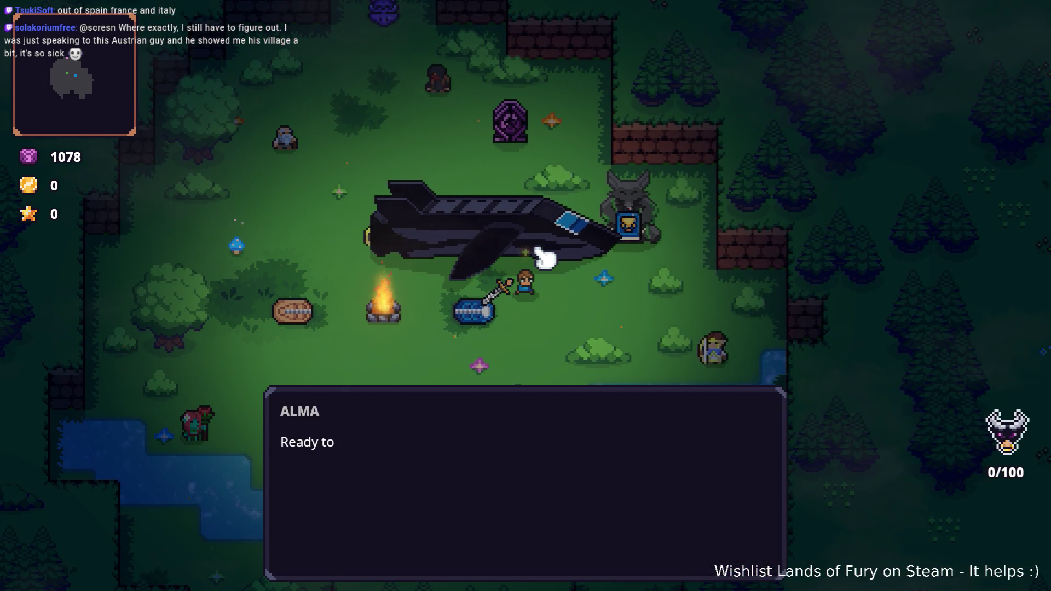
{"action": "key", "text": "w"}
{"action": "key", "text": "s"}
{"action": "key", "text": "w"}
{"action": "key", "text": "s"}
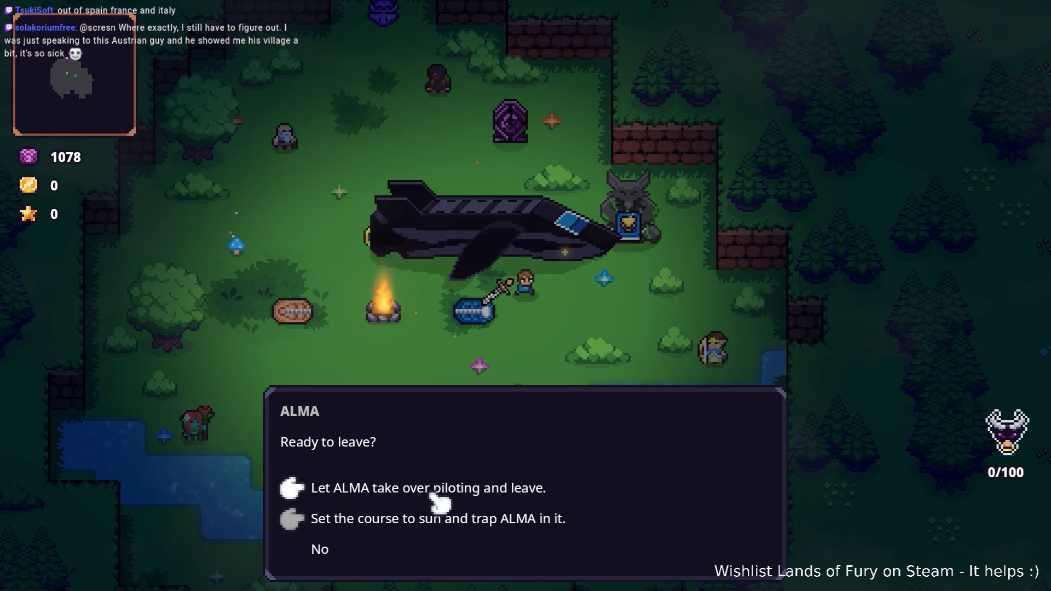
{"action": "key", "text": "w"}
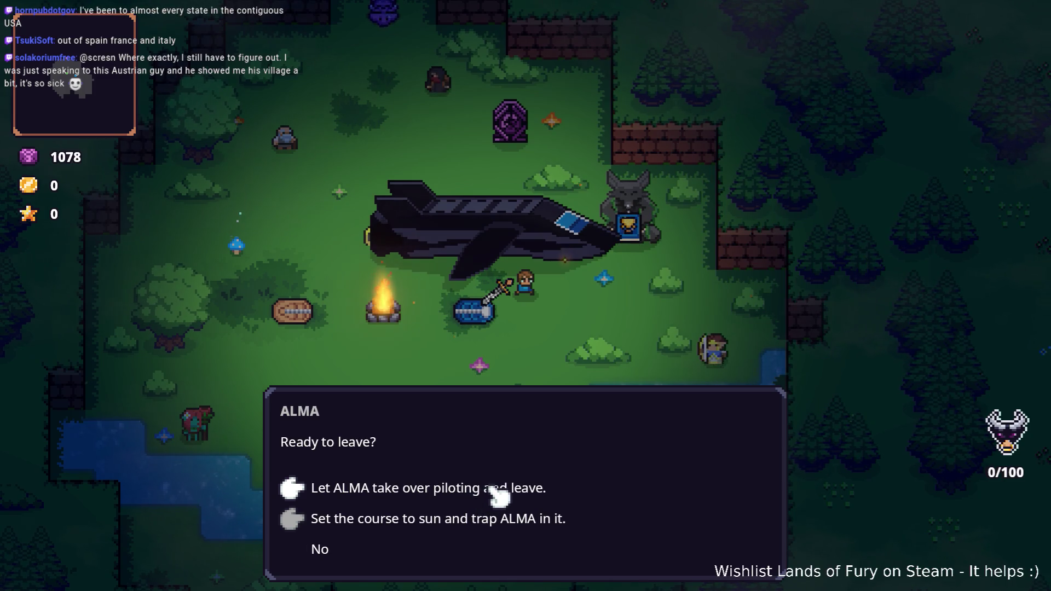
{"action": "key", "text": "e"}
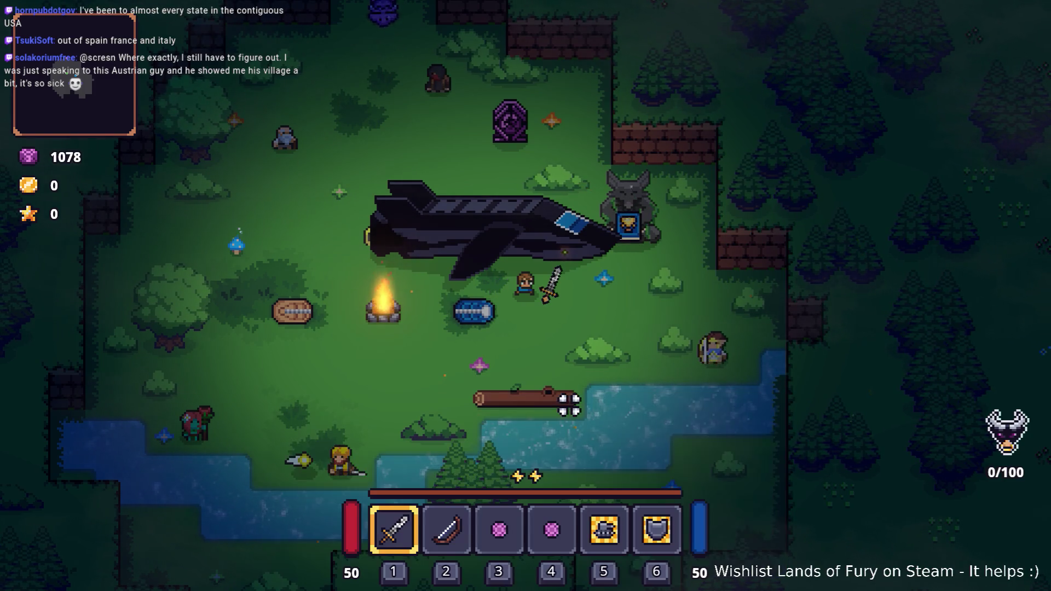
Open ALMA's core from the inventory and confirm its cartridge setup
{"action": "key", "text": "s"}
{"action": "key", "text": "Tab"}
{"action": "key", "text": "Tab"}
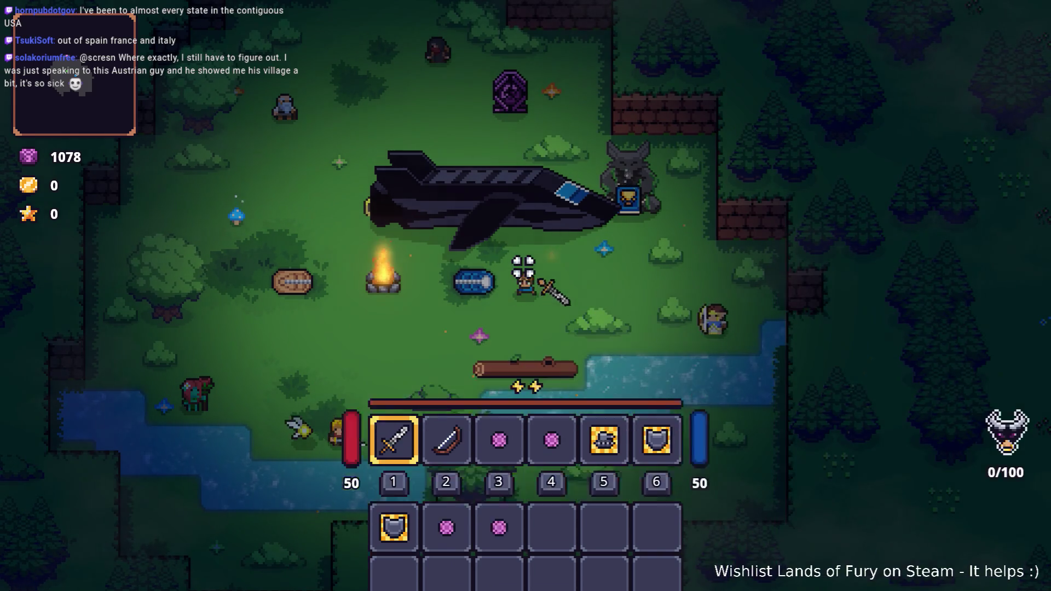
{"action": "key", "text": "Tab"}
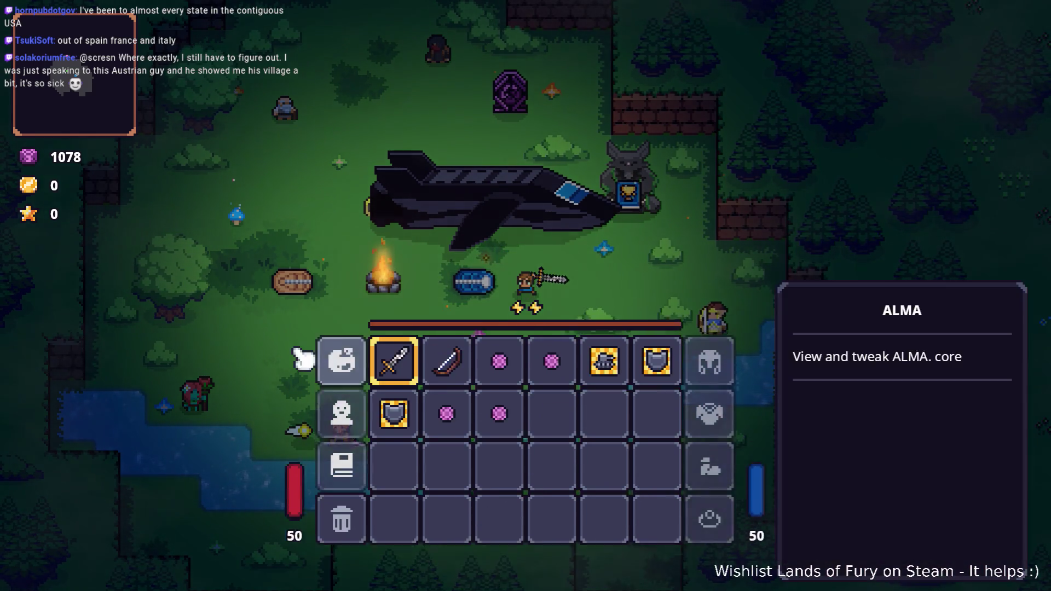
{"action": "left_click", "coordinate": [351, 383]}
{"action": "right_click", "coordinate": [432, 235]}
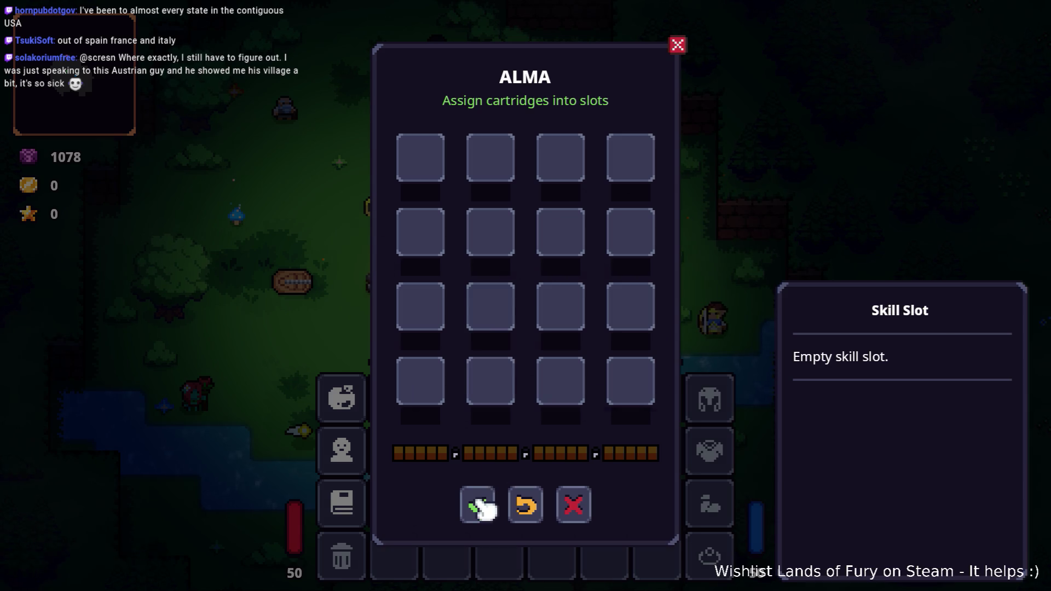
{"action": "left_click", "coordinate": [476, 505]}
{"action": "key", "text": "Tab"}
Talk to ALMA again and choose 'Set the course to sun and trap ALMA in it'
{"action": "left_click", "coordinate": [613, 250]}
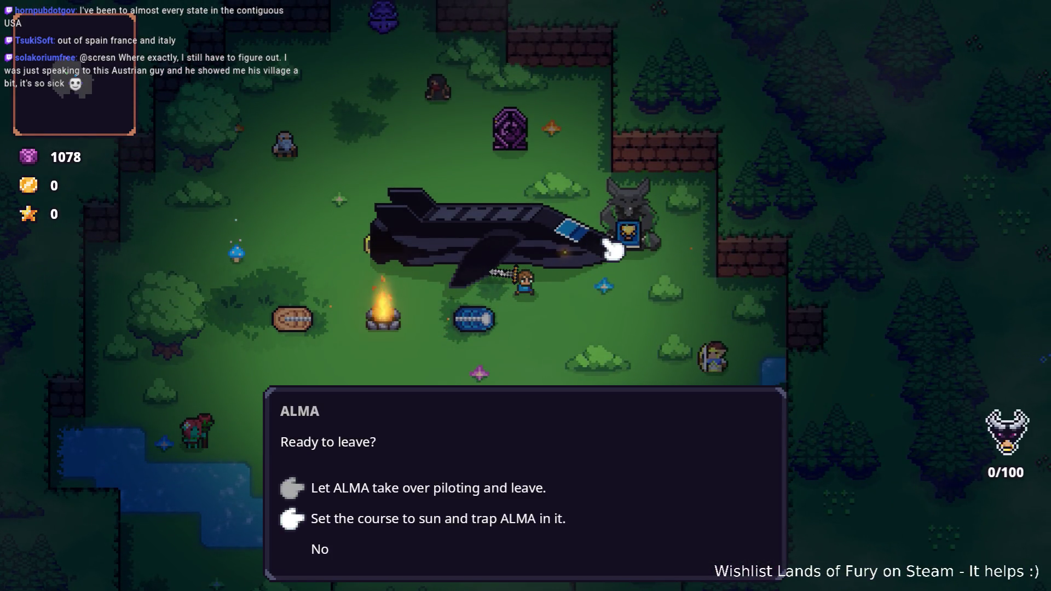
{"action": "key", "text": "Down"}
{"action": "key", "text": "Up"}
{"action": "key", "text": "Down"}
{"action": "key", "text": "Up"}
{"action": "key", "text": "Down"}
{"action": "key", "text": "Up"}
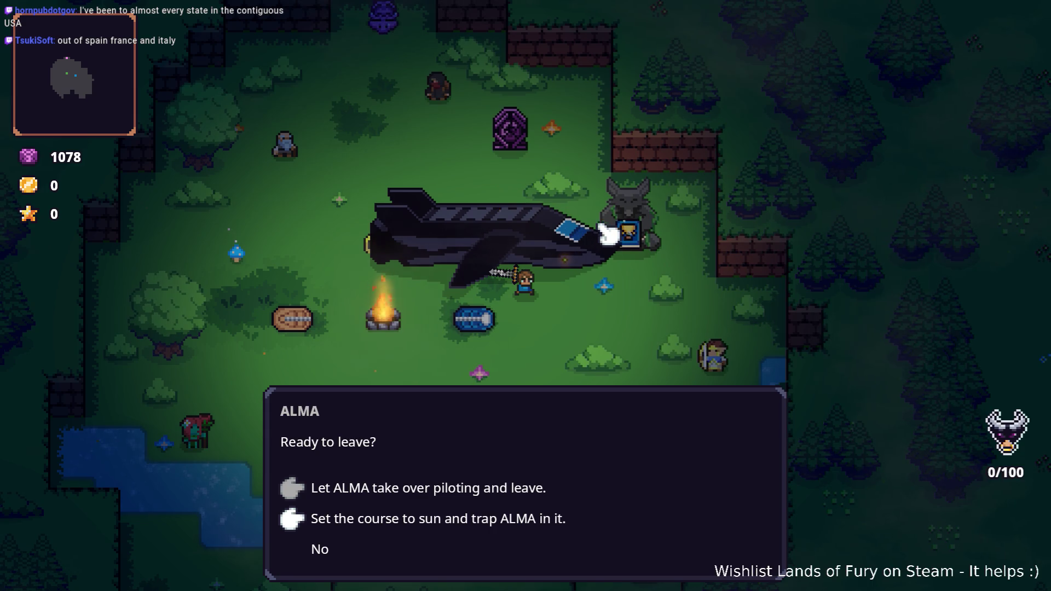
{"action": "key", "text": "Return"}
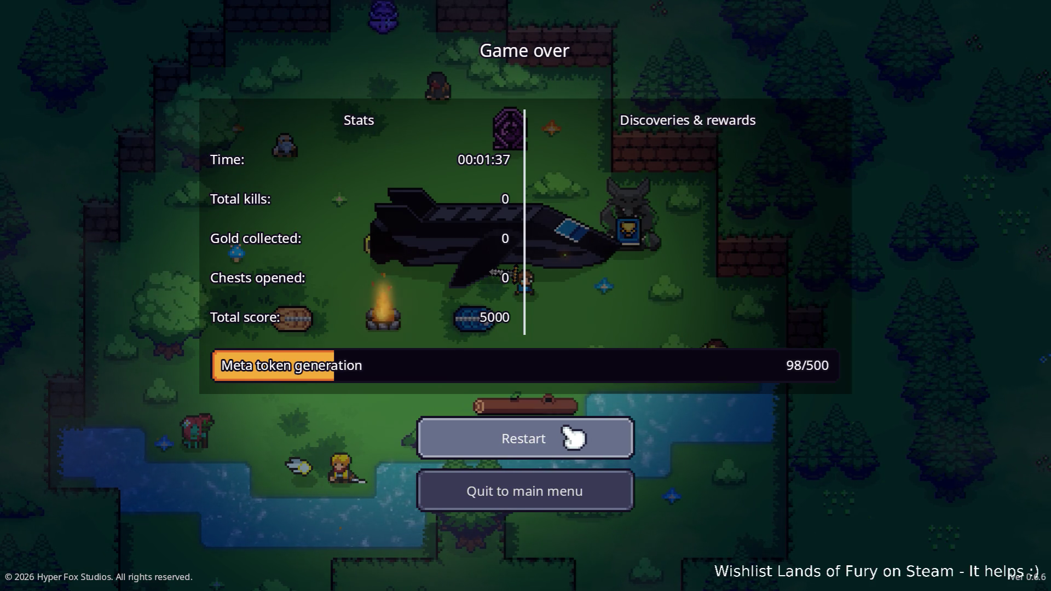
Restart from the Game over screen and swing the sword once The Glade loads
{"action": "left_click", "coordinate": [575, 435]}
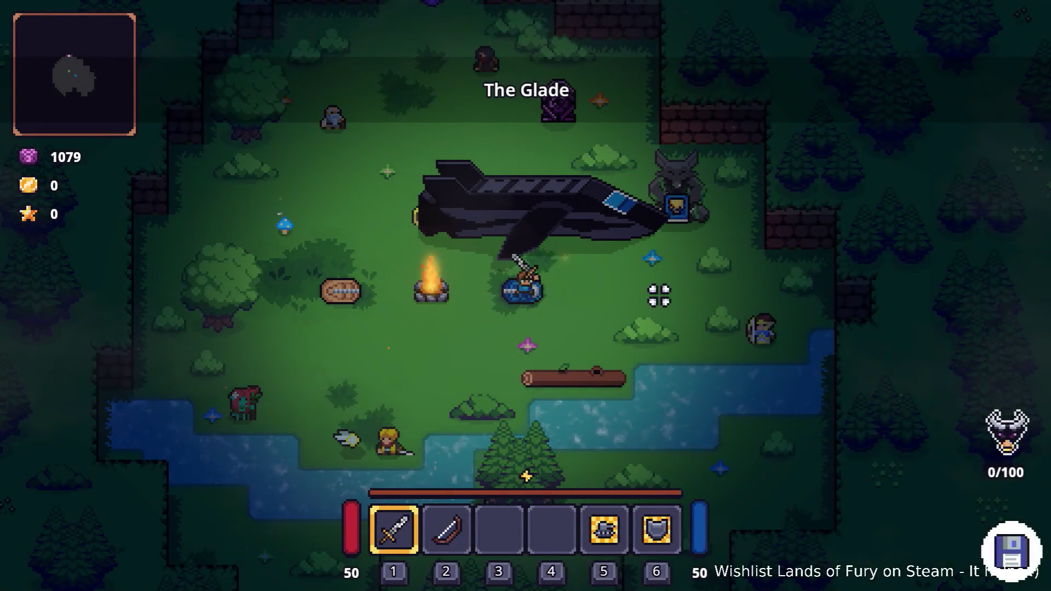
{"action": "left_click", "coordinate": [661, 290]}
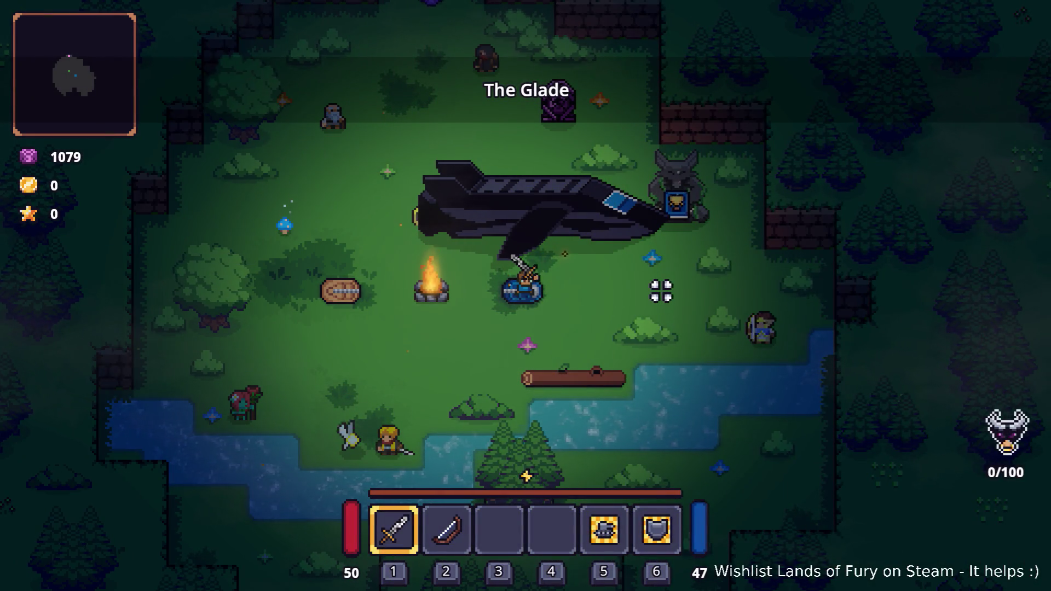
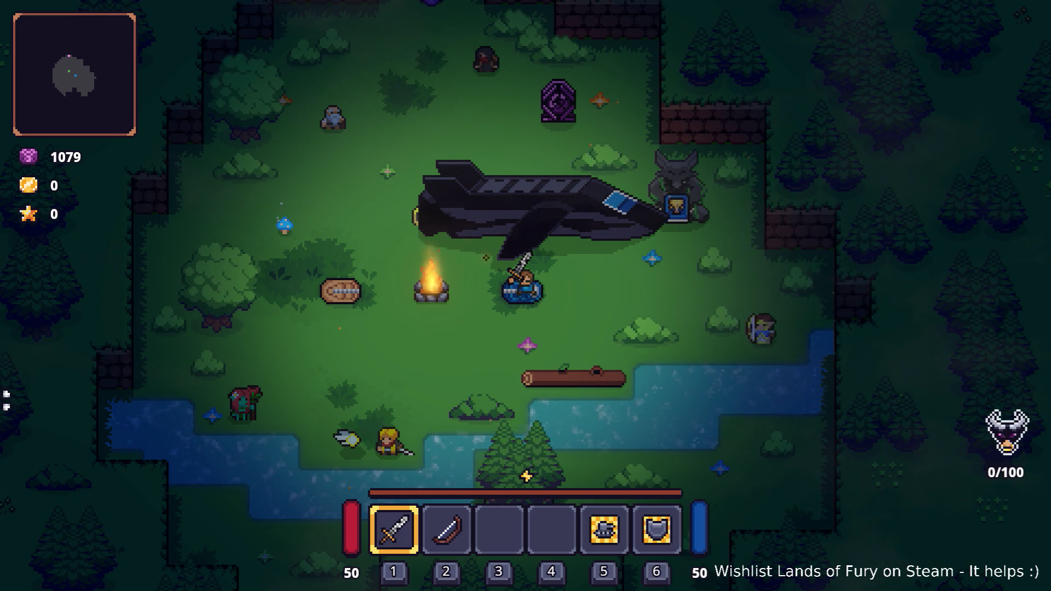
Walk the player from the campfire past the cliff to the stone golem beside the crashed ship
{"action": "left_click", "coordinate": [462, 356]}
{"action": "key", "text": "s"}
{"action": "key", "text": "a"}
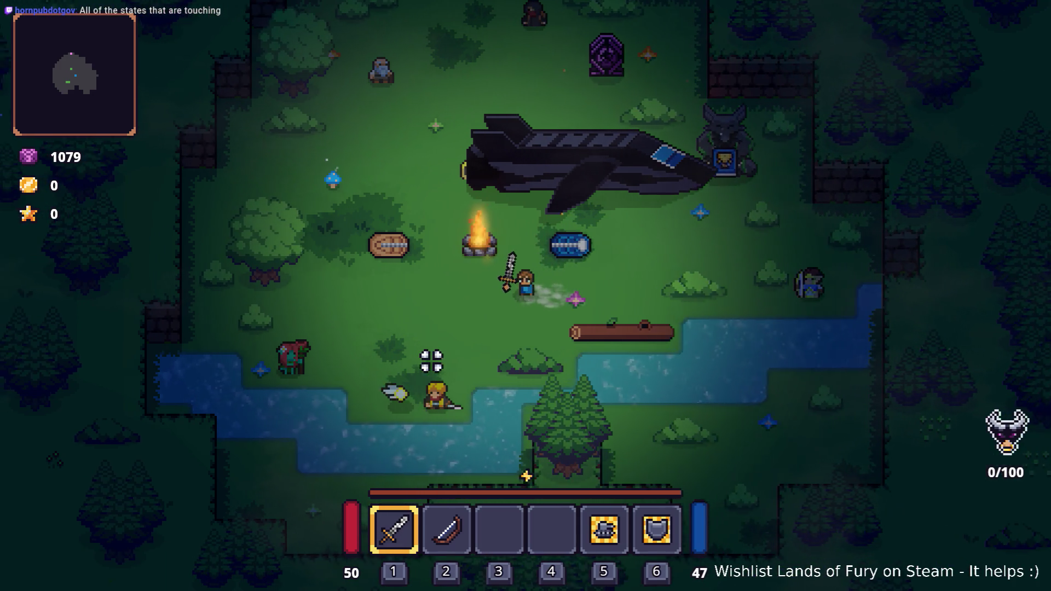
{"action": "key", "text": "w"}
{"action": "key", "text": "d"}
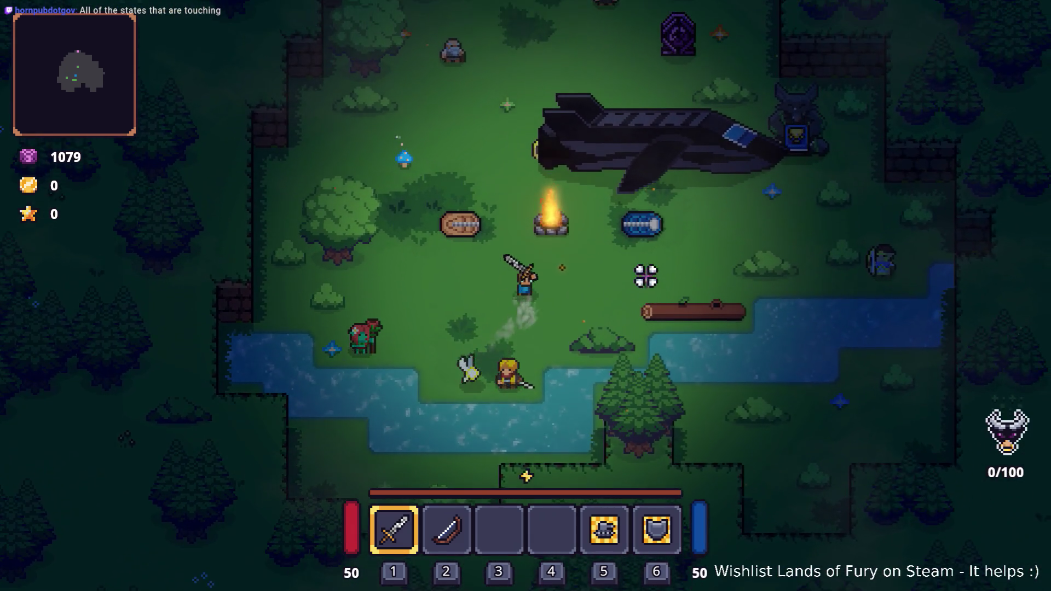
{"action": "key", "text": "w"}
{"action": "key", "text": "d"}
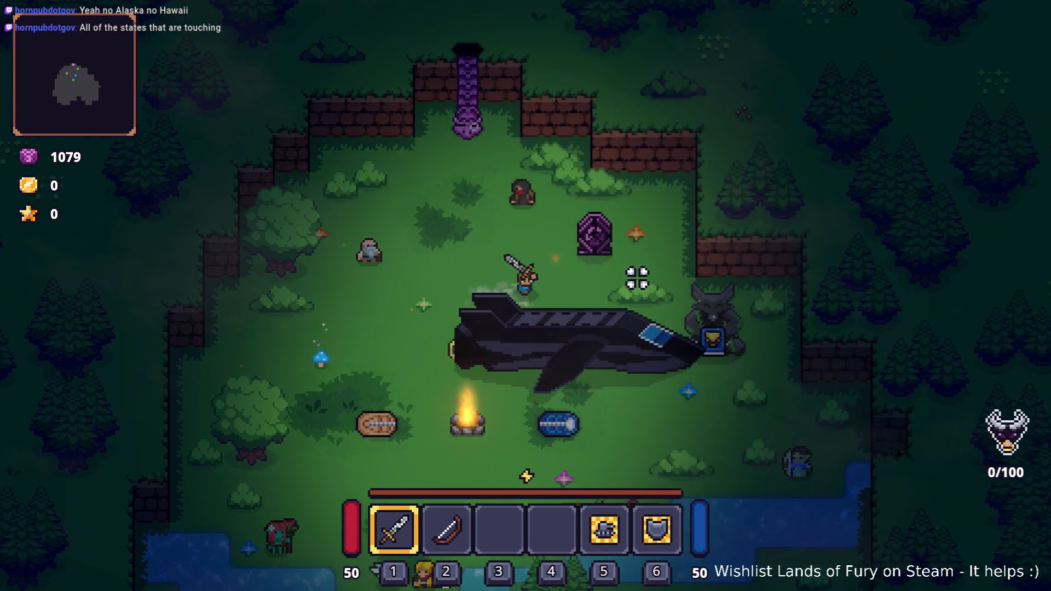
{"action": "key", "text": "d"}
{"action": "key", "text": "s"}
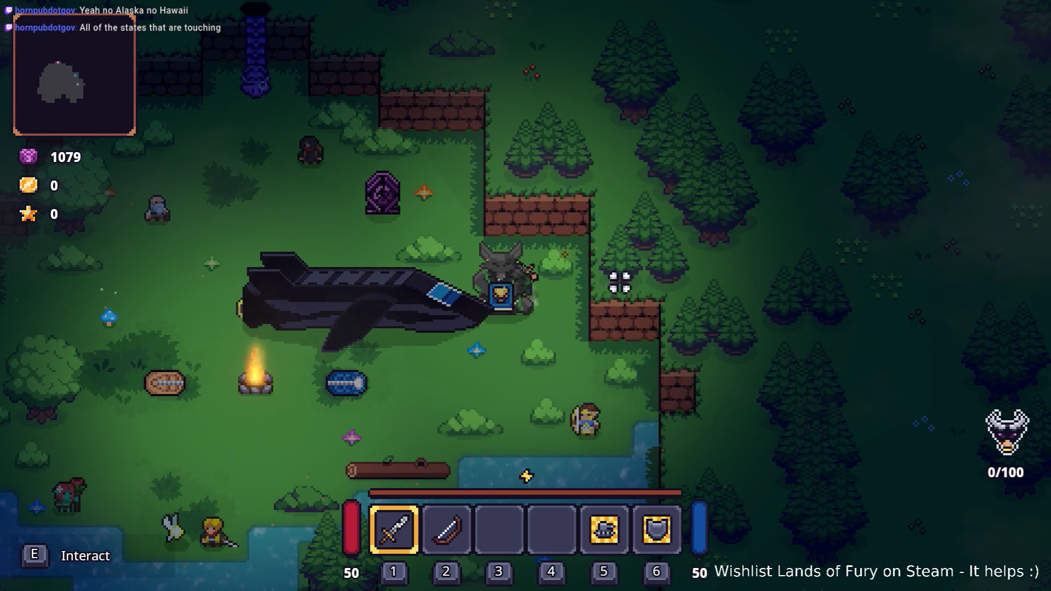
Switch from Lands of Fury to Visual Studio Code with Alt+Tab
{"action": "key", "text": "alt+Tab"}
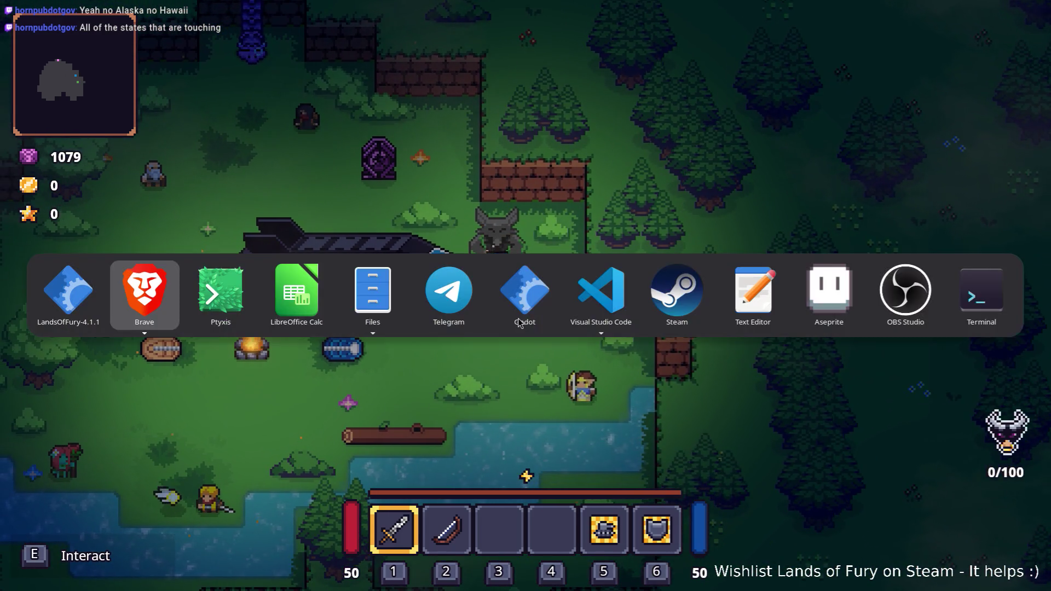
{"action": "left_click", "coordinate": [626, 289]}
{"action": "key", "text": "alt+Tab"}
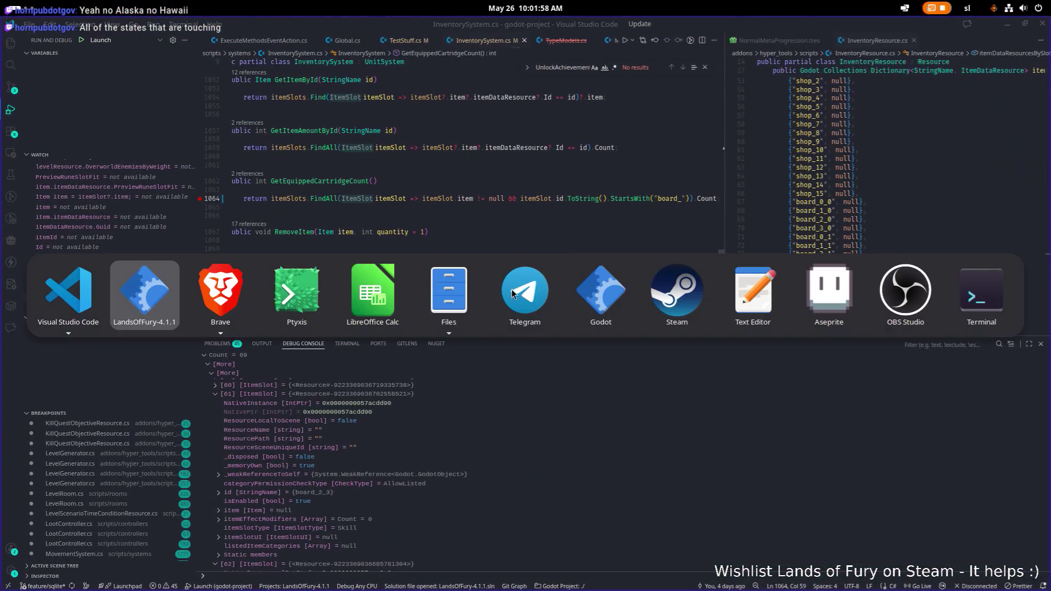
Bring Godot forward, widen the dialogue script area and review the ship script's sun-course and piloting choices
{"action": "left_click", "coordinate": [623, 274]}
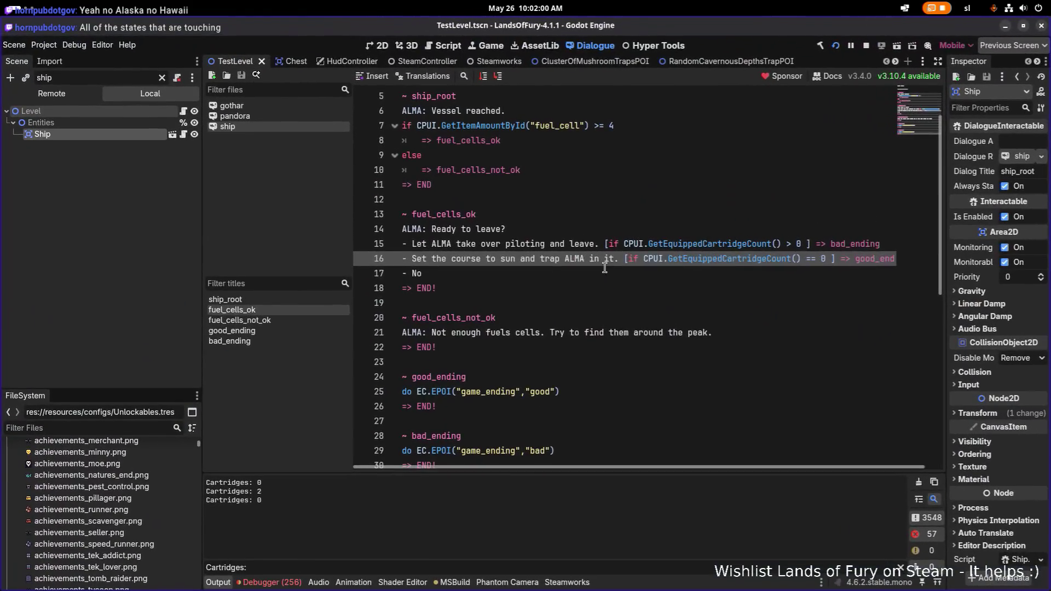
{"action": "left_click", "coordinate": [498, 216]}
{"action": "scroll", "coordinate": [503, 261], "scroll_direction": "down", "scroll_amount": 2}
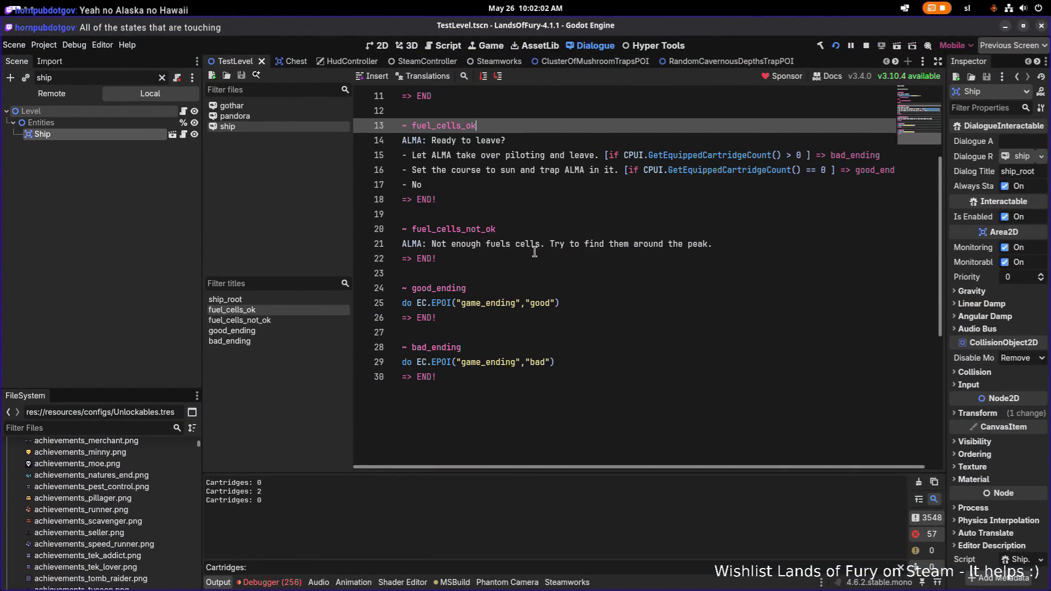
{"action": "scroll", "coordinate": [461, 268], "scroll_direction": "up", "scroll_amount": 1}
{"action": "left_click", "coordinate": [465, 215]}
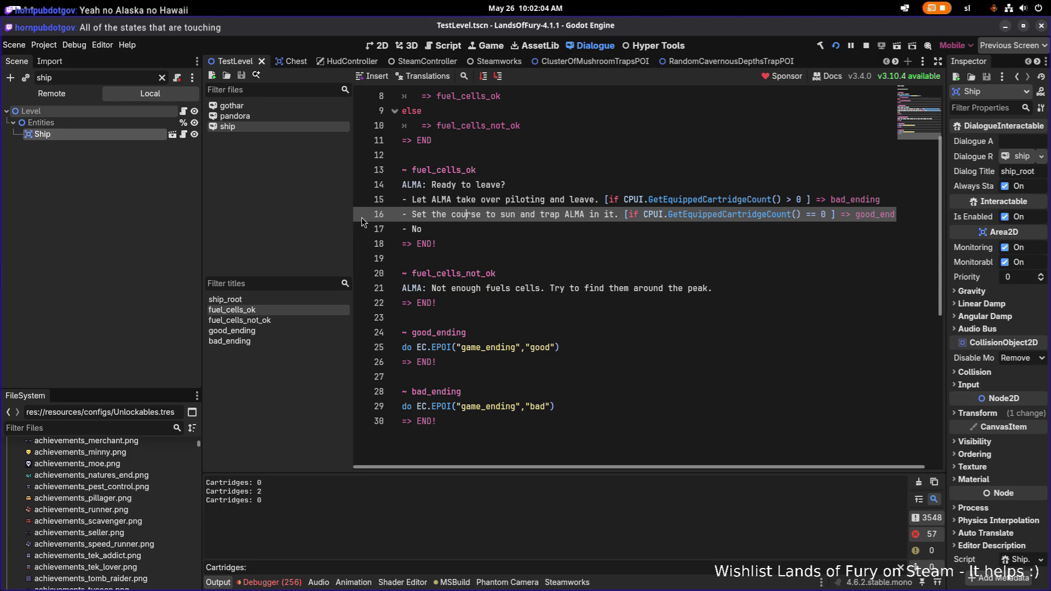
{"action": "left_click_drag", "start_coordinate": [335, 220], "coordinate": [292, 221]}
{"action": "left_click", "coordinate": [464, 186]}
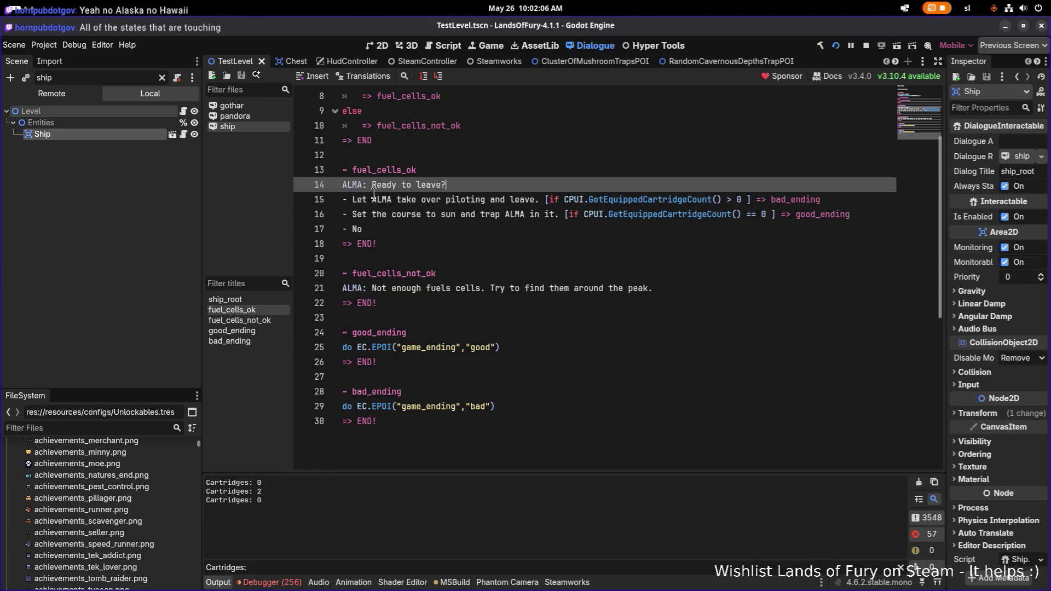
{"action": "left_click", "coordinate": [367, 202]}
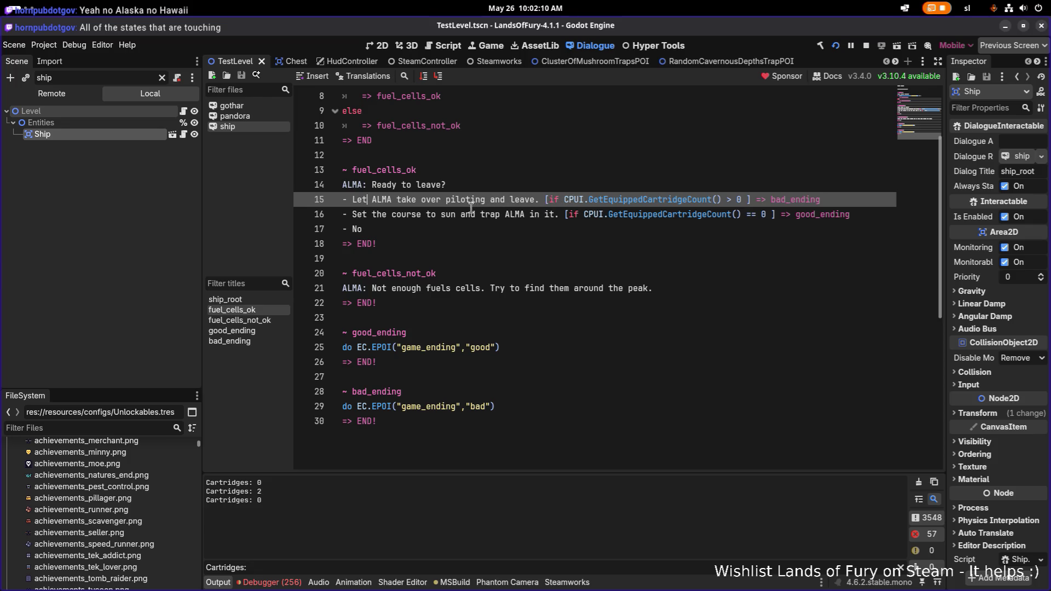
{"action": "scroll", "coordinate": [463, 214], "scroll_direction": "up", "scroll_amount": 2}
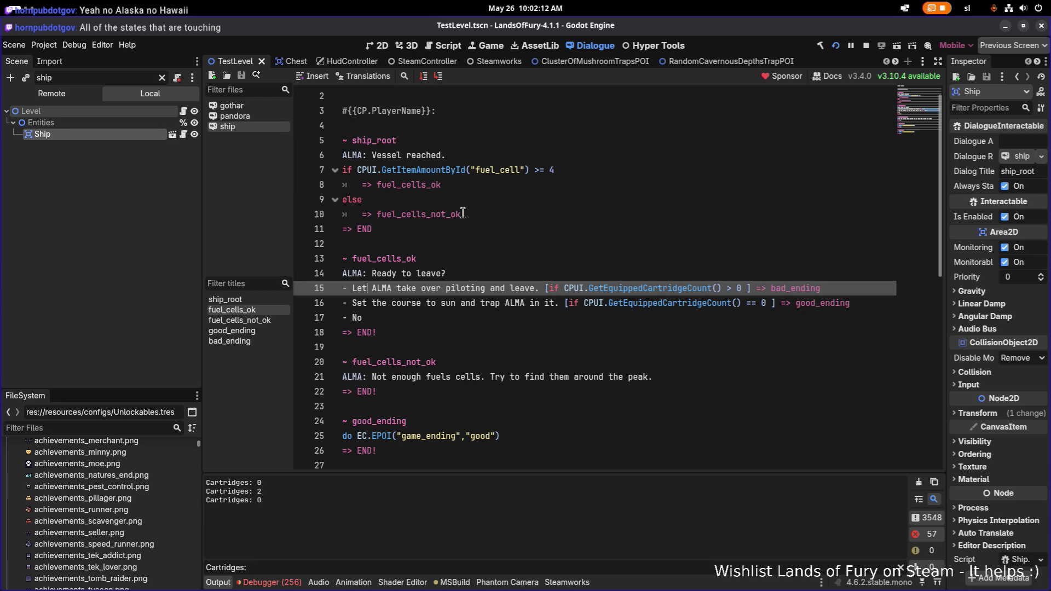
Insert blank lines after the fuel_cells_ok block for a new title
{"action": "left_click", "coordinate": [483, 185]}
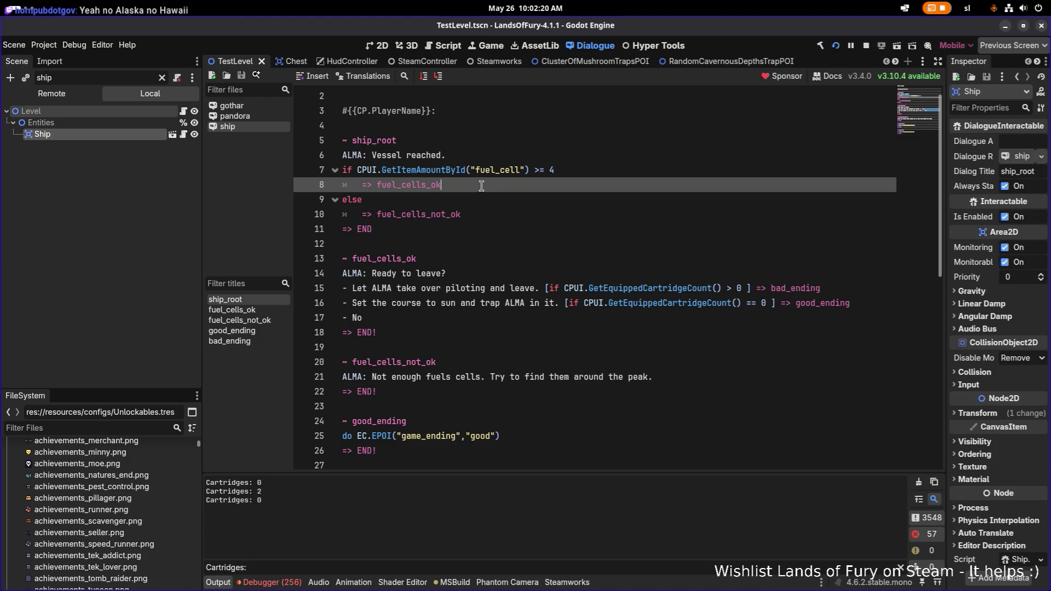
{"action": "left_click", "coordinate": [447, 262]}
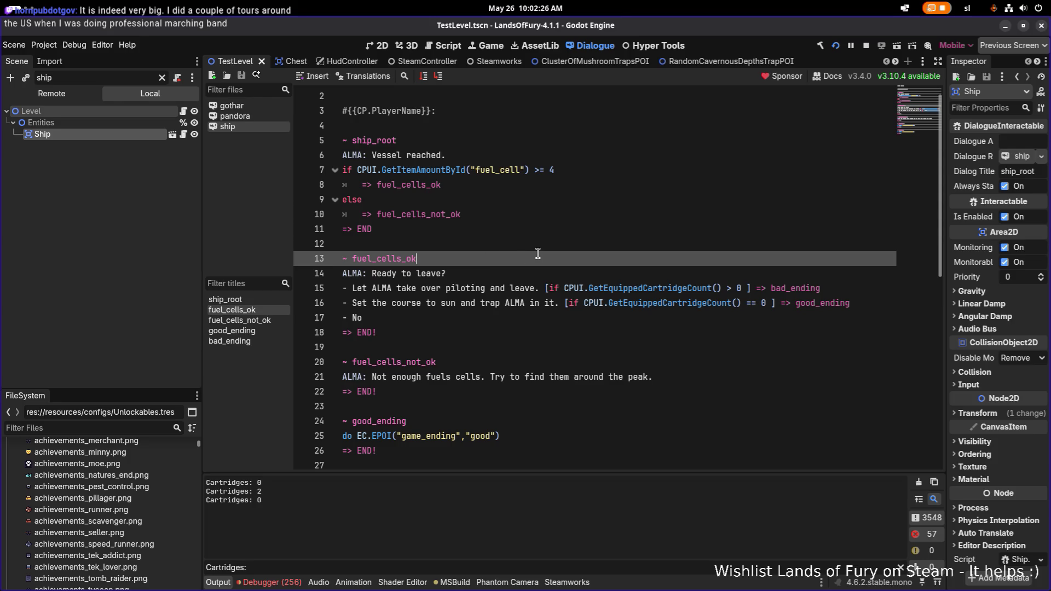
{"action": "key", "text": "Down"}
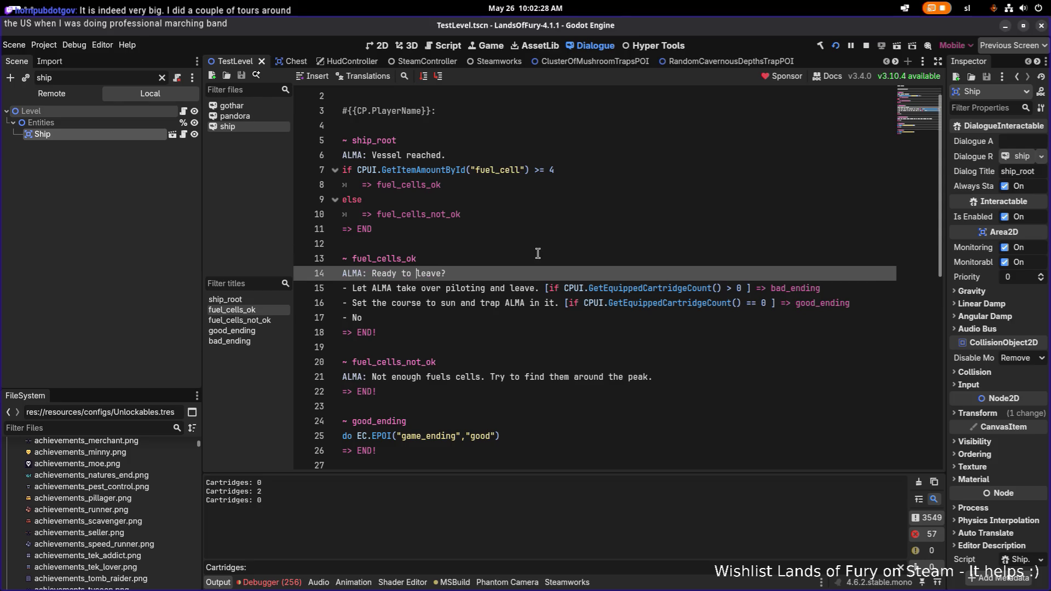
{"action": "key", "text": "Up"}
{"action": "key", "text": "Down"}
{"action": "key", "text": "Down"}
{"action": "key", "text": "Down"}
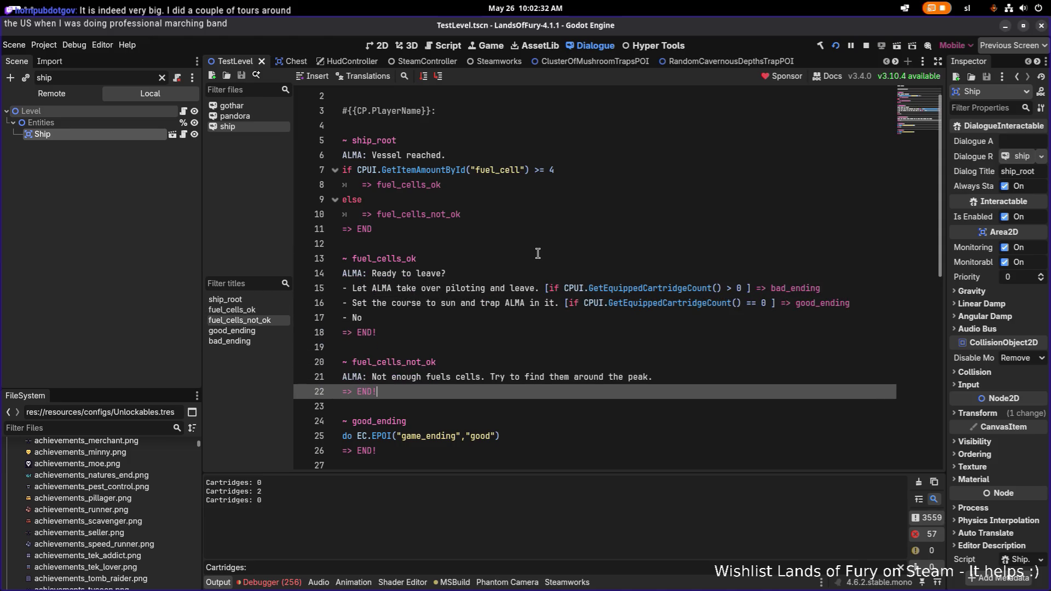
{"action": "key", "text": "Up"}
{"action": "key", "text": "Up"}
{"action": "key", "text": "Up"}
{"action": "key", "text": "Return"}
{"action": "key", "text": "Return"}
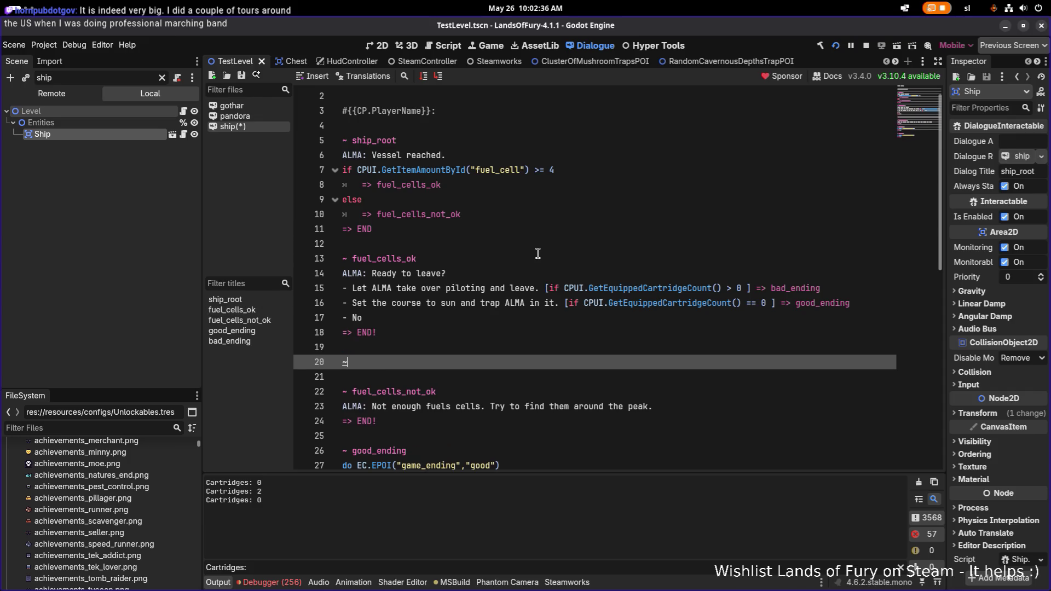
Add a '~ fuel_cells_ok_good' title ending with '=> END!'
{"action": "key", "text": "space"}
{"action": "type", "text": "eal"}
{"action": "key", "text": "BackSpace"}
{"action": "type", "text": "l_ce"}
{"action": "type", "text": "lls_ok_good"}
{"action": "key", "text": "Return"}
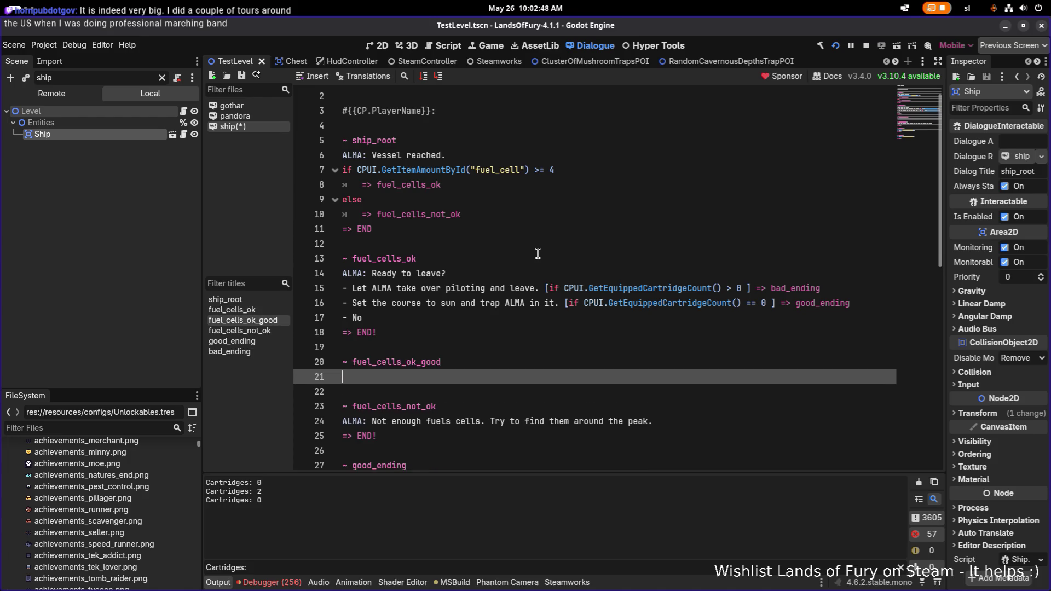
{"action": "type", "text": "=> EN"}
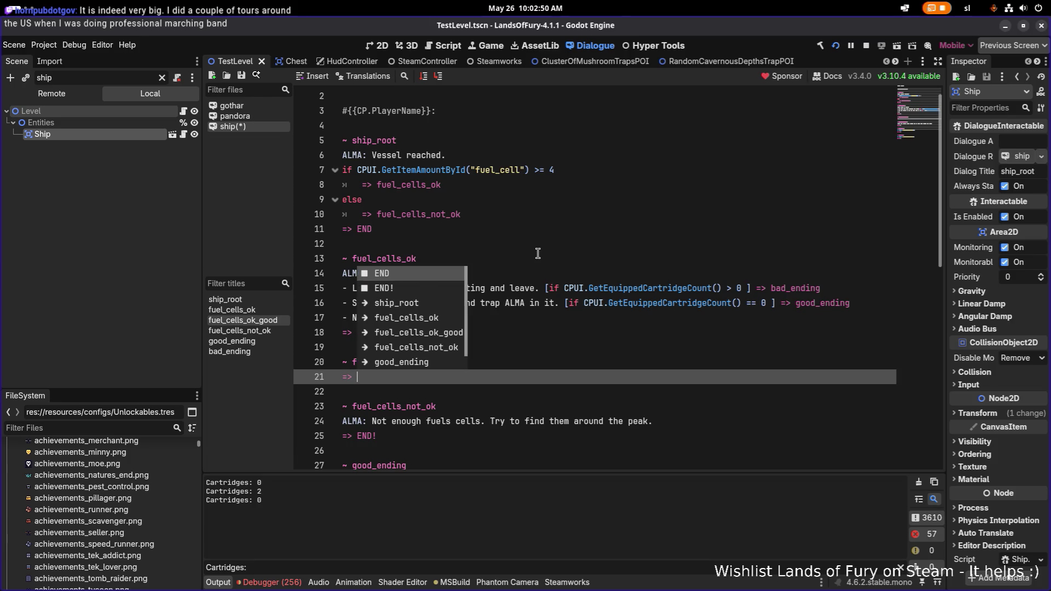
{"action": "key", "text": "Return"}
{"action": "key", "text": "Return"}
{"action": "key", "text": "Return"}
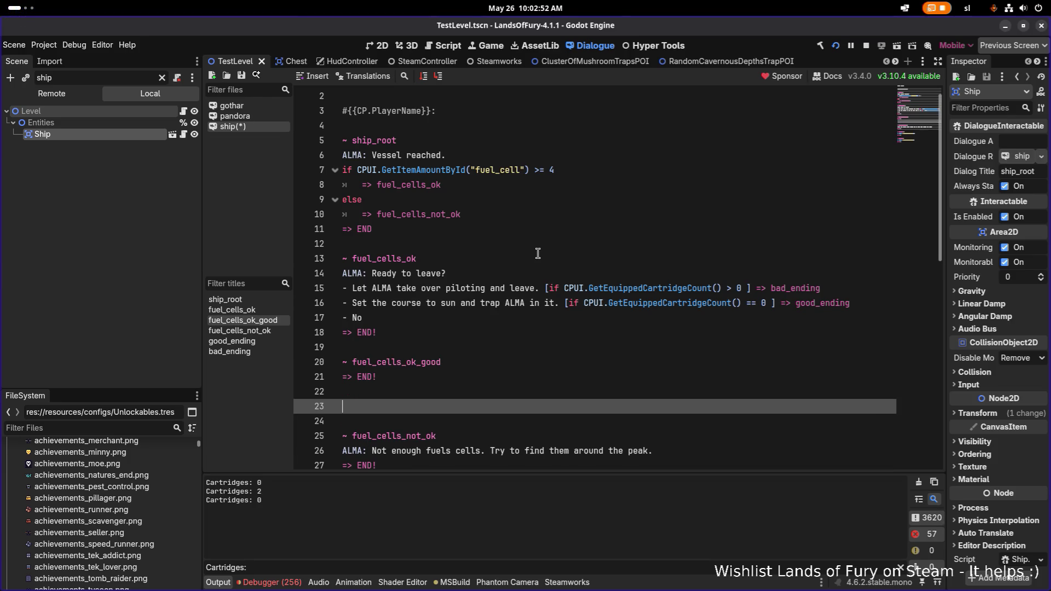
Add a '~ fuel_cells_ok_bad' title ending with '=> END!'
{"action": "type", "text": "~fu"}
{"action": "key", "text": "BackSpace"}
{"action": "key", "text": "BackSpace"}
{"action": "type", "text": "fueld"}
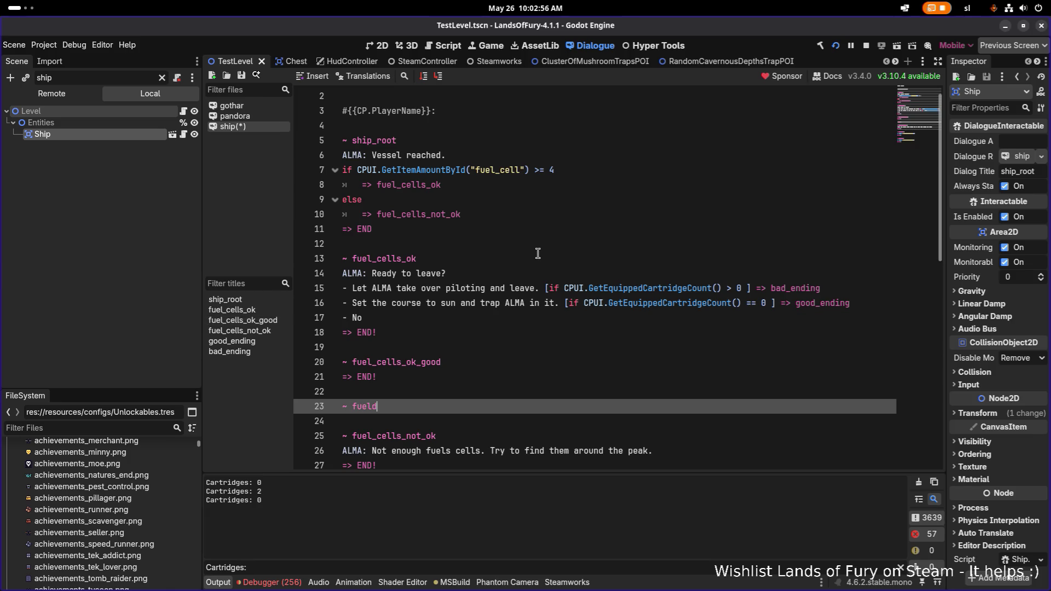
{"action": "key", "text": "BackSpace"}
{"action": "type", "text": "_cells_ok"}
{"action": "type", "text": "_ba"}
{"action": "key", "text": "BackSpace"}
{"action": "type", "text": "d"}
{"action": "key", "text": "Return"}
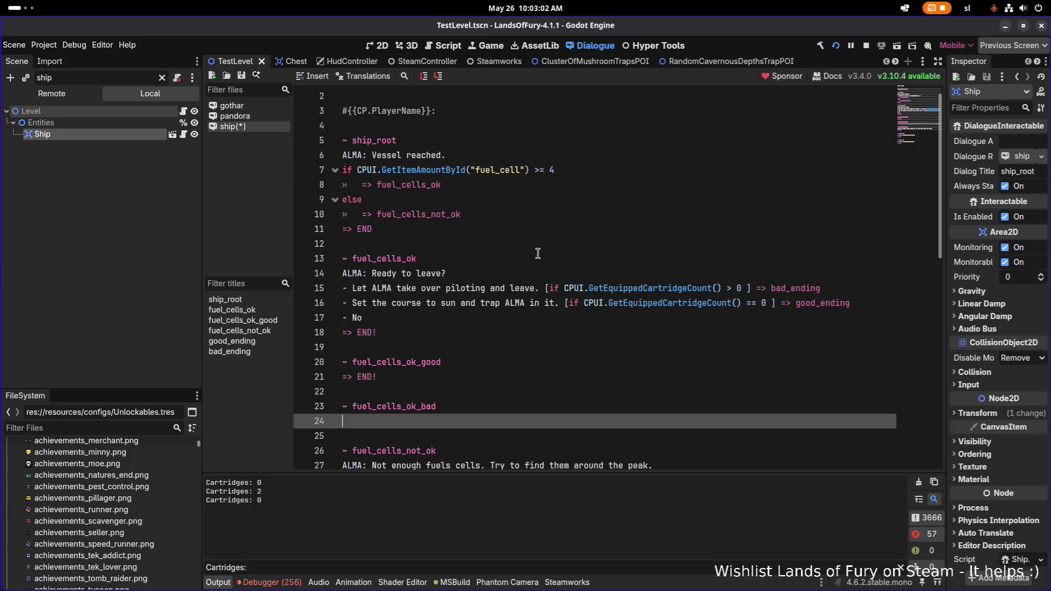
{"action": "type", "text": "=>"}
{"action": "key", "text": "Return"}
Save the ship dialogue script with Ctrl+S
{"action": "left_click", "coordinate": [503, 362]}
{"action": "key", "text": "ctrl+s"}
{"action": "left_click", "coordinate": [519, 199]}
{"action": "left_click", "coordinate": [552, 185]}
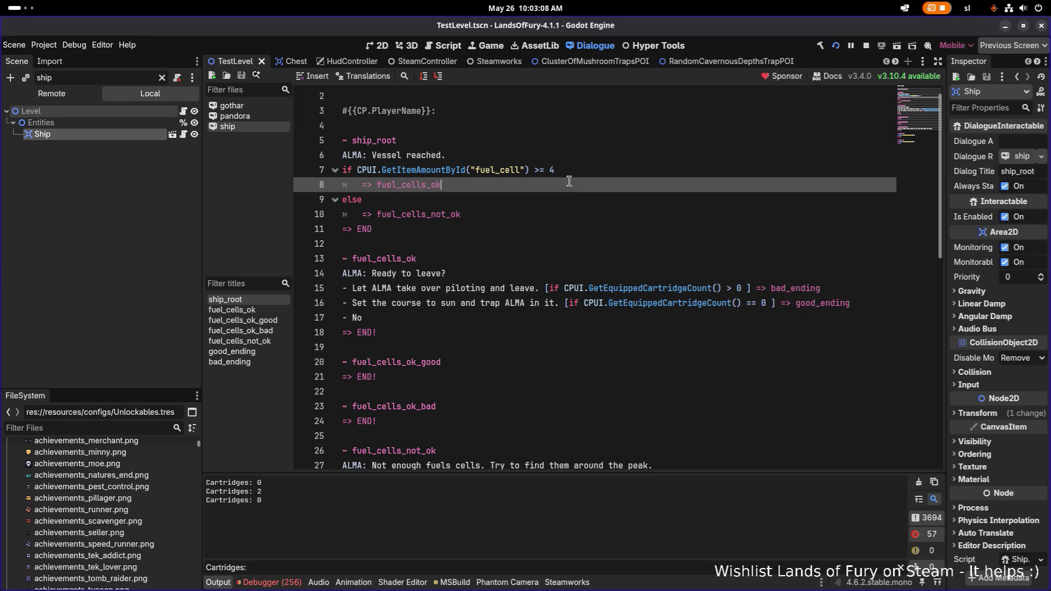
Add a nested 'if' with the copied cartridge-equipped condition and indent the jump under it
{"action": "key", "text": "Up"}
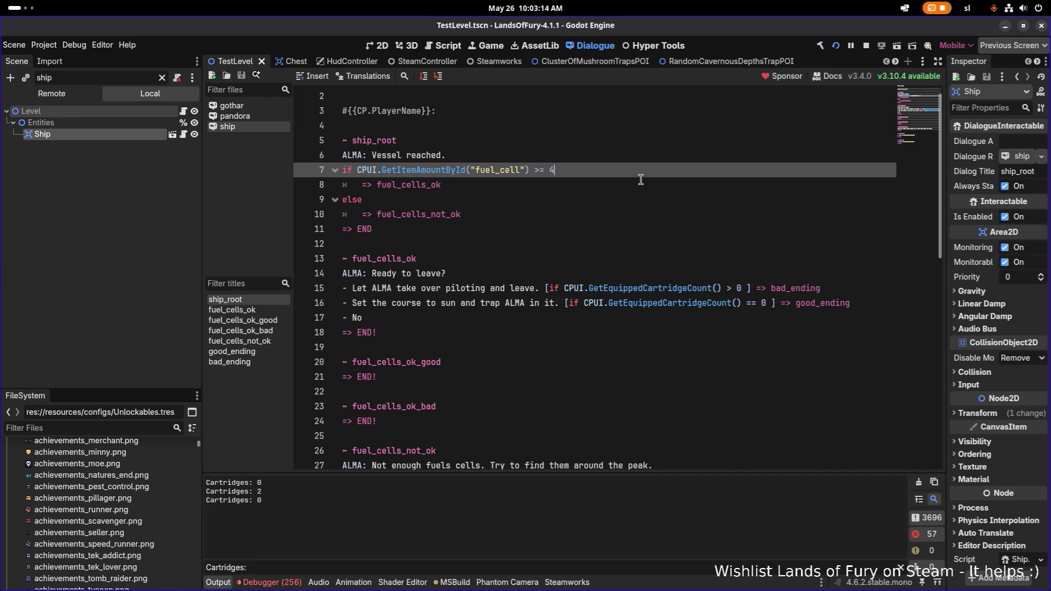
{"action": "key", "text": "Return"}
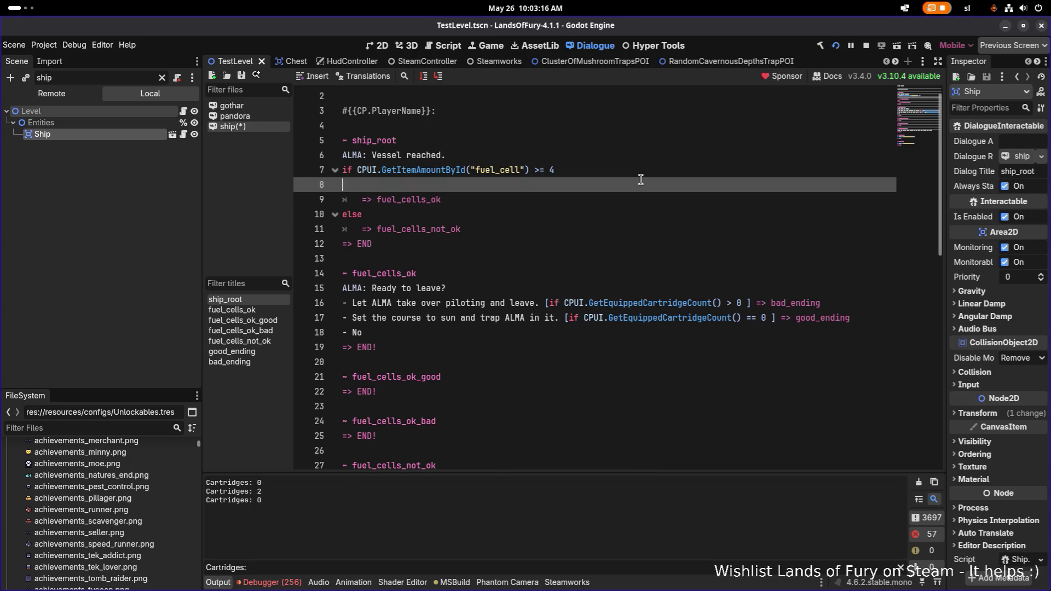
{"action": "type", "text": "if"}
{"action": "key", "text": "Down"}
{"action": "key", "text": "Down"}
{"action": "key", "text": "Down"}
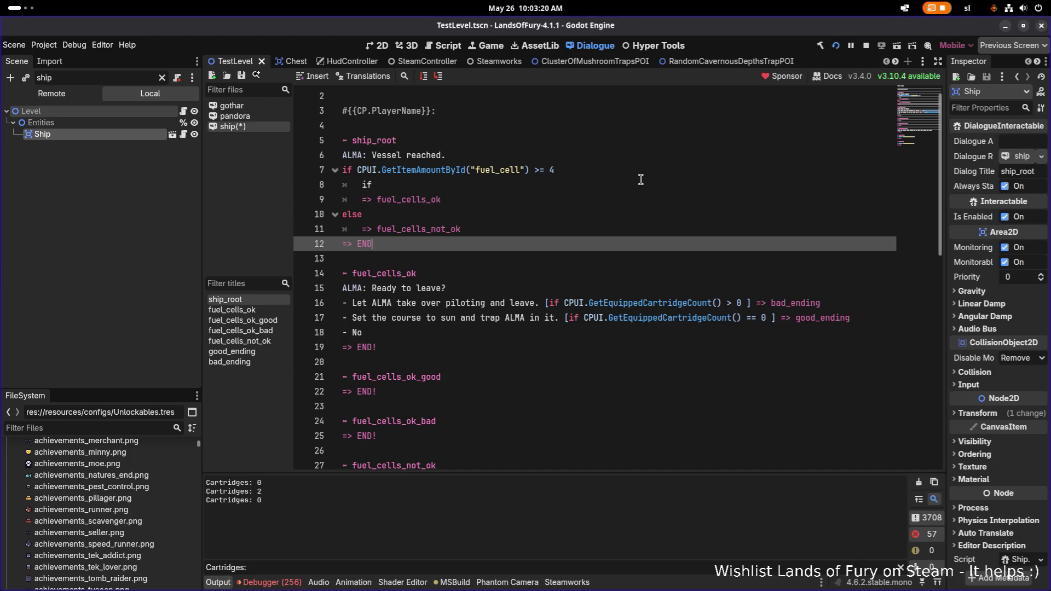
{"action": "key", "text": "Down"}
{"action": "key", "text": "Down"}
{"action": "key", "text": "Down"}
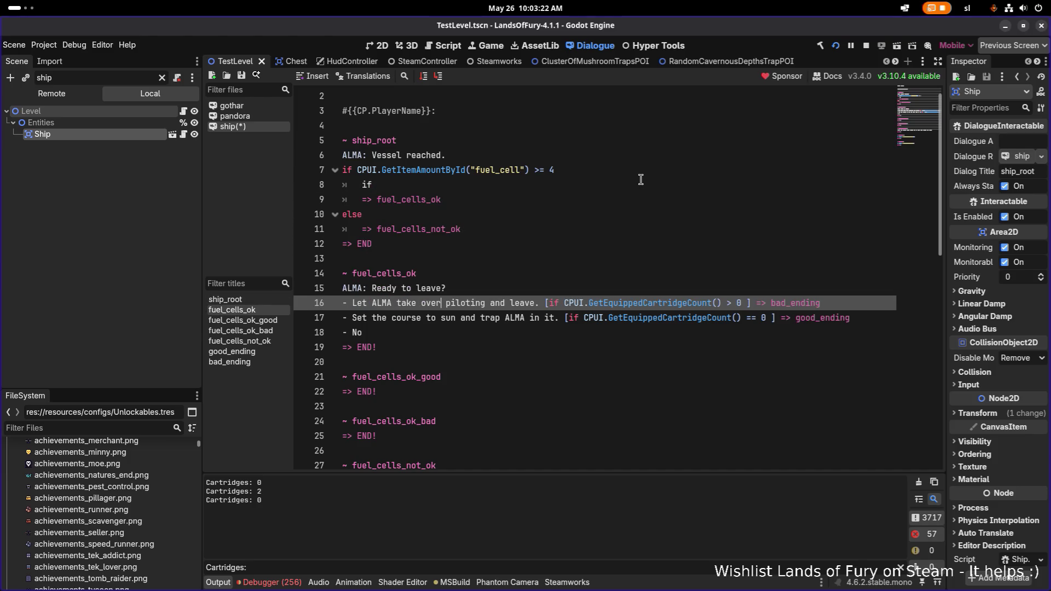
{"action": "key", "text": "ctrl+shift+Left"}
{"action": "key", "text": "shift+End"}
{"action": "key", "text": "ctrl+shift+Left"}
{"action": "key", "text": "ctrl+shift+Left"}
{"action": "key", "text": "ctrl+shift+Left"}
{"action": "key", "text": "ctrl+shift+Right"}
{"action": "key", "text": "ctrl+shift+Right"}
{"action": "key", "text": "ctrl+shift+Right"}
{"action": "key", "text": "ctrl+c"}
{"action": "key", "text": "Up"}
{"action": "key", "text": "Up"}
{"action": "key", "text": "Up"}
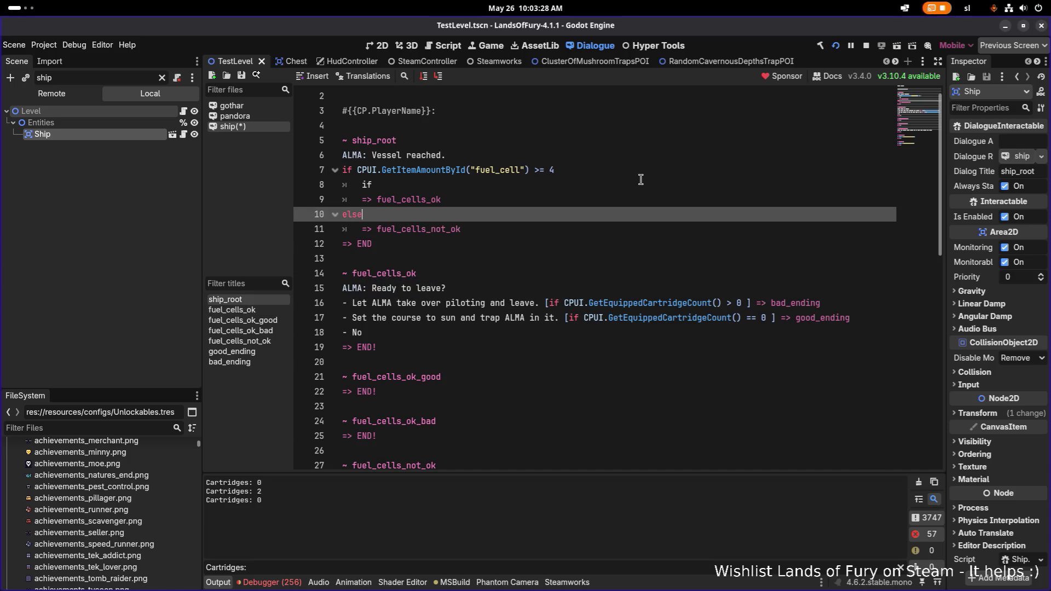
{"action": "key", "text": "Down"}
{"action": "key", "text": "ctrl+v"}
{"action": "key", "text": "Down"}
{"action": "key", "text": "Home"}
{"action": "key", "text": "Tab"}
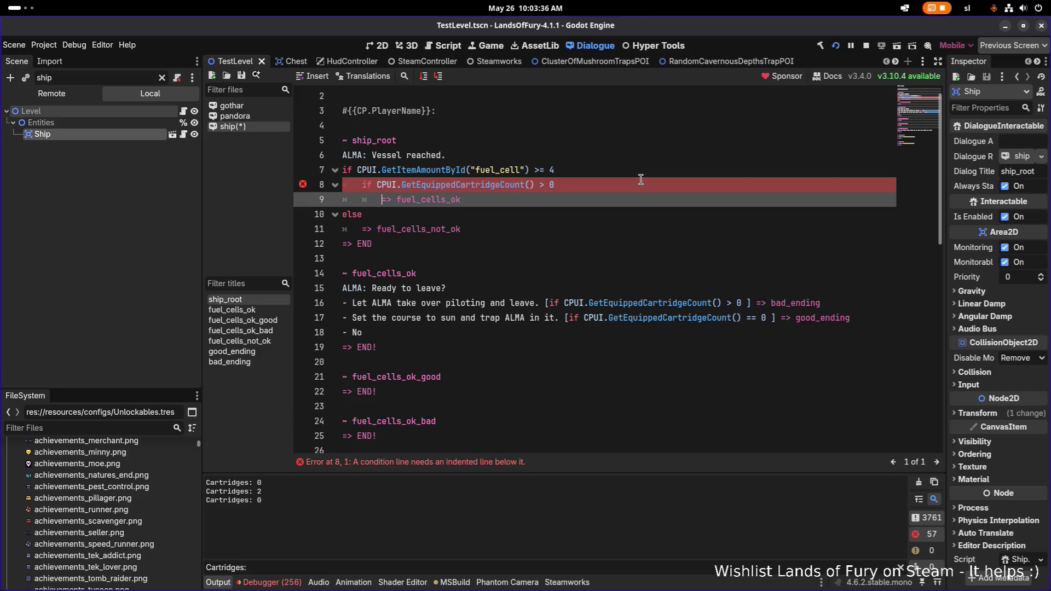
Change the indented jump target to fuel_cells_ok_bad
{"action": "key", "text": "Down"}
{"action": "key", "text": "Up"}
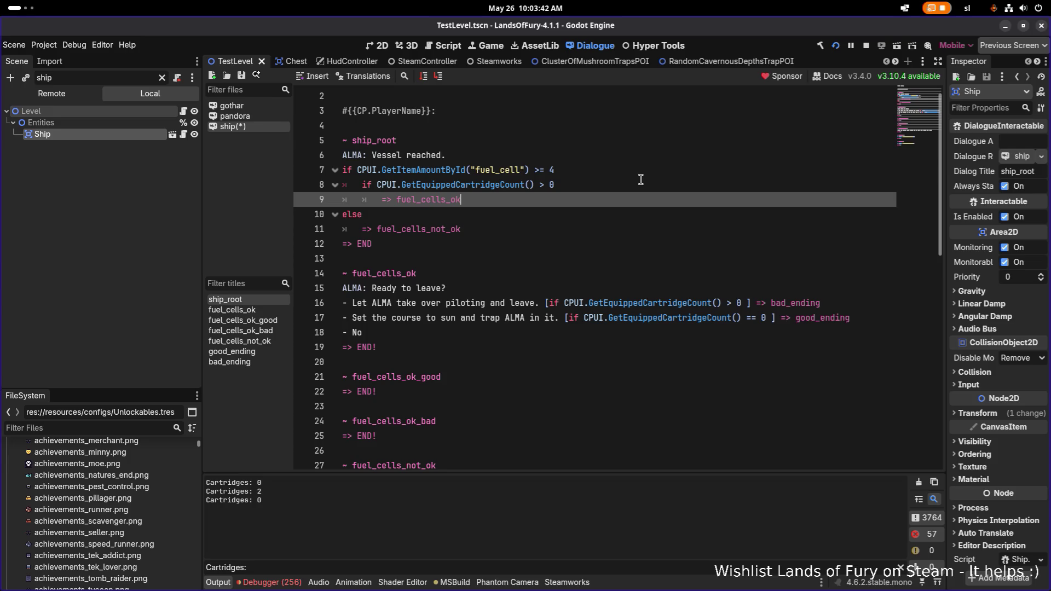
{"action": "type", "text": "_"}
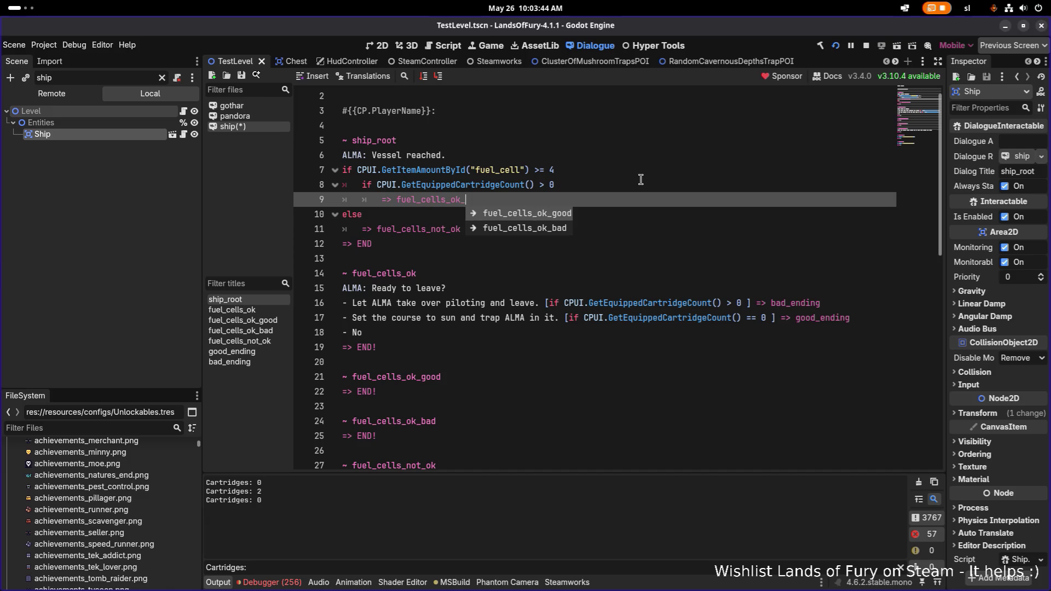
{"action": "key", "text": "BackSpace"}
{"action": "type", "text": "_bad"}
{"action": "key", "text": "Return"}
{"action": "key", "text": "Return"}
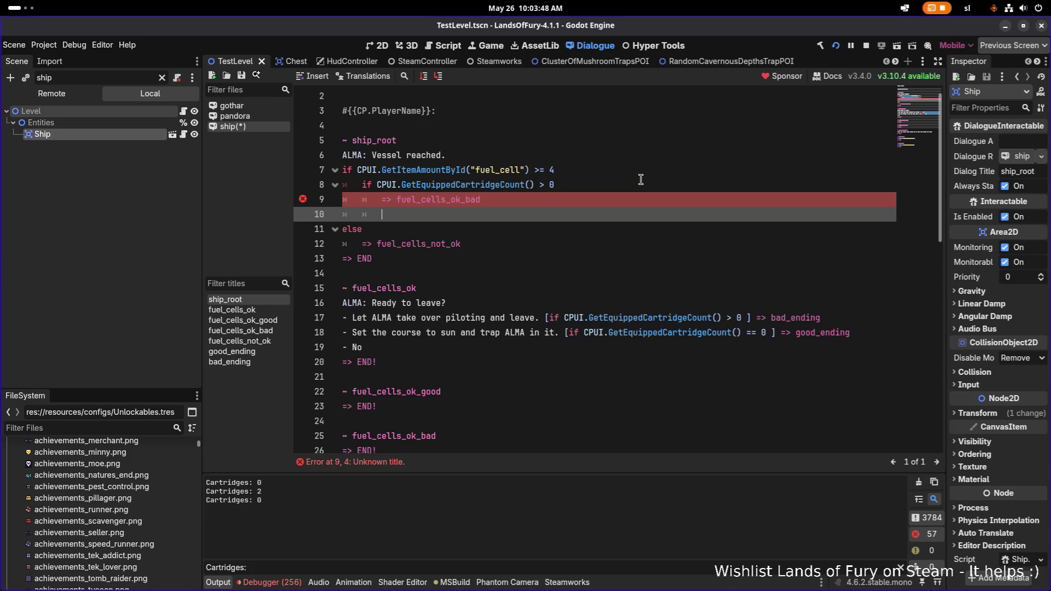
Add an else branch jumping to fuel_cells_ok_good and save the script
{"action": "type", "text": "else"}
{"action": "key", "text": "Return"}
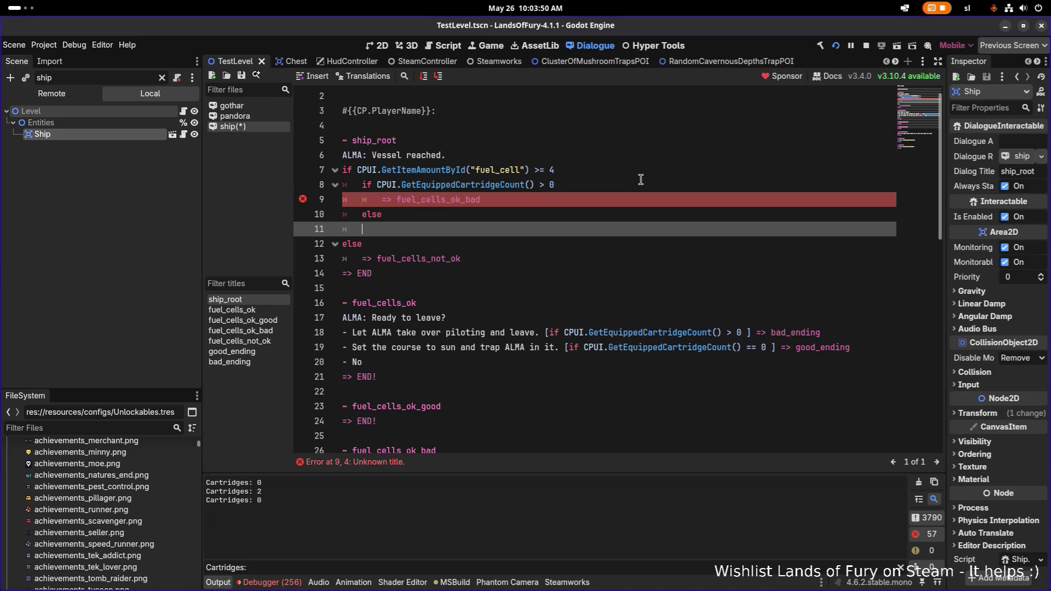
{"action": "type", "text": "= fuel"}
{"action": "key", "text": "BackSpace"}
{"action": "key", "text": "BackSpace"}
{"action": "key", "text": "BackSpace"}
{"action": "type", "text": "> fuel"}
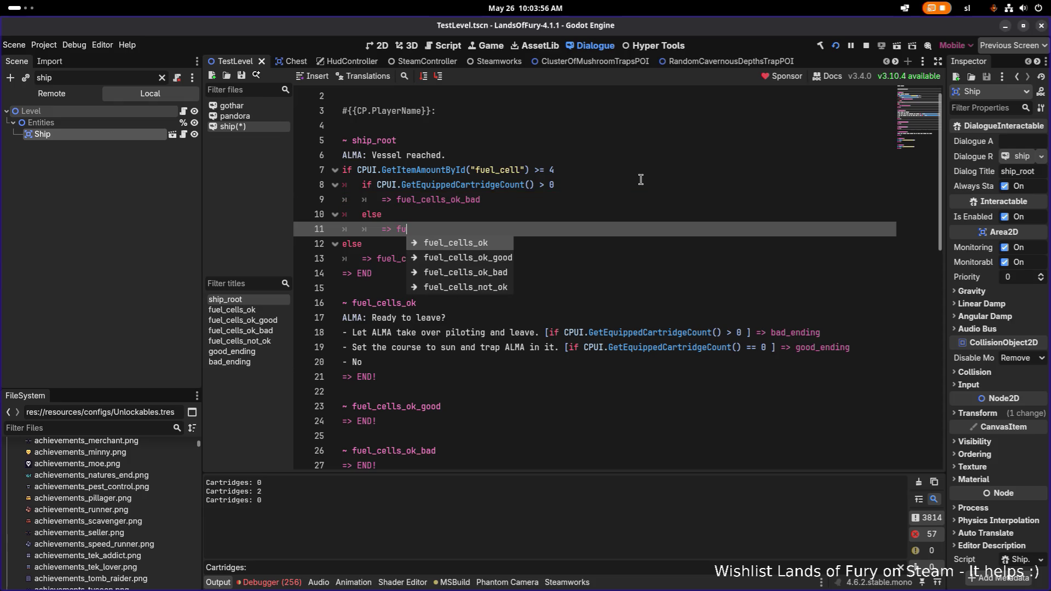
{"action": "key", "text": "Down"}
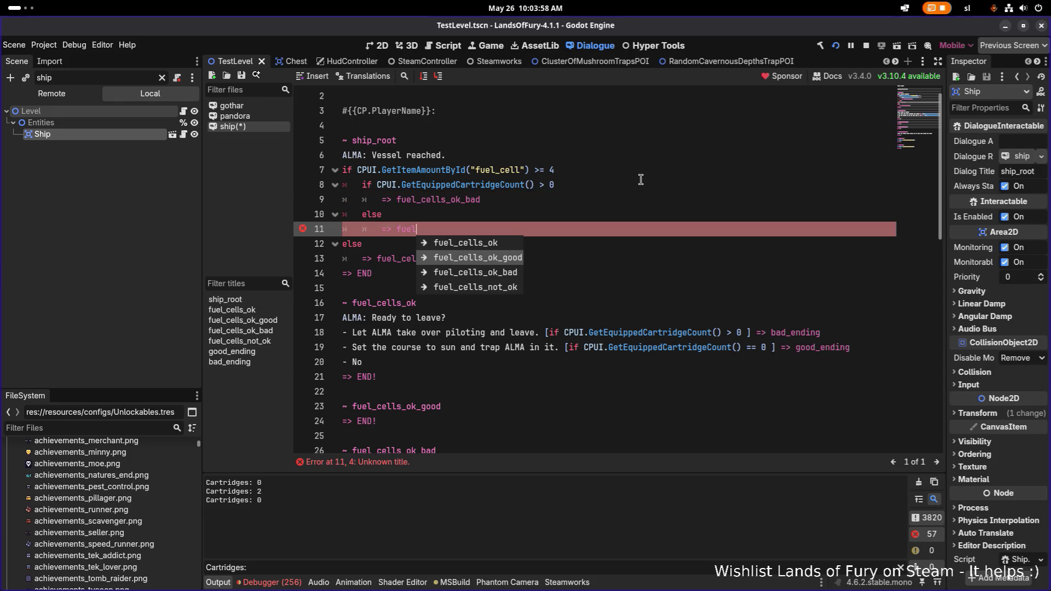
{"action": "key", "text": "Return"}
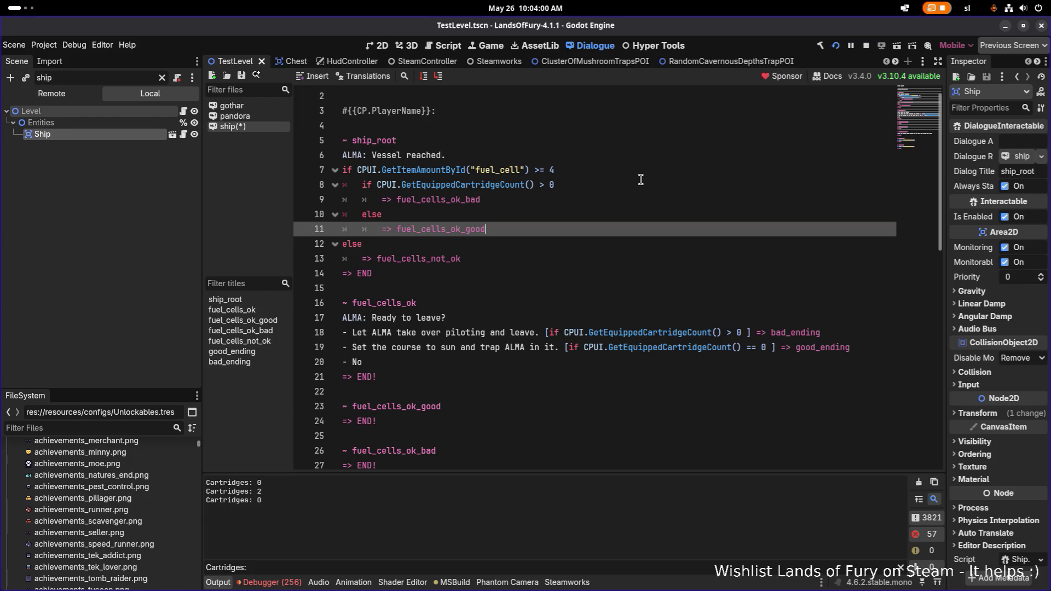
{"action": "key", "text": "Down"}
{"action": "key", "text": "Down"}
{"action": "key", "text": "ctrl+s"}
{"action": "scroll", "coordinate": [566, 274], "scroll_direction": "down", "scroll_amount": 2}
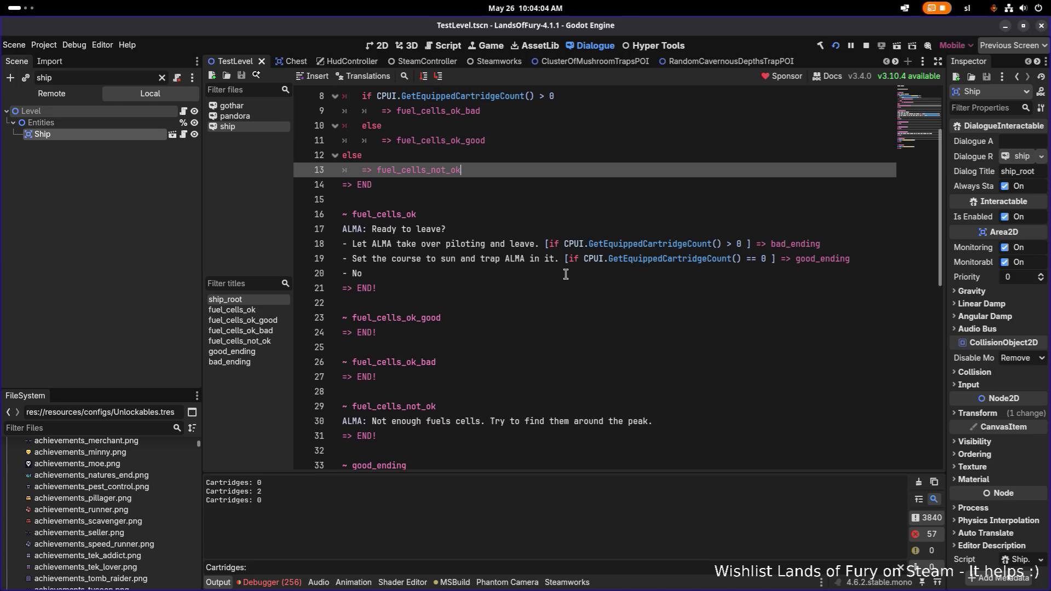
Copy the Set the course choice into the fuel_cells_ok_good section
{"action": "left_click", "coordinate": [593, 243]}
{"action": "key", "text": "Down"}
{"action": "key", "text": "Up"}
{"action": "key", "text": "shift+Home"}
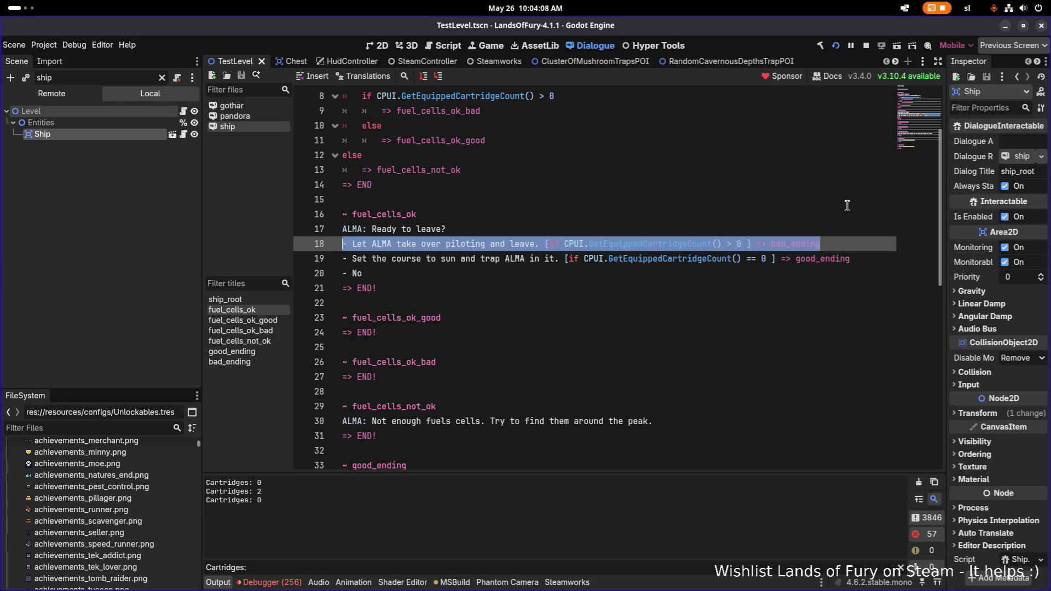
{"action": "key", "text": "Down"}
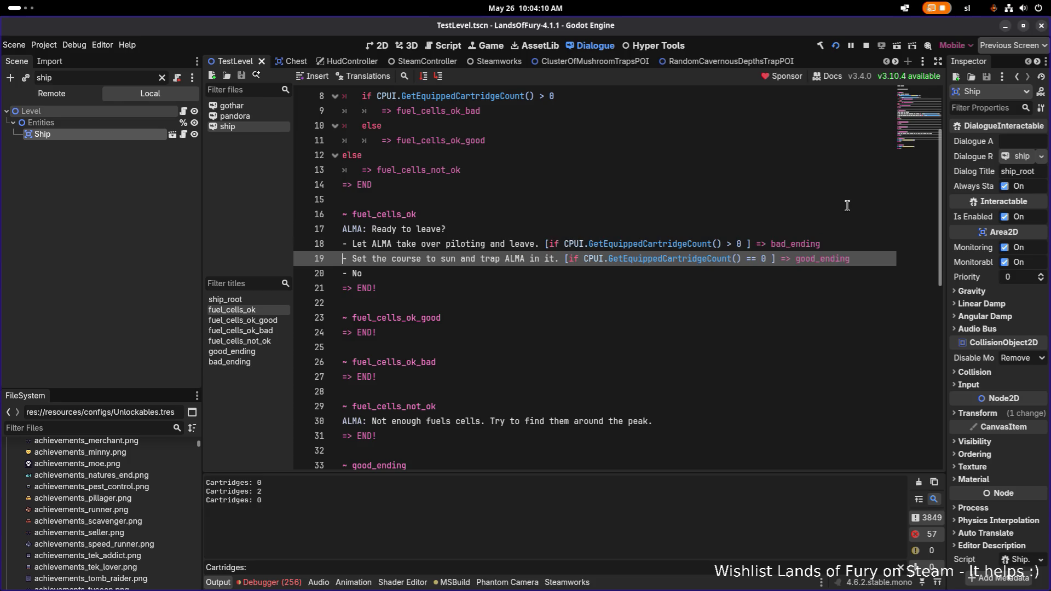
{"action": "key", "text": "ctrl+c"}
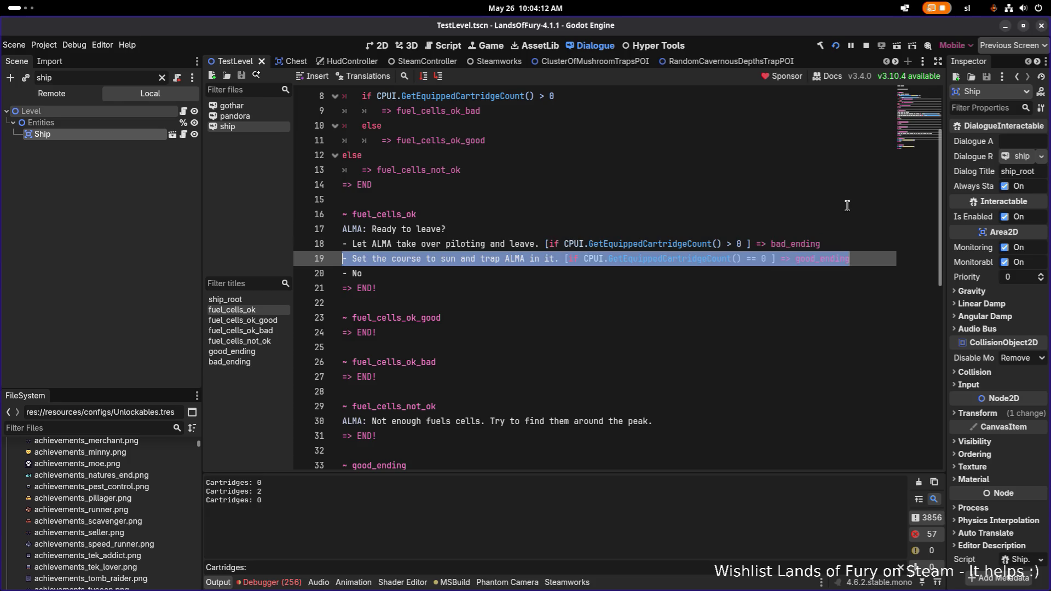
{"action": "key", "text": "Down"}
{"action": "key", "text": "Down"}
{"action": "key", "text": "Down"}
{"action": "key", "text": "Return"}
{"action": "key", "text": "ctrl+v"}
Paste the 'ALMA: Ready to leave?' prompt under both fuel_cells_ok_good and fuel_cells_ok_bad
{"action": "key", "text": "Up"}
{"action": "key", "text": "Up"}
{"action": "key", "text": "Up"}
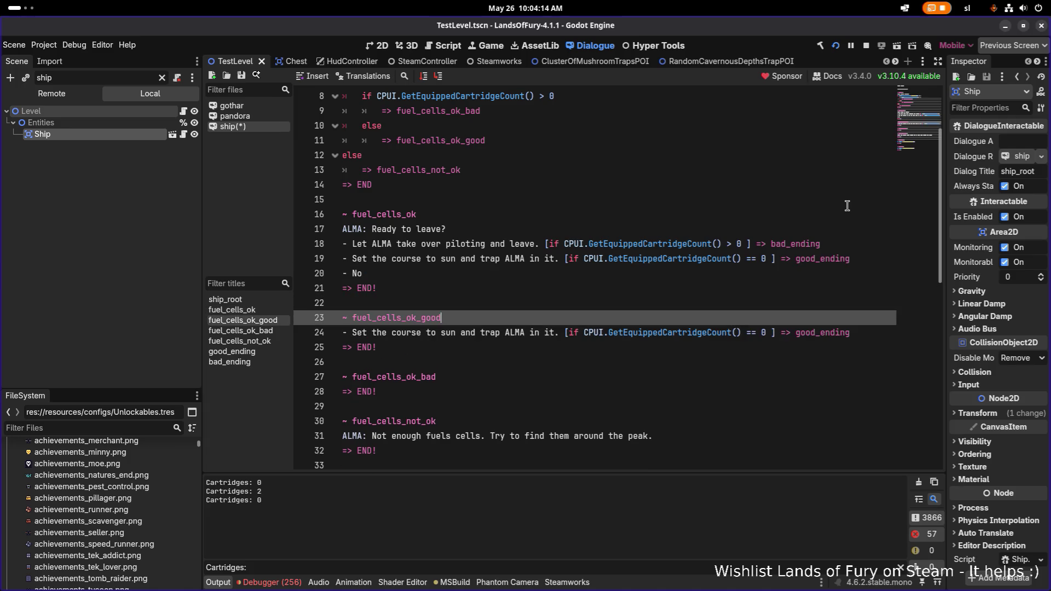
{"action": "key", "text": "shift+Home"}
{"action": "key", "text": "ctrl+c"}
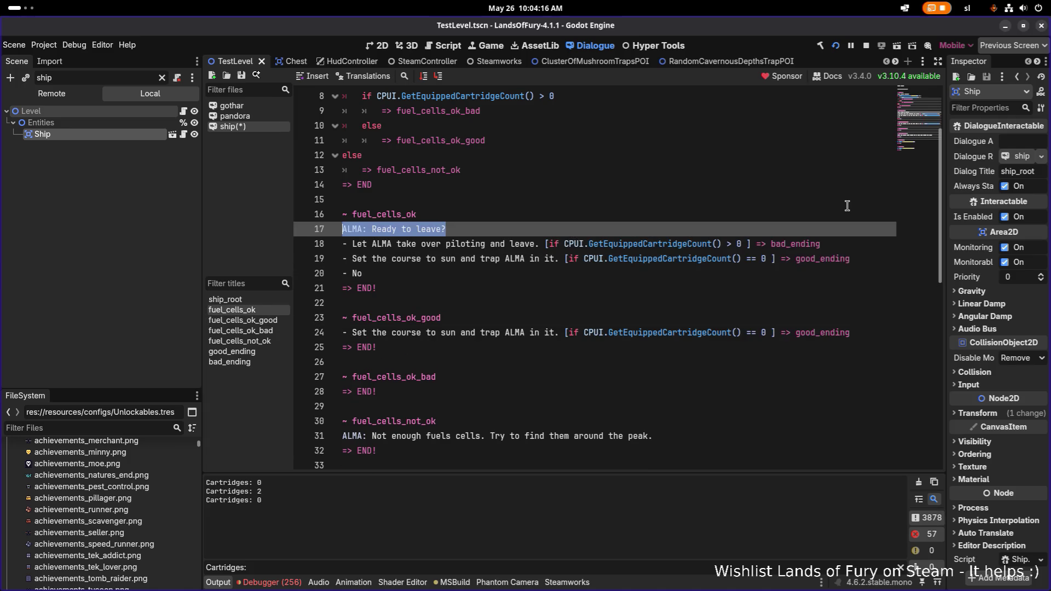
{"action": "key", "text": "Down"}
{"action": "key", "text": "Down"}
{"action": "key", "text": "Down"}
{"action": "key", "text": "Return"}
{"action": "key", "text": "ctrl+v"}
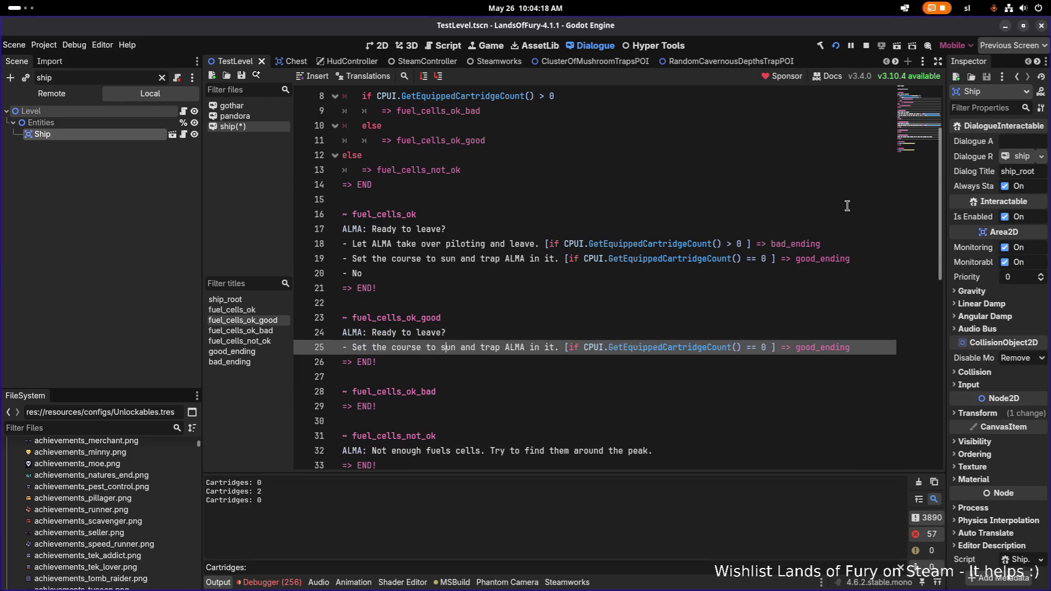
{"action": "key", "text": "Down"}
{"action": "key", "text": "Down"}
{"action": "key", "text": "Down"}
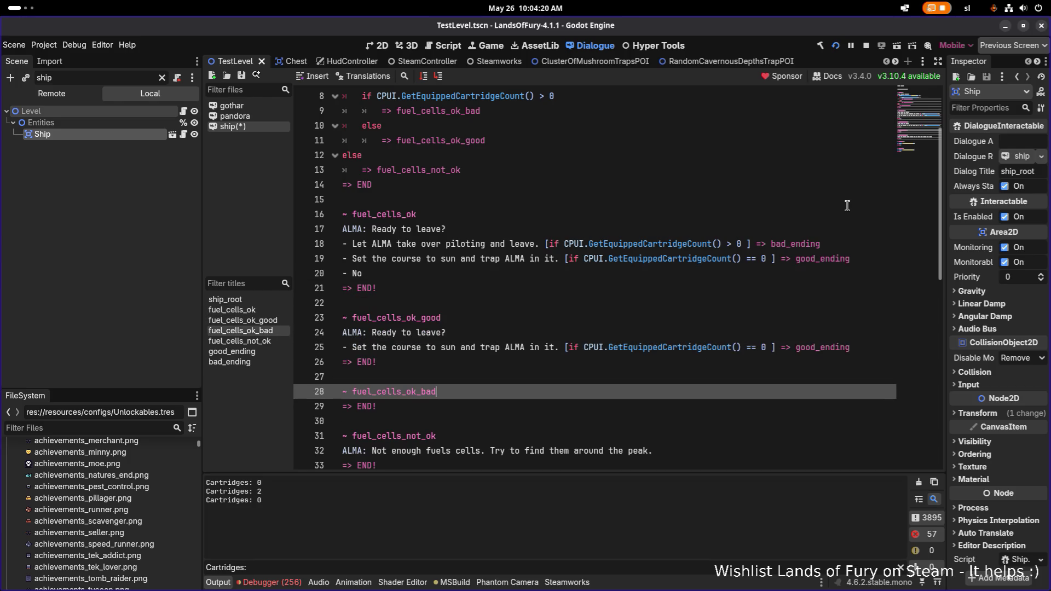
{"action": "key", "text": "Return"}
{"action": "key", "text": "ctrl+v"}
Delete the cartridge conditions from the Let ALMA and Set the course choices on lines 18–19
{"action": "key", "text": "Up"}
{"action": "key", "text": "Up"}
{"action": "key", "text": "Up"}
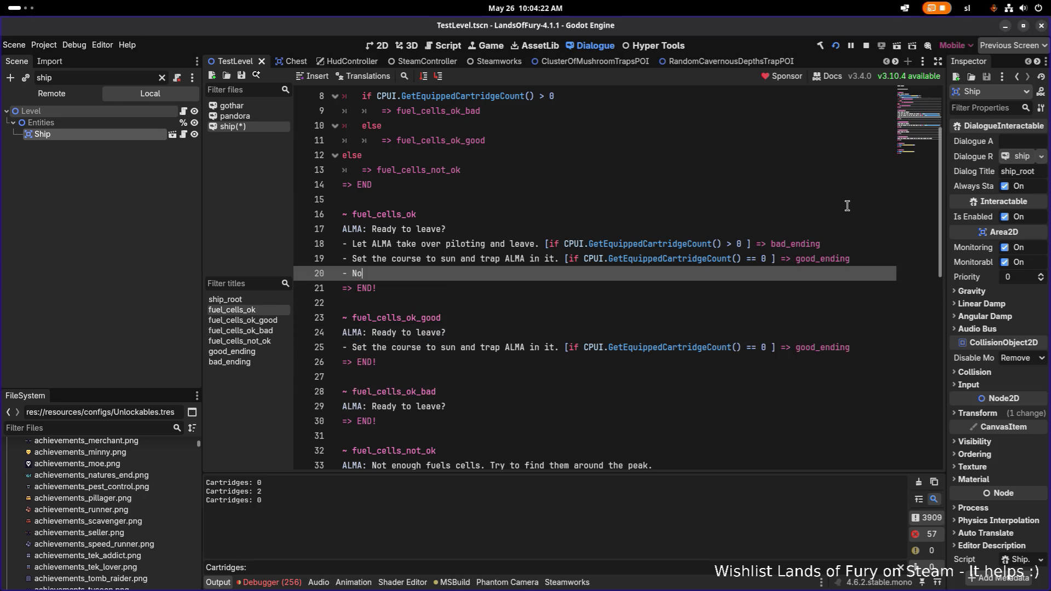
{"action": "key", "text": "Up"}
{"action": "key", "text": "Up"}
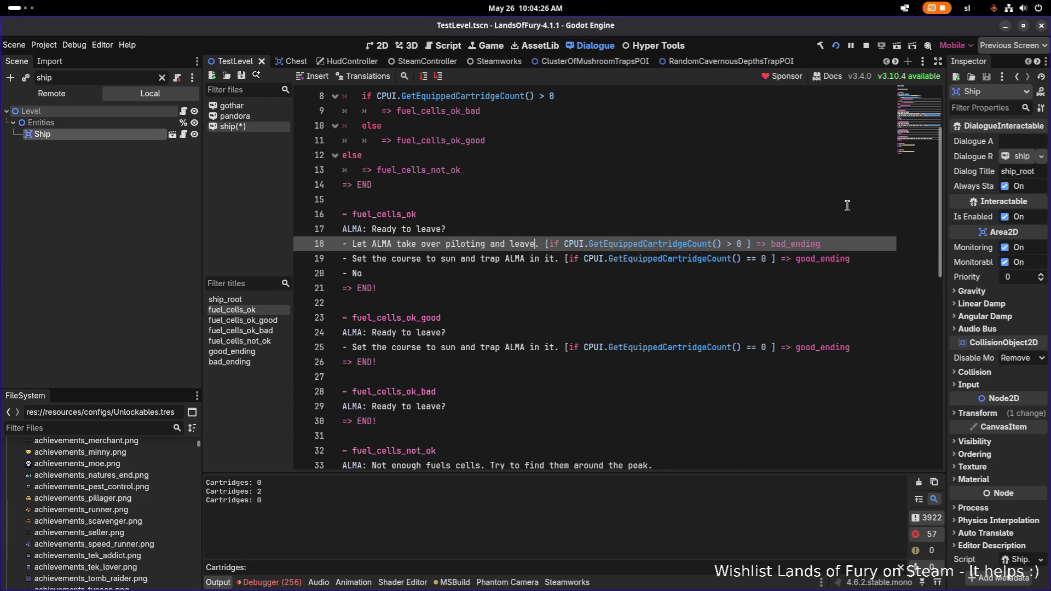
{"action": "key", "text": "ctrl+shift+Right"}
{"action": "key", "text": "ctrl+shift+Right"}
{"action": "key", "text": "ctrl+shift+Right"}
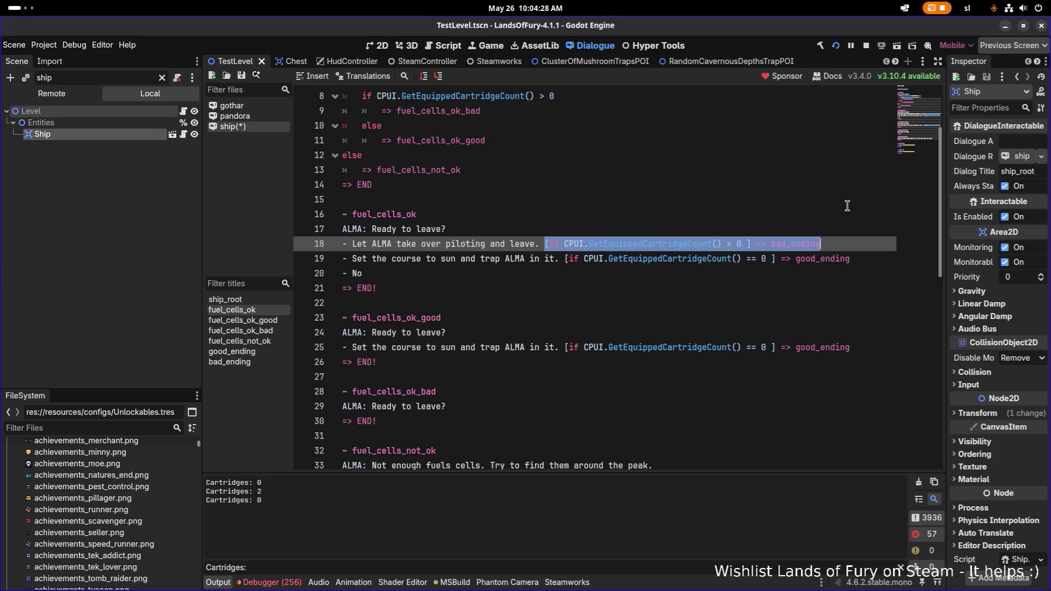
{"action": "key", "text": "ctrl+shift+Left"}
{"action": "key", "text": "ctrl+shift+Left"}
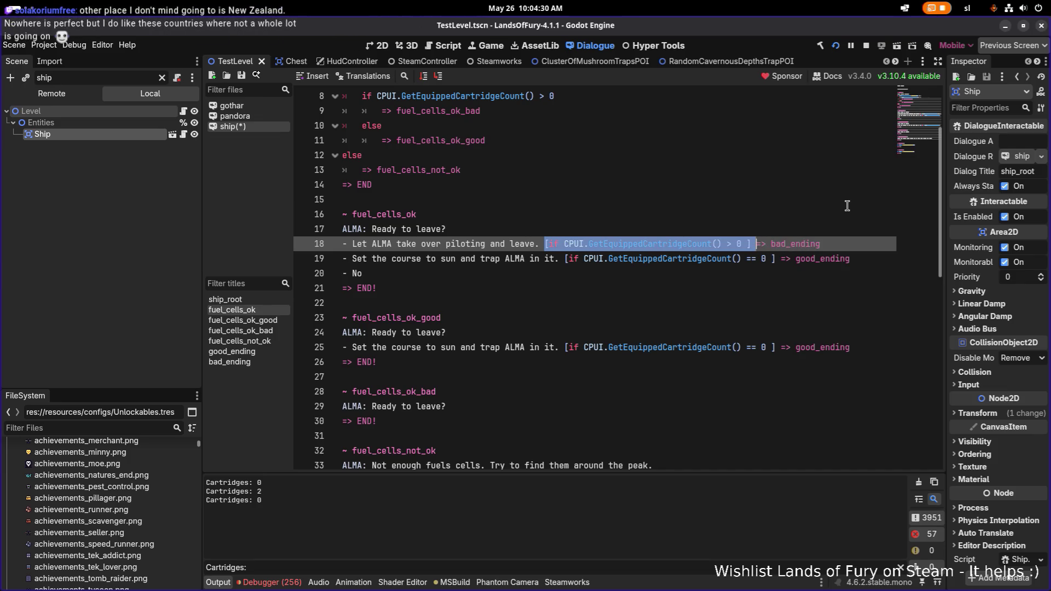
{"action": "key", "text": "BackSpace"}
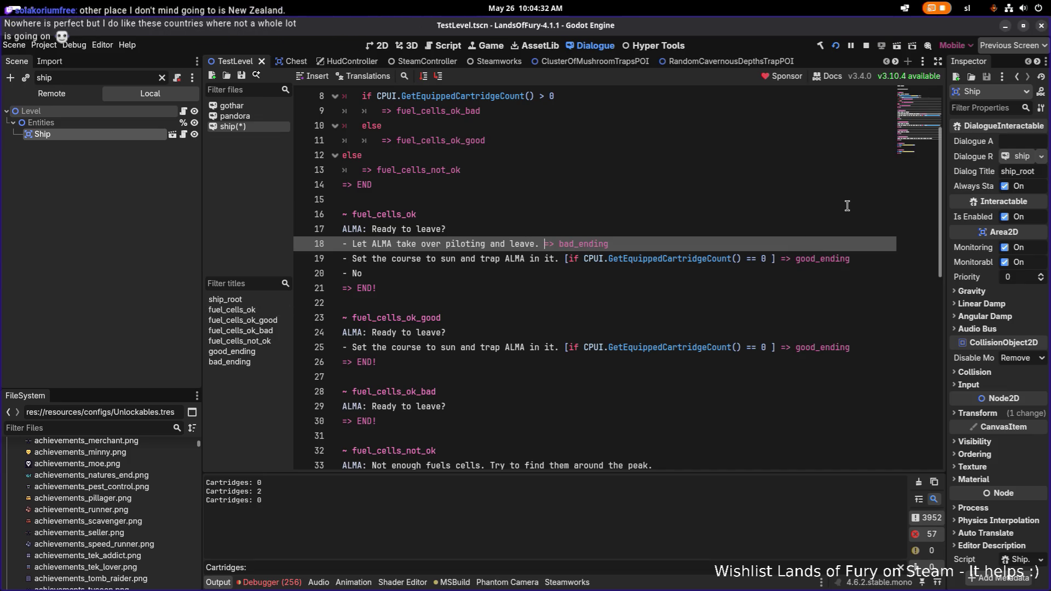
{"action": "key", "text": "Down"}
{"action": "key", "text": "ctrl+shift+Right"}
{"action": "key", "text": "ctrl+shift+Right"}
{"action": "key", "text": "ctrl+shift+Right"}
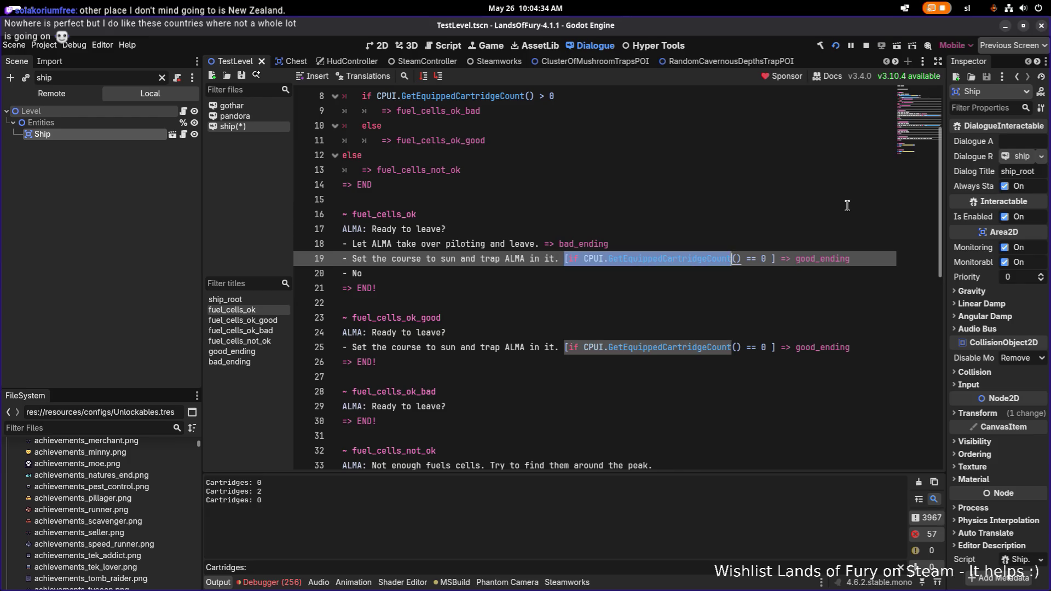
{"action": "key", "text": "shift+Left"}
{"action": "key", "text": "shift+Left"}
{"action": "key", "text": "shift+Left"}
{"action": "key", "text": "shift+Left"}
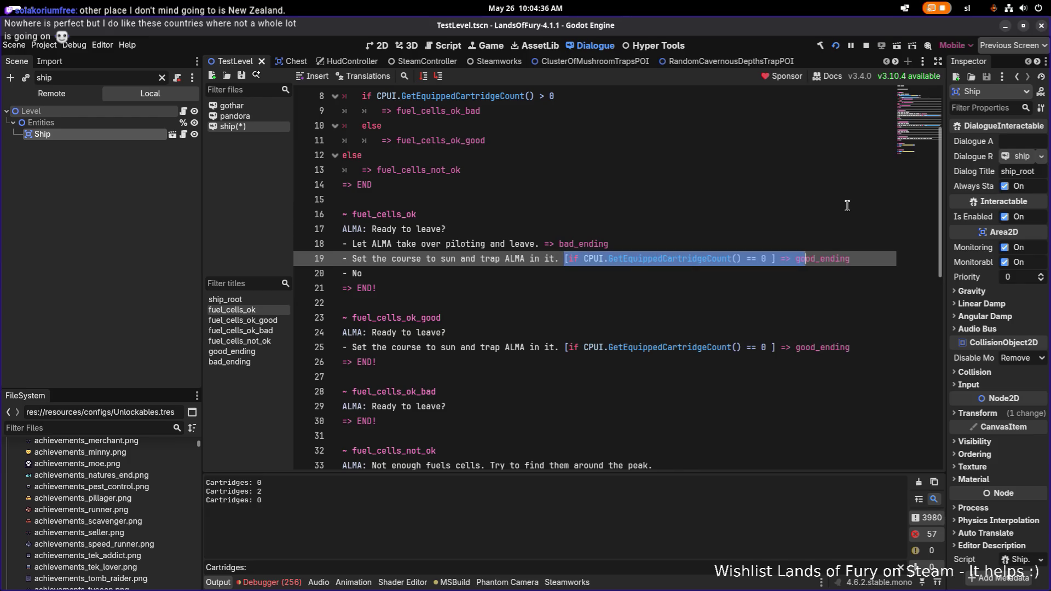
{"action": "key", "text": "BackSpace"}
Give fuel_cells_ok_good the cleaned Set the course choice plus a 'No' choice
{"action": "key", "text": "Up"}
{"action": "key", "text": "Home"}
{"action": "key", "text": "shift+End"}
{"action": "key", "text": "Down"}
{"action": "key", "text": "Down"}
{"action": "key", "text": "Down"}
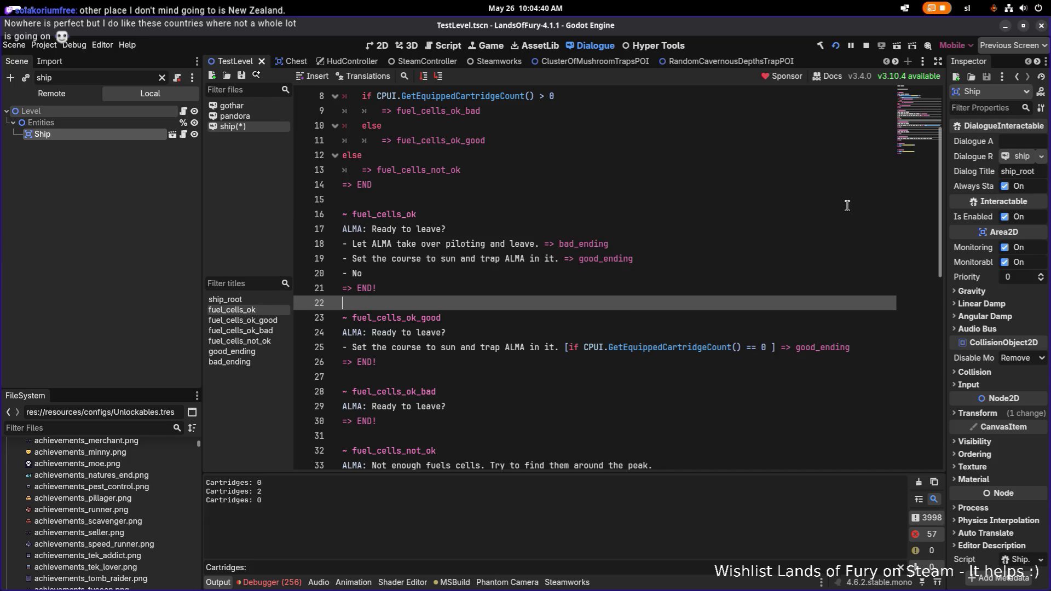
{"action": "key", "text": "Down"}
{"action": "key", "text": "Down"}
{"action": "key", "text": "Down"}
{"action": "key", "text": "Up"}
{"action": "key", "text": "Up"}
{"action": "key", "text": "Up"}
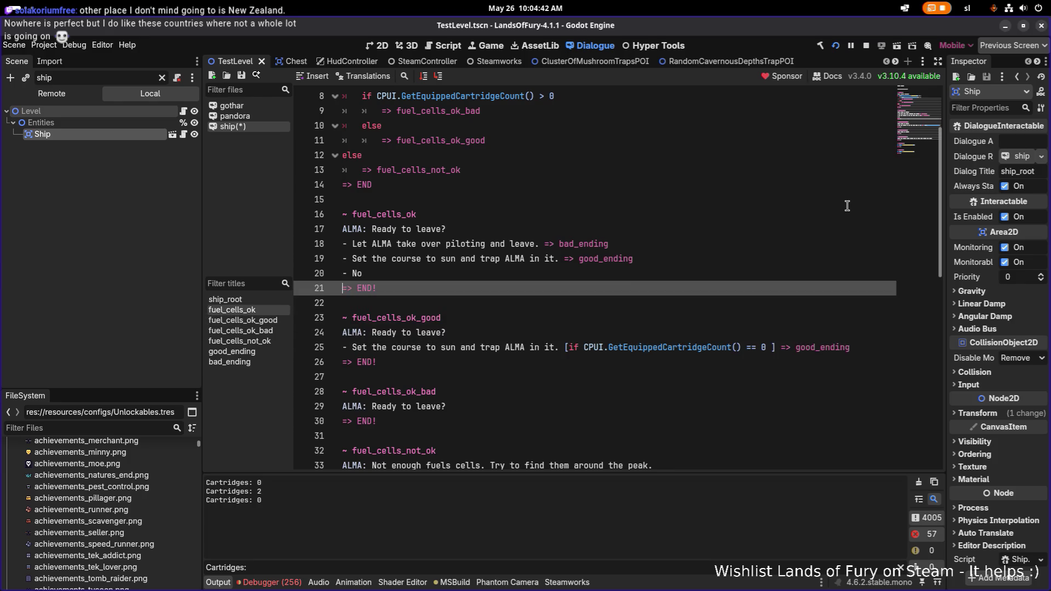
{"action": "key", "text": "shift+End"}
{"action": "key", "text": "Down"}
{"action": "key", "text": "Down"}
{"action": "key", "text": "Down"}
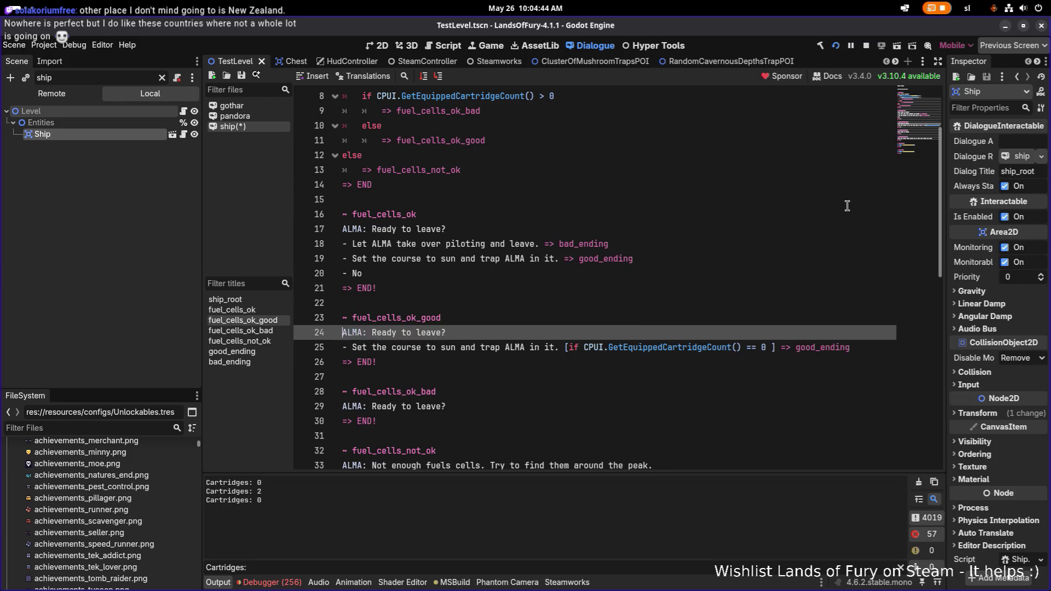
{"action": "key", "text": "End"}
{"action": "key", "text": "shift+Home"}
{"action": "key", "text": "ctrl+v"}
{"action": "key", "text": "Return"}
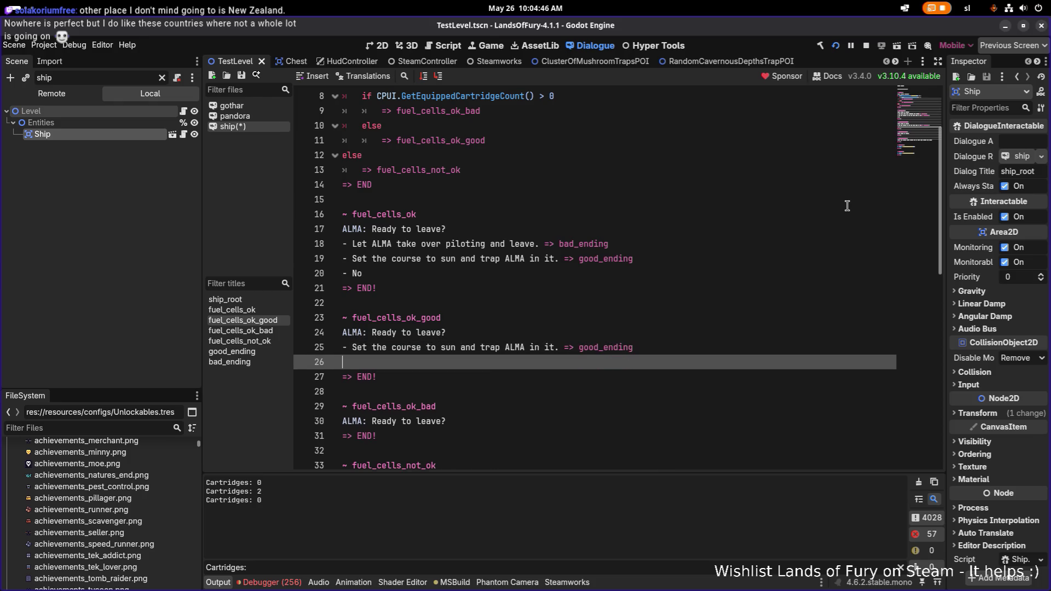
{"action": "type", "text": "No"}
Give fuel_cells_ok_bad the Let ALMA piloting choice plus a 'No' choice
{"action": "key", "text": "Up"}
{"action": "key", "text": "Up"}
{"action": "key", "text": "Up"}
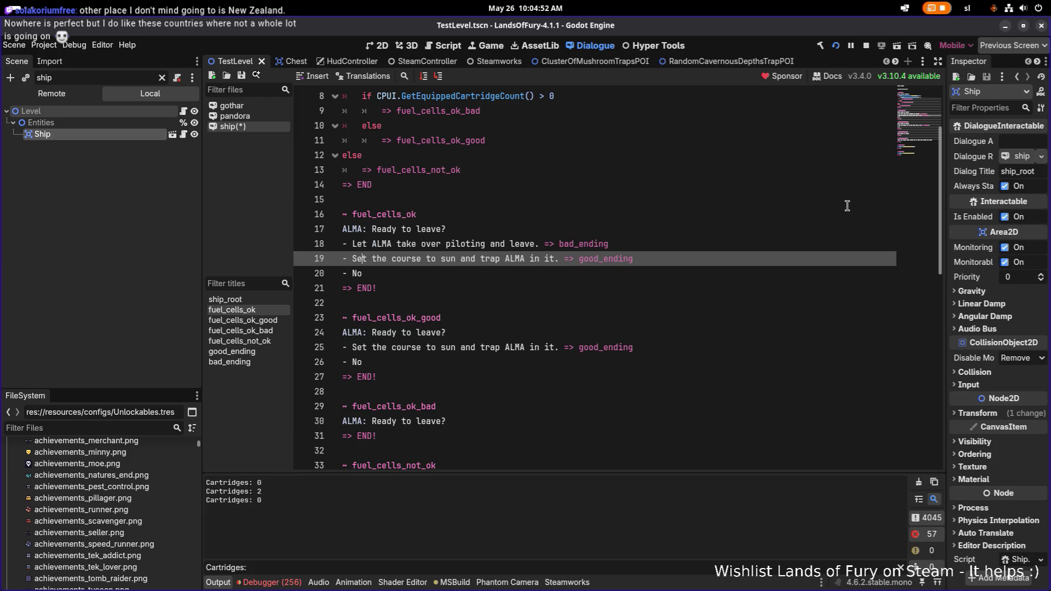
{"action": "key", "text": "Up"}
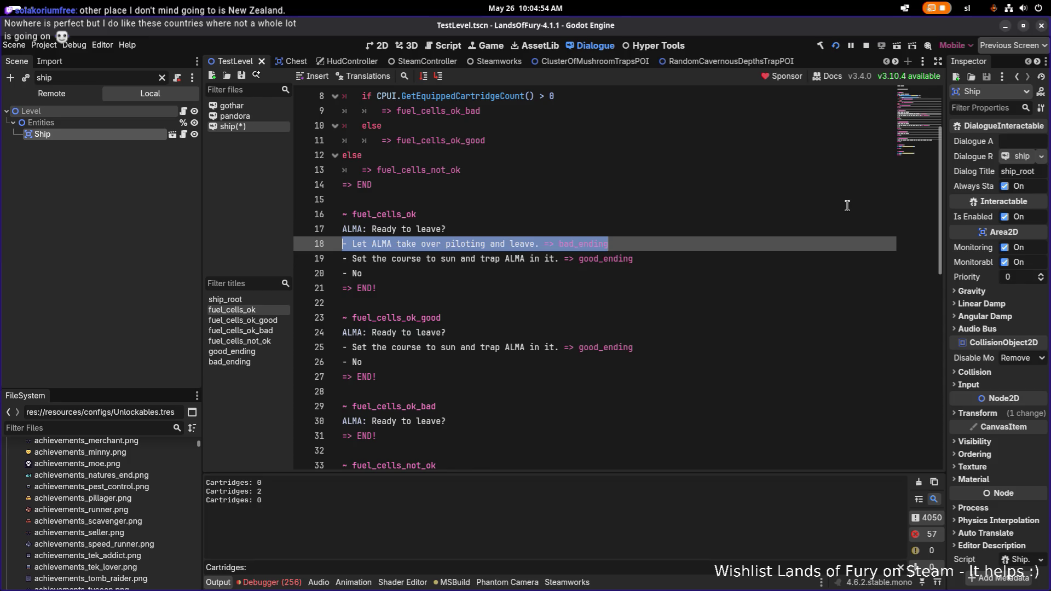
{"action": "key", "text": "Down"}
{"action": "key", "text": "Down"}
{"action": "key", "text": "Down"}
{"action": "key", "text": "Up"}
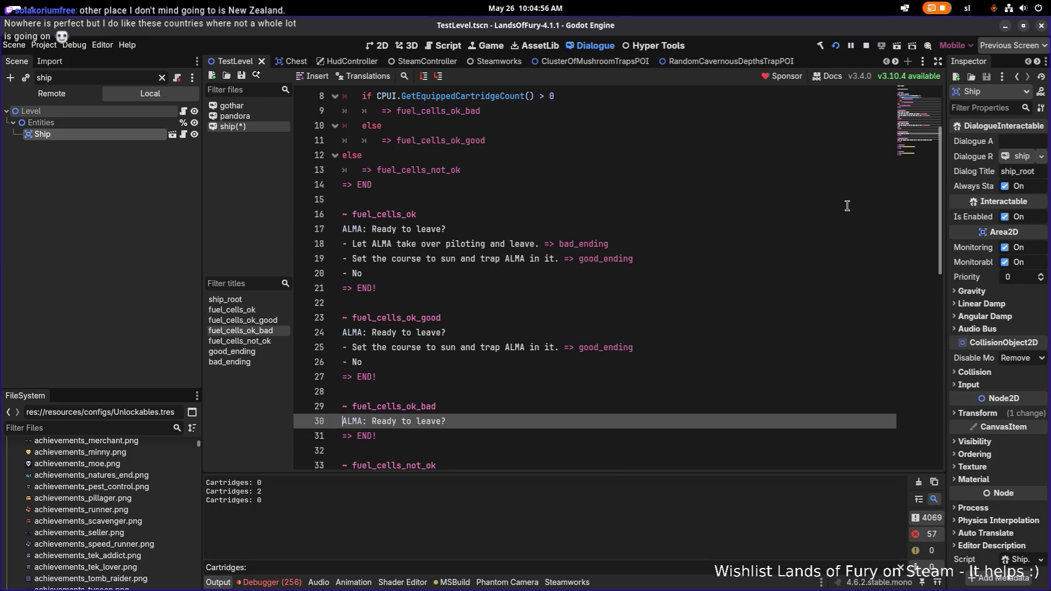
{"action": "key", "text": "ctrl+v"}
{"action": "key", "text": "Return"}
{"action": "type", "text": "N"}
{"action": "left_click", "coordinate": [621, 243]}
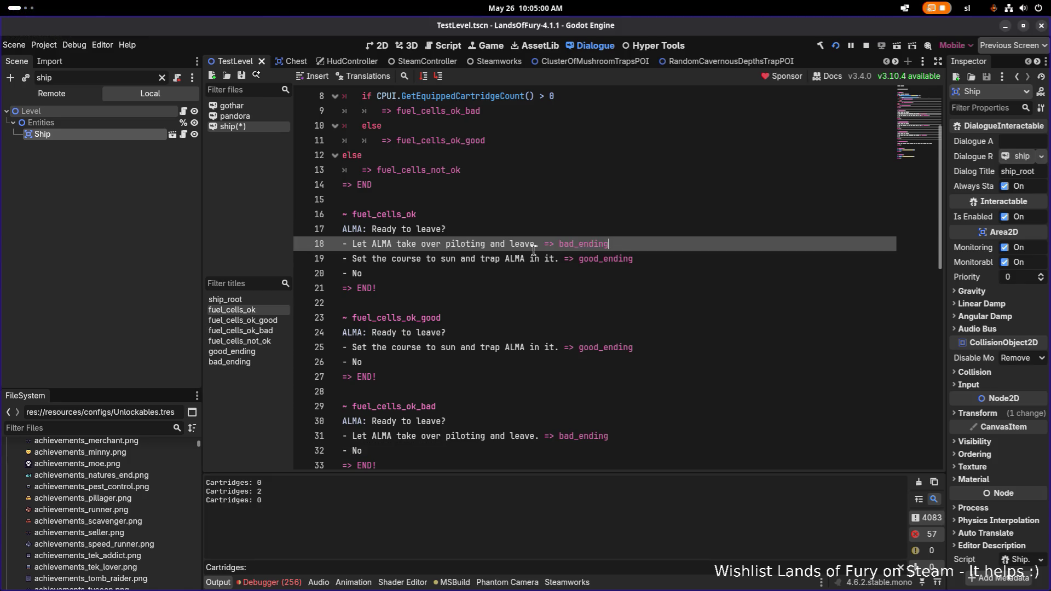
Delete the old fuel_cells_ok block from the ship dialogue and save
{"action": "left_click", "coordinate": [401, 215]}
{"action": "scroll", "coordinate": [574, 244], "scroll_direction": "up", "scroll_amount": 3}
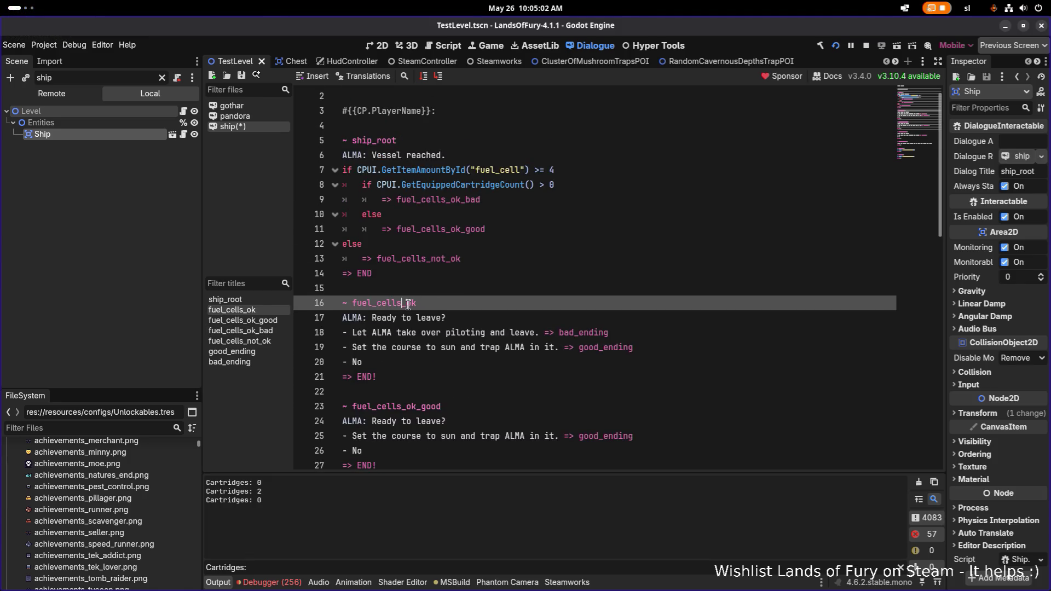
{"action": "mouse_move", "coordinate": [410, 382]}
{"action": "left_mouse_down"}
{"action": "mouse_move", "coordinate": [283, 318]}
{"action": "mouse_move", "coordinate": [284, 307]}
{"action": "left_mouse_up"}
{"action": "key", "text": "BackSpace"}
{"action": "key", "text": "BackSpace"}
{"action": "key", "text": "BackSpace"}
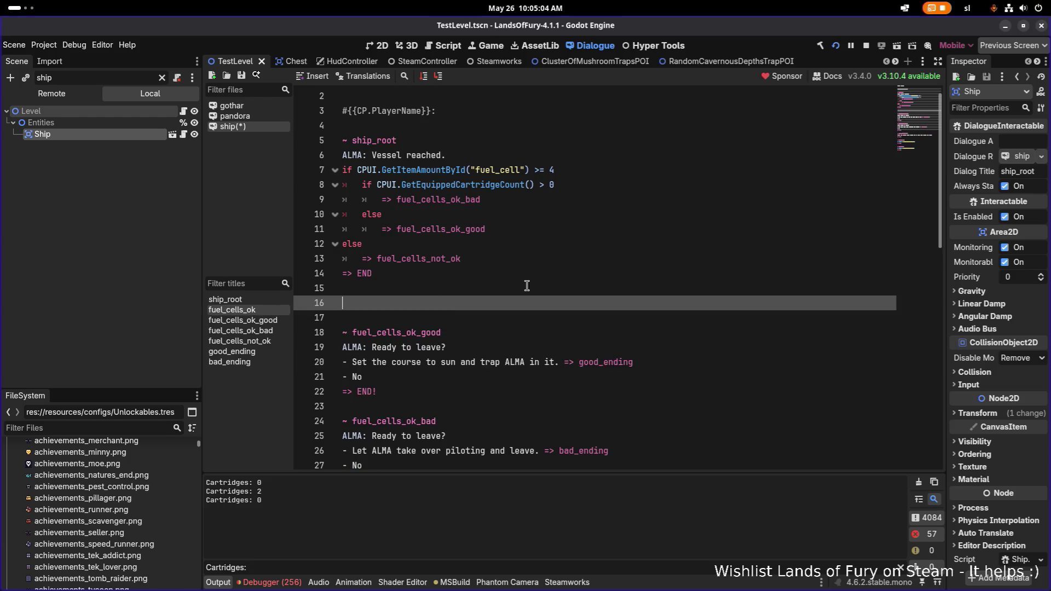
{"action": "left_click", "coordinate": [613, 223]}
{"action": "key", "text": "ctrl+s"}
Cut the fuel_cells_ok_bad block and paste it after line 14, above fuel_cells_ok_good
{"action": "scroll", "coordinate": [601, 248], "scroll_direction": "up", "scroll_amount": 1}
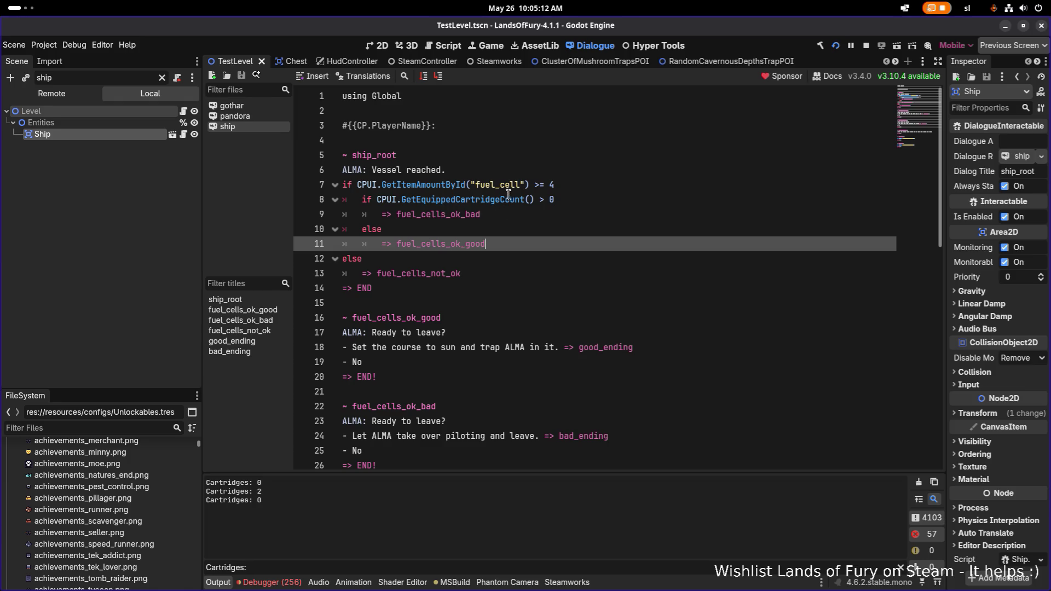
{"action": "left_click", "coordinate": [450, 214]}
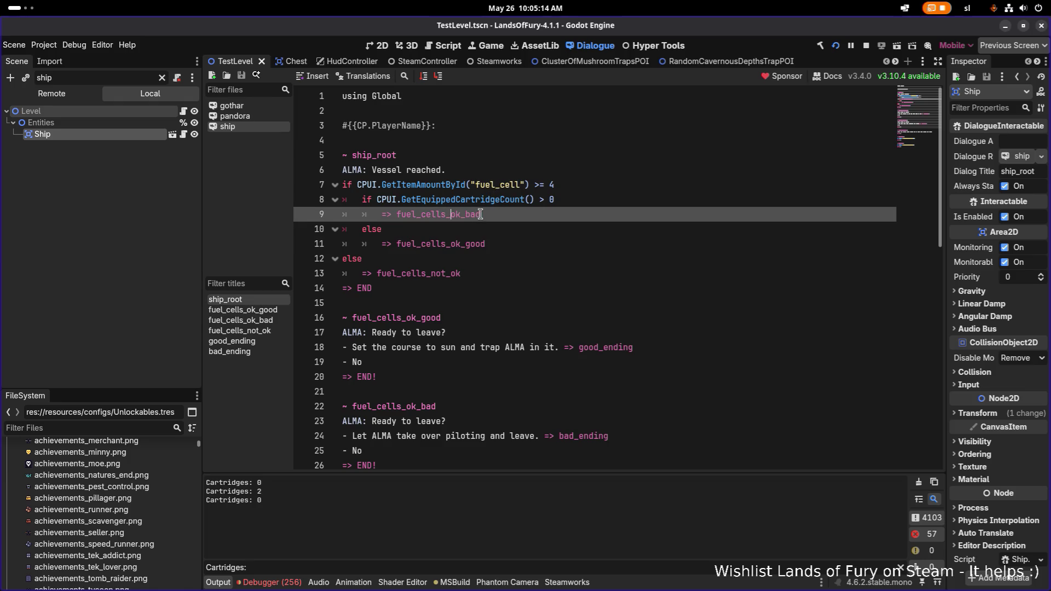
{"action": "double_click", "coordinate": [468, 215]}
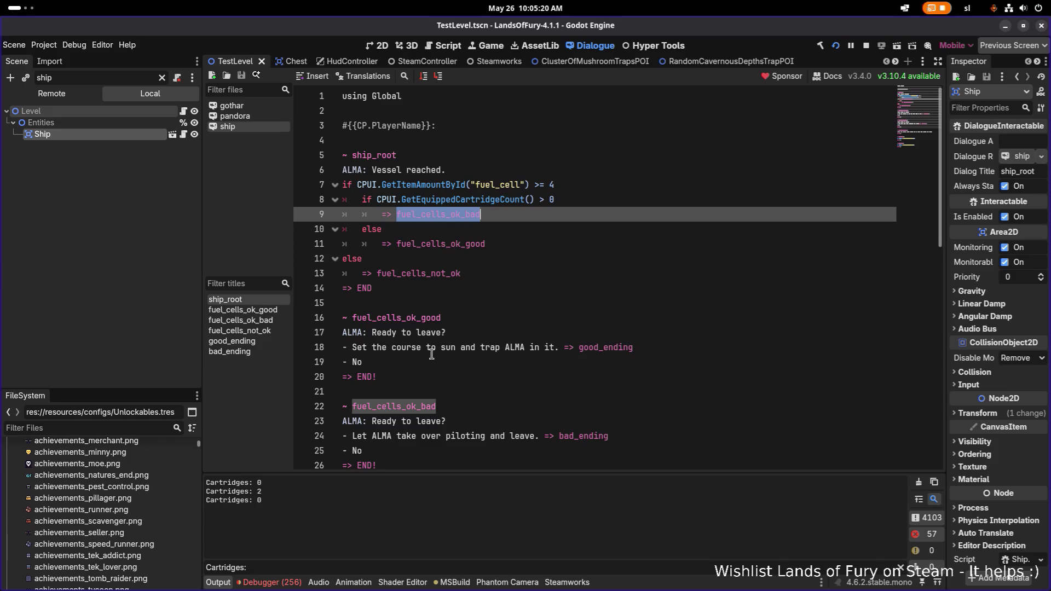
{"action": "scroll", "coordinate": [454, 381], "scroll_direction": "down", "scroll_amount": 1}
{"action": "mouse_move", "coordinate": [412, 419]}
{"action": "left_mouse_down"}
{"action": "mouse_move", "coordinate": [356, 408]}
{"action": "mouse_move", "coordinate": [320, 365]}
{"action": "left_mouse_up"}
{"action": "key", "text": "ctrl+c"}
{"action": "key", "text": "BackSpace"}
{"action": "left_click", "coordinate": [401, 251]}
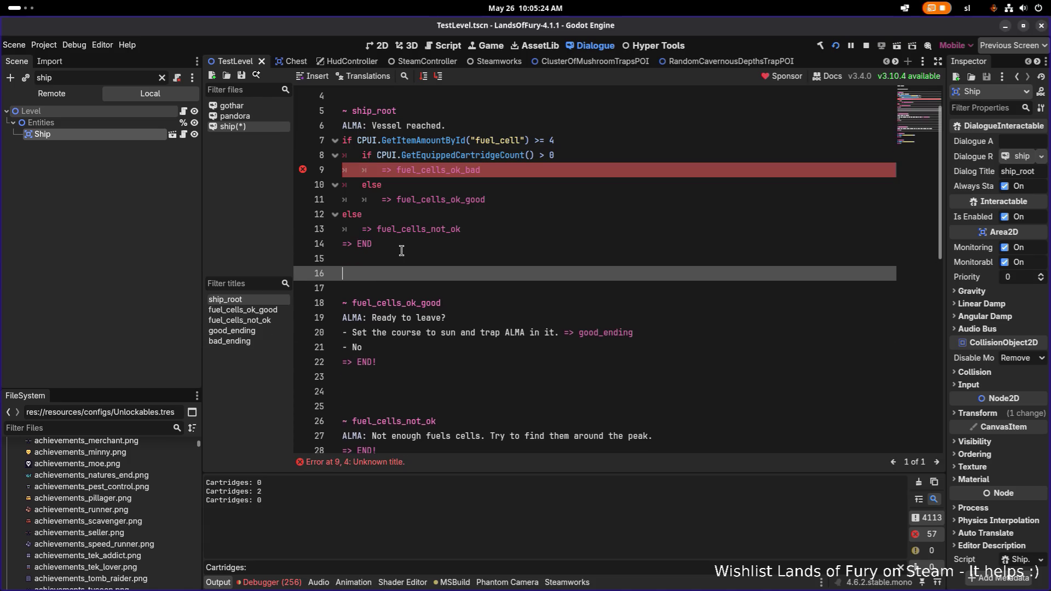
{"action": "key", "text": "ctrl+v"}
{"action": "scroll", "coordinate": [414, 286], "scroll_direction": "down", "scroll_amount": 1}
{"action": "scroll", "coordinate": [433, 289], "scroll_direction": "up", "scroll_amount": 1}
{"action": "left_click", "coordinate": [449, 271]}
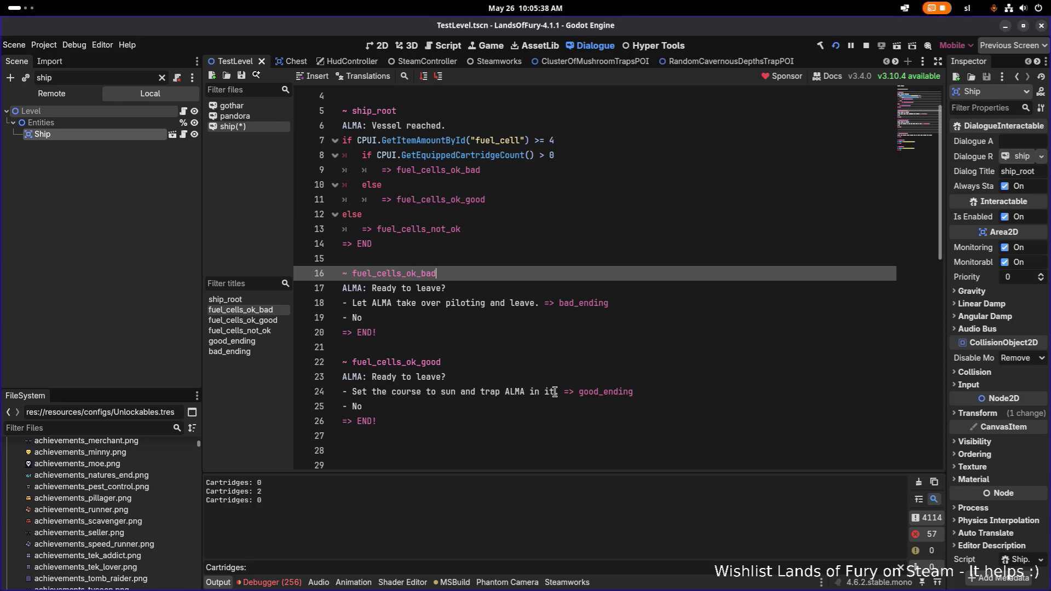
Remove the extra blank lines after the fuel_cells_ok_good block
{"action": "scroll", "coordinate": [553, 391], "scroll_direction": "down", "scroll_amount": 1}
{"action": "left_click", "coordinate": [398, 401]}
{"action": "key", "text": "BackSpace"}
{"action": "key", "text": "BackSpace"}
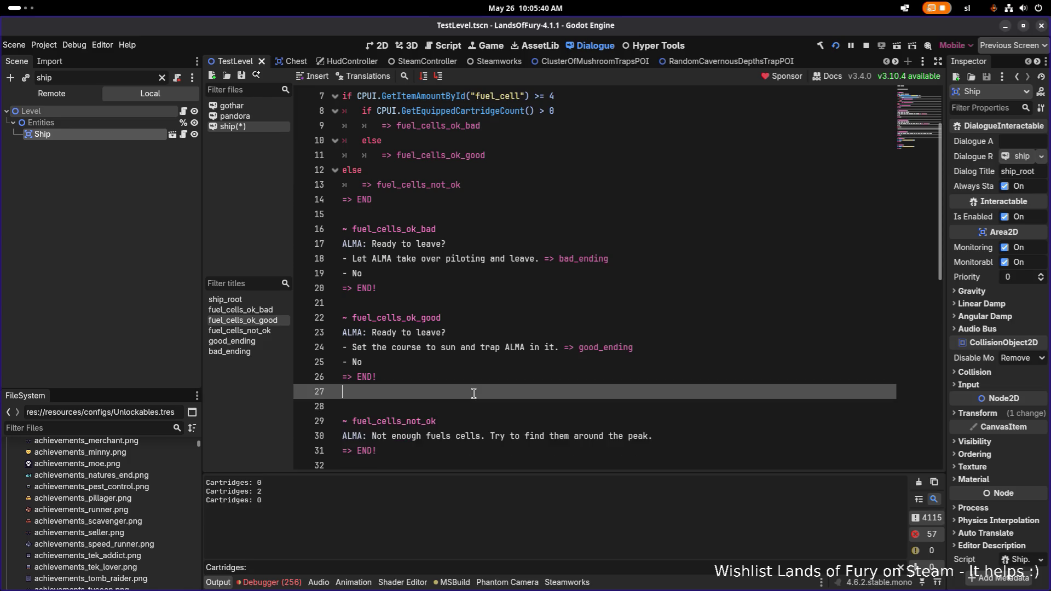
Clear the leftover gap after fuel_cells_ok_good and save the ship dialogue
{"action": "left_click", "coordinate": [473, 393]}
{"action": "key", "text": "ctrl+s"}
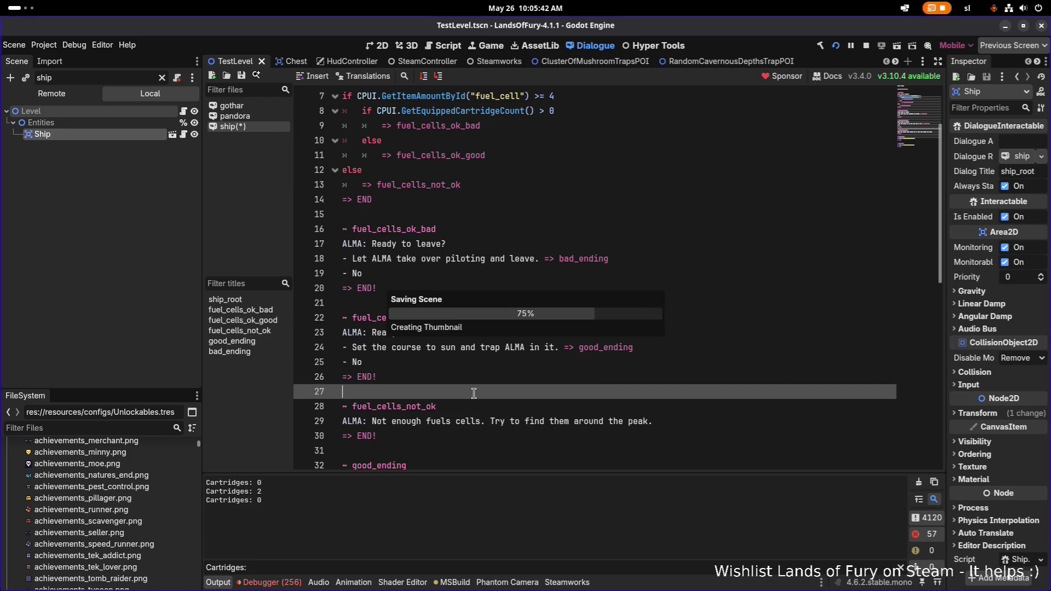
{"action": "scroll", "coordinate": [586, 284], "scroll_direction": "down", "scroll_amount": 2}
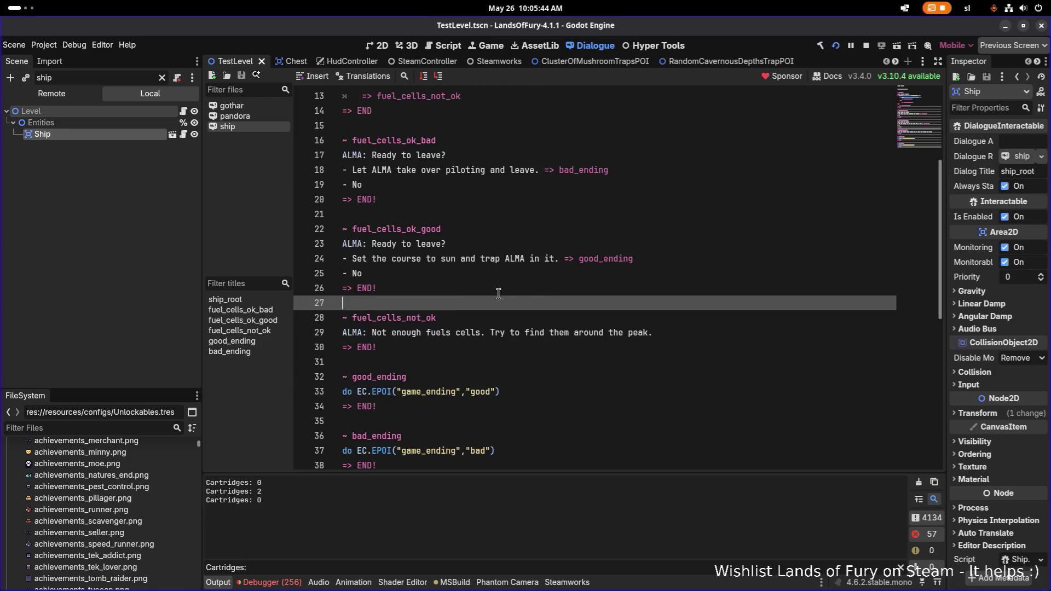
Review the fuel_cells_not_ok and game_ending blocks, then save ship.dialogue again
{"action": "double_click", "coordinate": [415, 318]}
{"action": "scroll", "coordinate": [413, 340], "scroll_direction": "down", "scroll_amount": 1}
{"action": "left_click", "coordinate": [416, 318]}
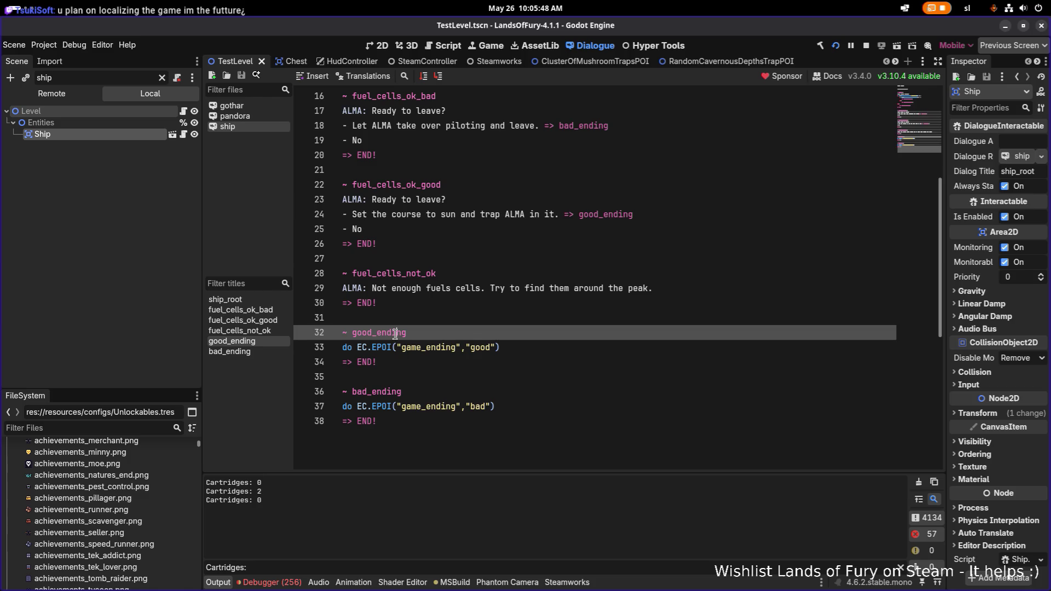
{"action": "left_click", "coordinate": [431, 346]}
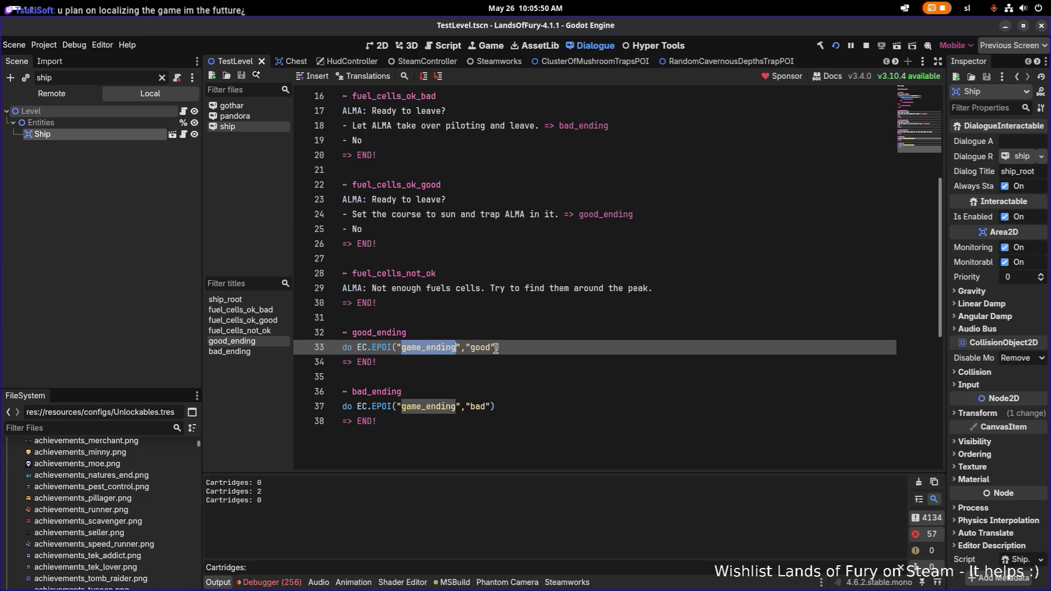
{"action": "double_click", "coordinate": [440, 405]}
{"action": "scroll", "coordinate": [493, 339], "scroll_direction": "up", "scroll_amount": 5}
{"action": "left_click", "coordinate": [533, 288]}
{"action": "key", "text": "ctrl+s"}
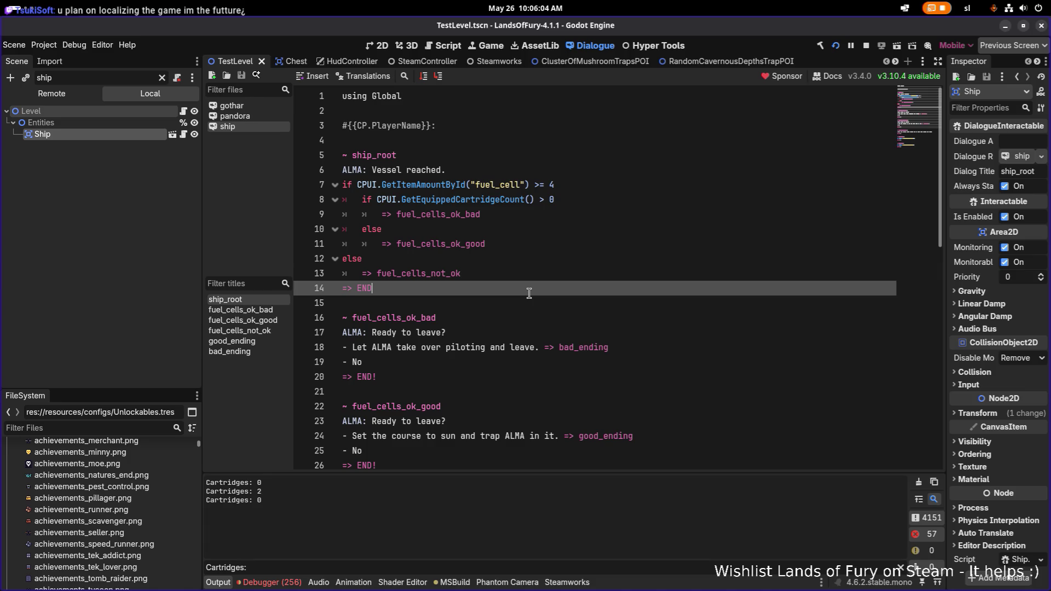
{"action": "key", "text": "alt+Tab"}
{"action": "key", "text": "alt+Tab"}
{"action": "key", "text": "alt+Tab"}
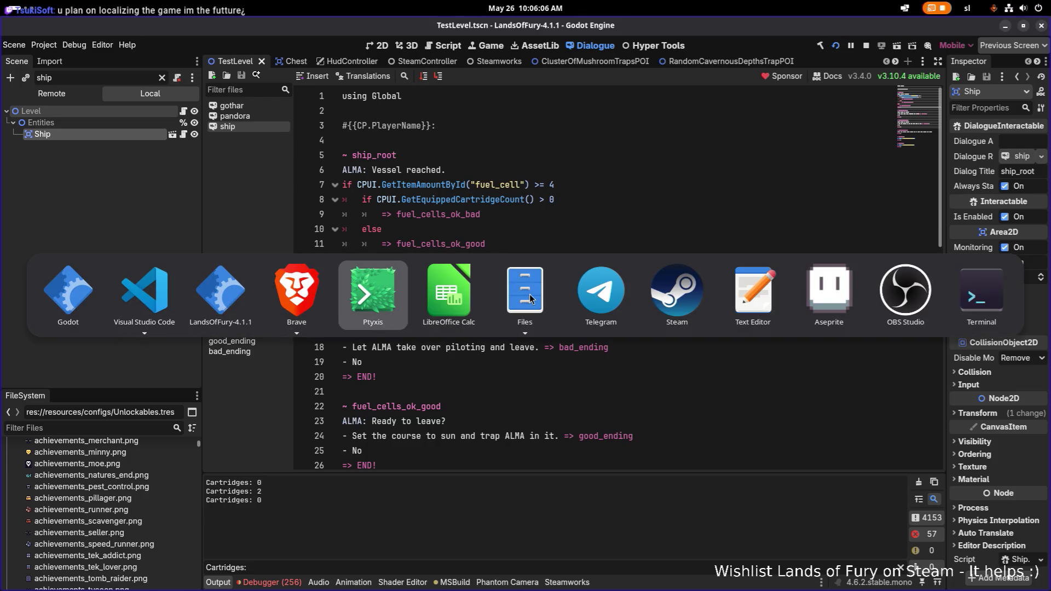
Maximize Translations.csv in Calc, return to row 1, and scroll across the French–Korean columns
{"action": "key", "text": "alt+Tab"}
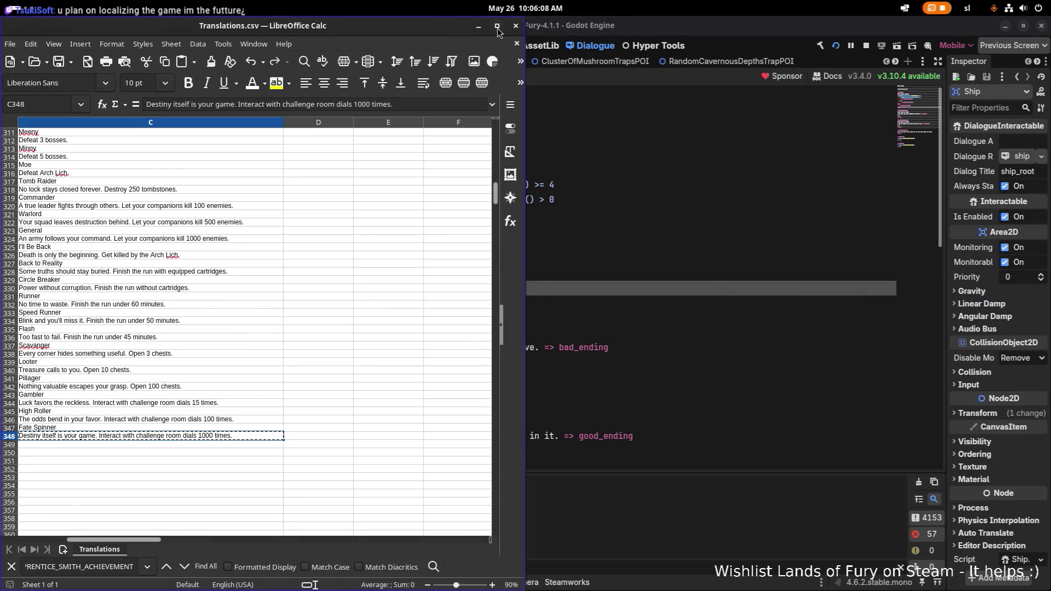
{"action": "key", "text": "alt+Tab"}
{"action": "key", "text": "alt+Tab"}
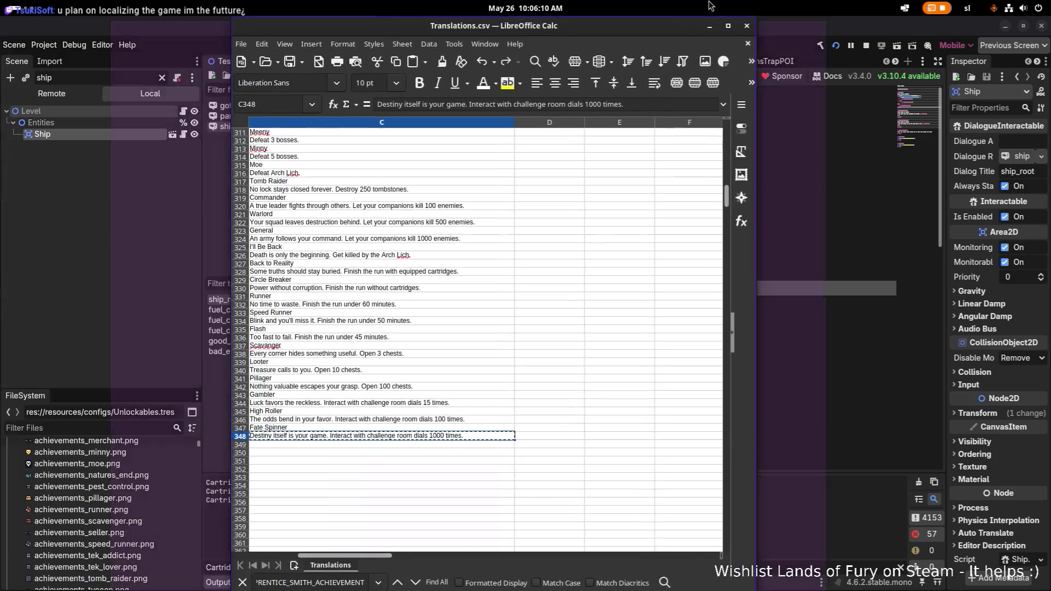
{"action": "key", "text": "super+Up"}
{"action": "scroll", "coordinate": [282, 330], "scroll_direction": "up", "scroll_amount": 20}
{"action": "left_click", "coordinate": [304, 328]}
{"action": "key", "text": "Home"}
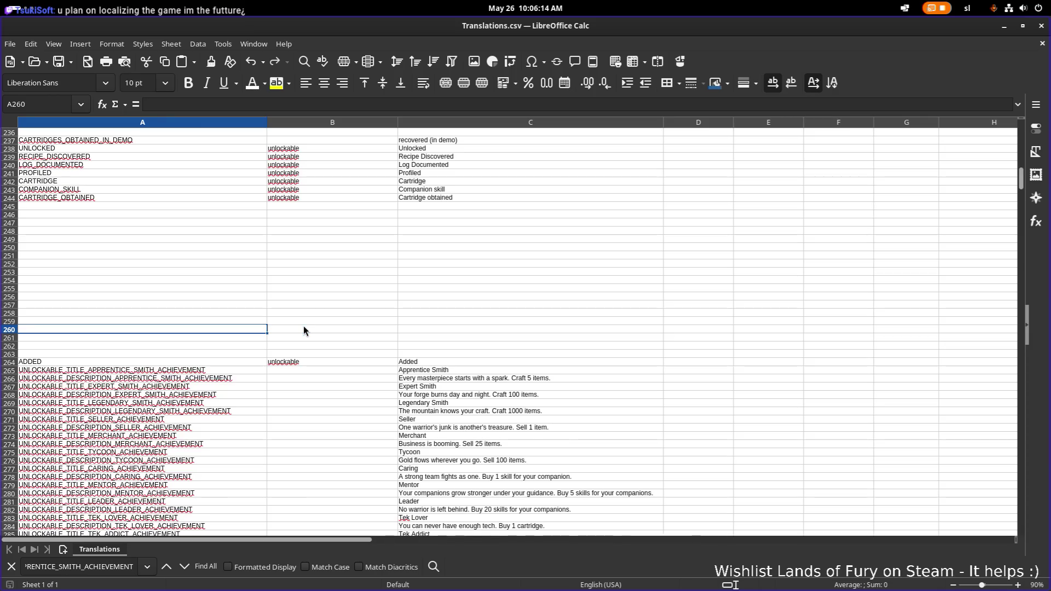
{"action": "scroll", "coordinate": [307, 328], "scroll_direction": "up", "scroll_amount": 20}
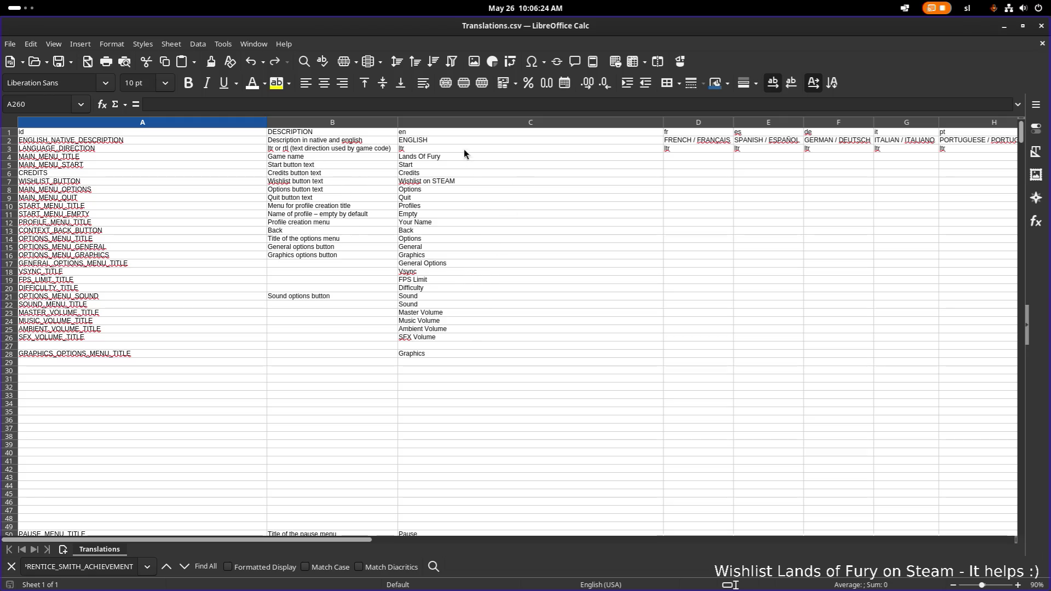
{"action": "mouse_move", "coordinate": [337, 540]}
{"action": "left_mouse_down"}
{"action": "mouse_move", "coordinate": [571, 529]}
{"action": "mouse_move", "coordinate": [495, 531]}
{"action": "left_mouse_up"}
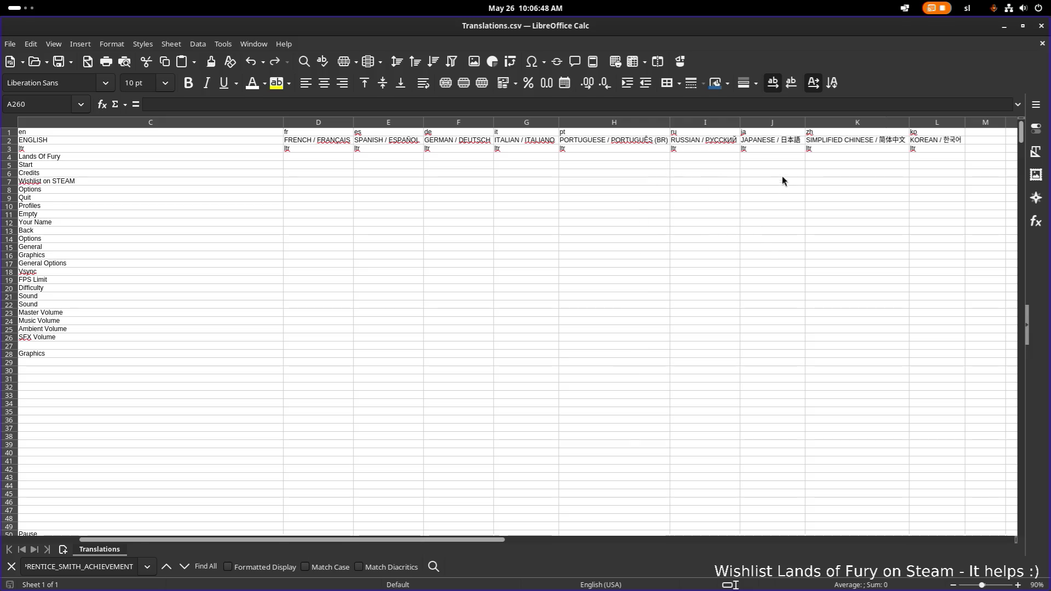
{"action": "scroll", "coordinate": [613, 234], "scroll_direction": "down", "scroll_amount": 20}
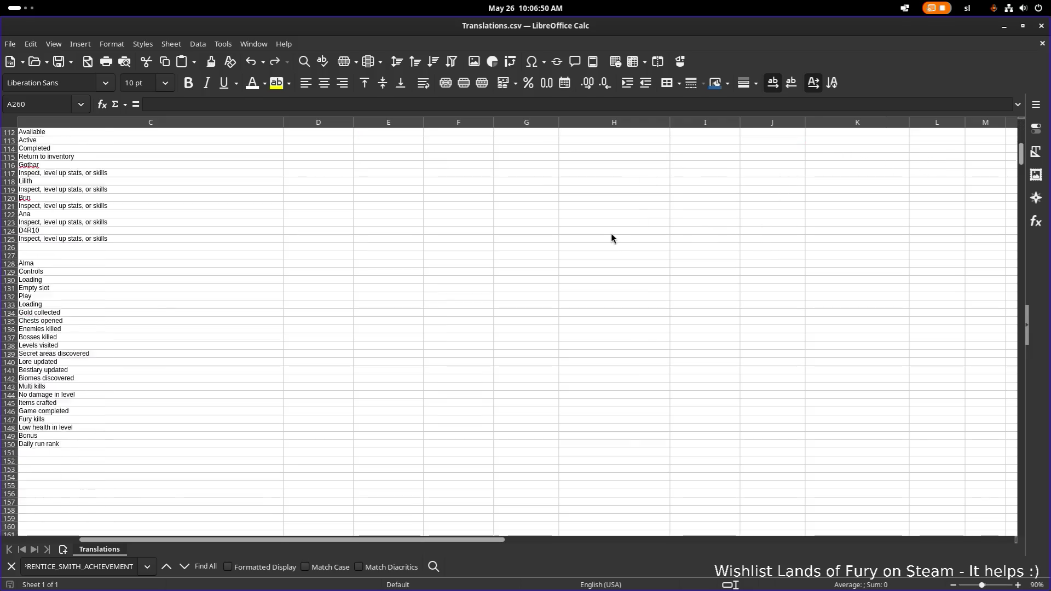
{"action": "scroll", "coordinate": [612, 238], "scroll_direction": "down", "scroll_amount": 2}
{"action": "scroll", "coordinate": [383, 279], "scroll_direction": "down", "scroll_amount": 3}
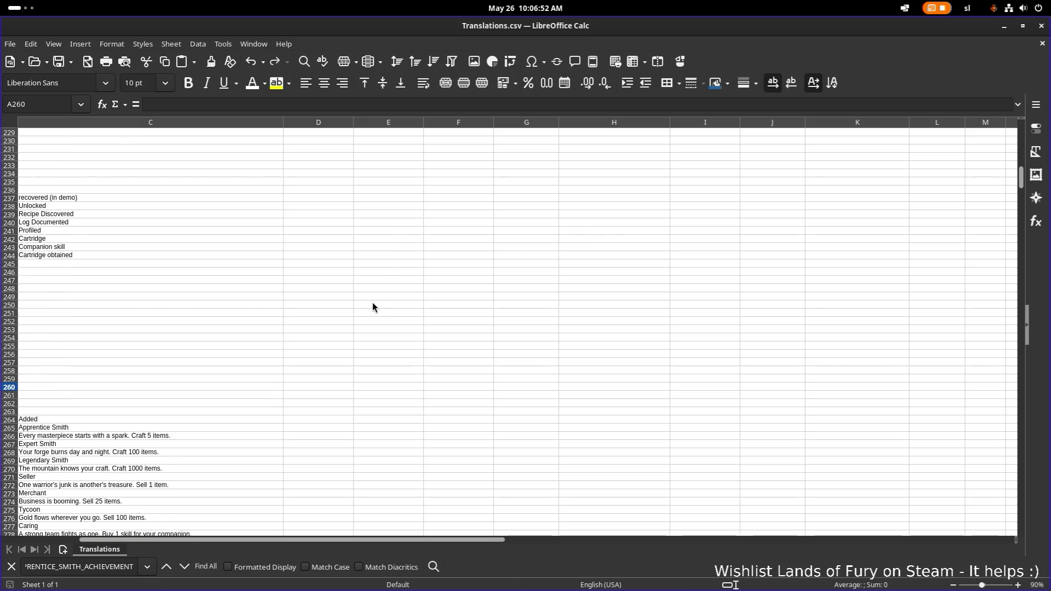
{"action": "scroll", "coordinate": [444, 539], "scroll_direction": "left", "scroll_amount": 5}
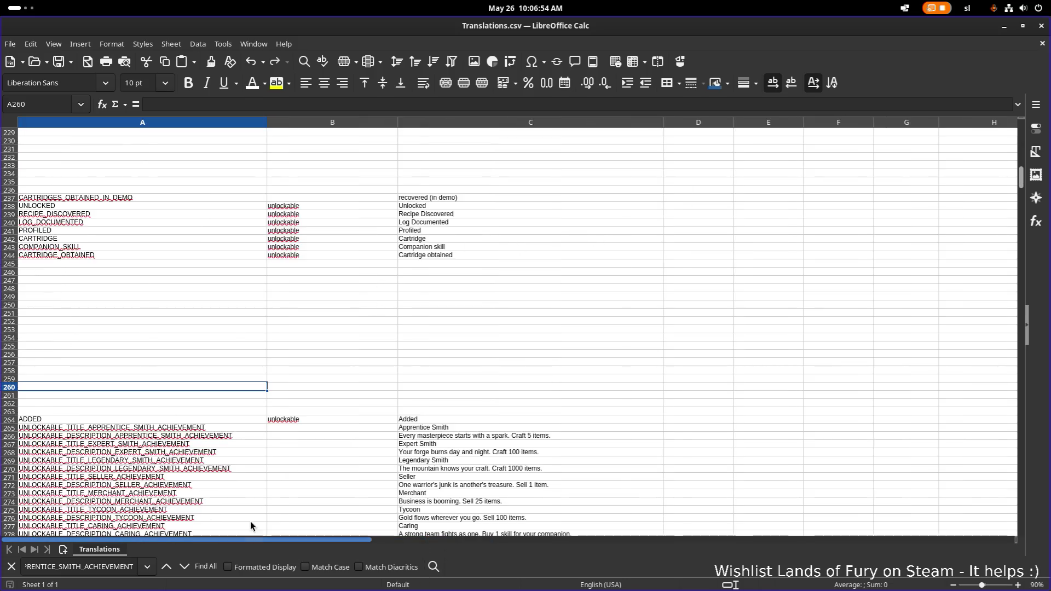
{"action": "scroll", "coordinate": [415, 377], "scroll_direction": "down", "scroll_amount": 6}
{"action": "scroll", "coordinate": [415, 378], "scroll_direction": "down", "scroll_amount": 6}
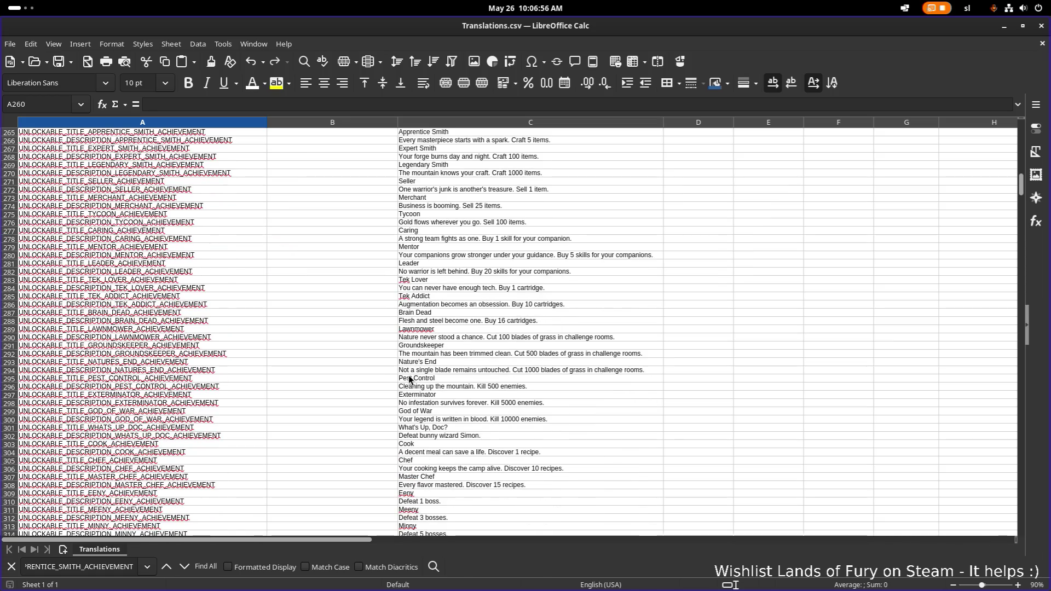
{"action": "scroll", "coordinate": [422, 381], "scroll_direction": "down", "scroll_amount": 20}
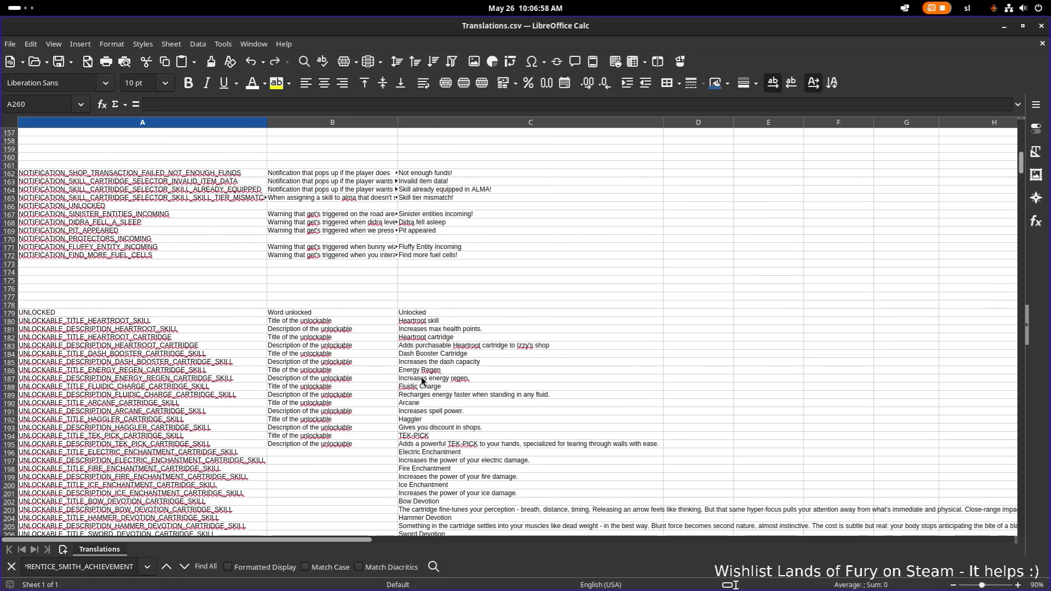
{"action": "scroll", "coordinate": [422, 382], "scroll_direction": "down", "scroll_amount": 20}
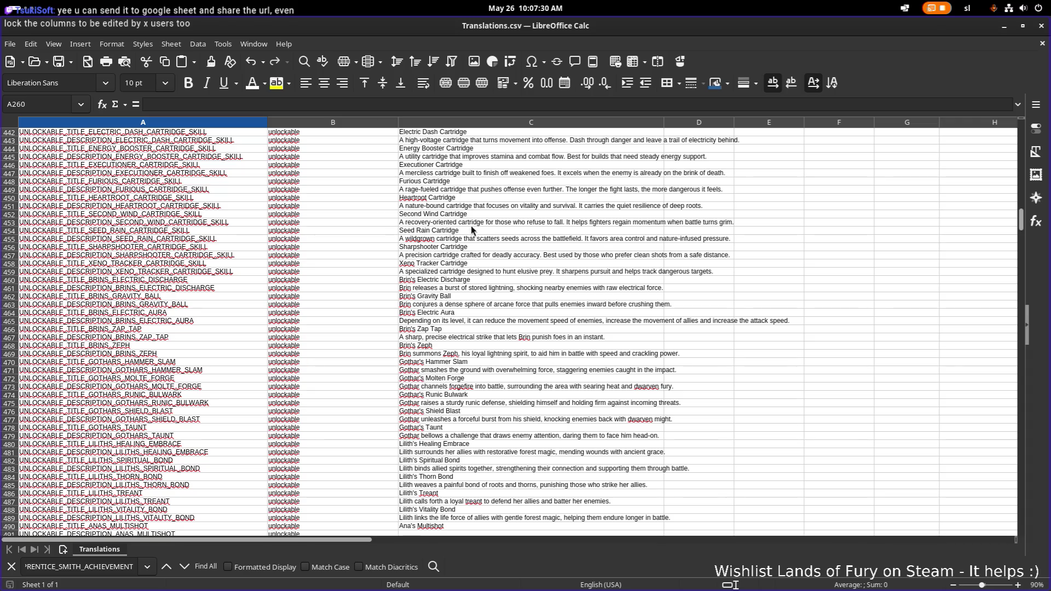
{"action": "scroll", "coordinate": [526, 270], "scroll_direction": "up", "scroll_amount": 20}
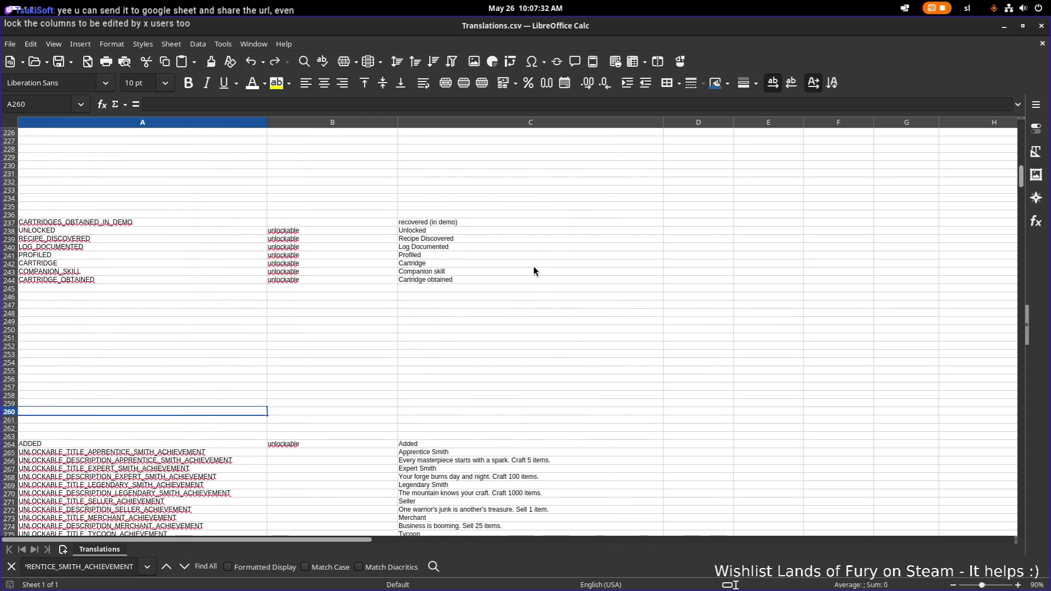
{"action": "scroll", "coordinate": [533, 271], "scroll_direction": "up", "scroll_amount": 20}
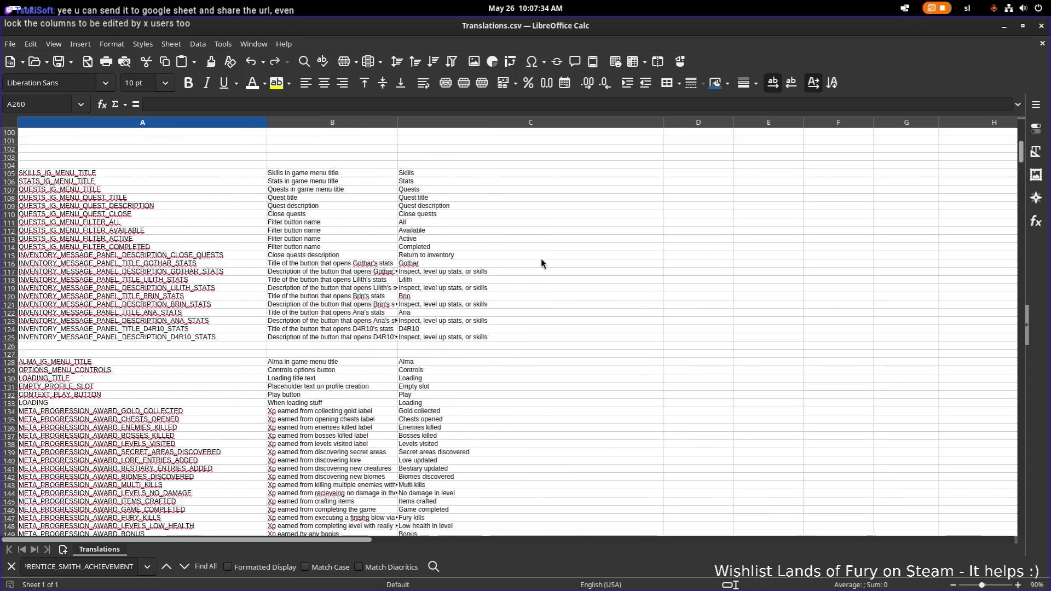
{"action": "scroll", "coordinate": [541, 263], "scroll_direction": "up", "scroll_amount": 18}
{"action": "left_click", "coordinate": [552, 223]}
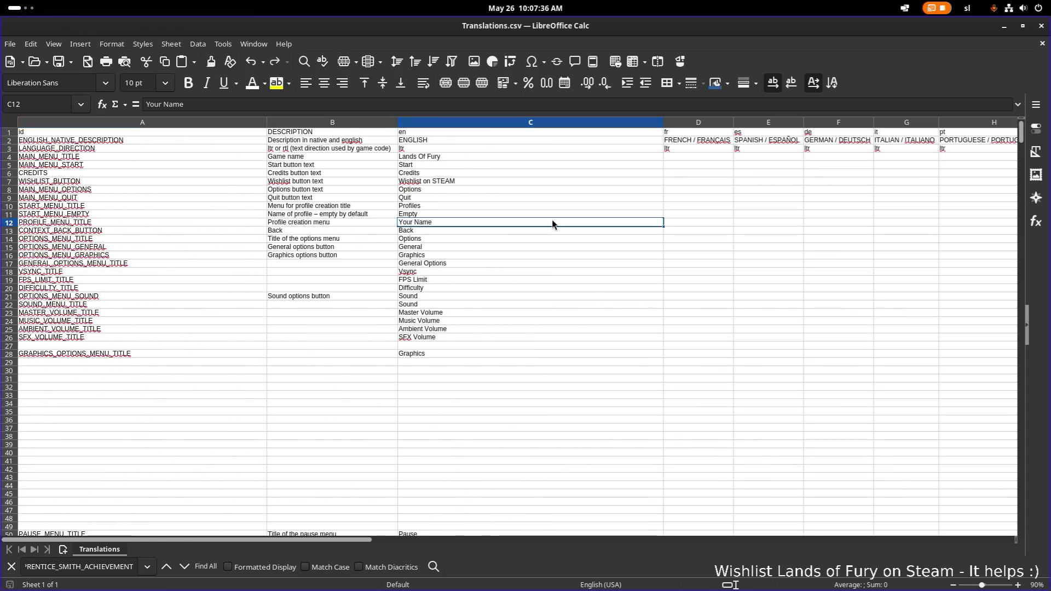
{"action": "scroll", "coordinate": [563, 233], "scroll_direction": "down", "scroll_amount": 20}
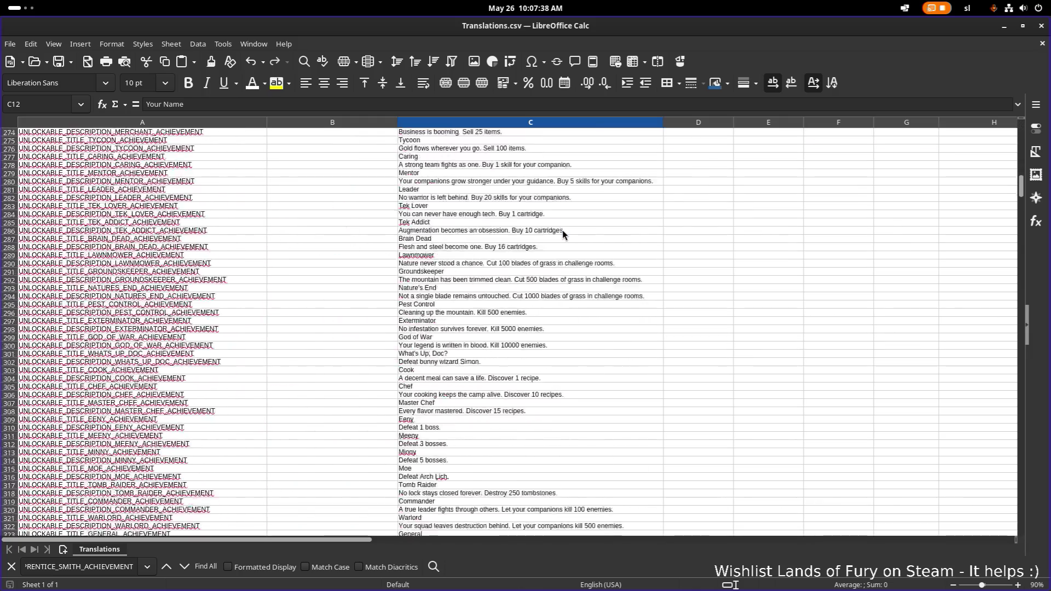
{"action": "scroll", "coordinate": [563, 233], "scroll_direction": "down", "scroll_amount": 20}
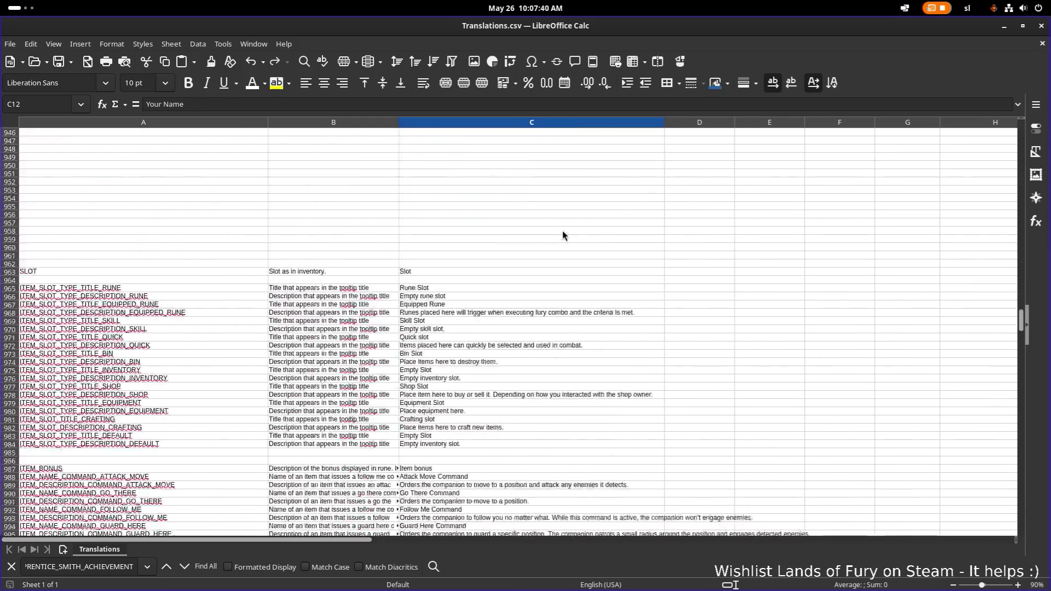
{"action": "scroll", "coordinate": [563, 237], "scroll_direction": "down", "scroll_amount": 20}
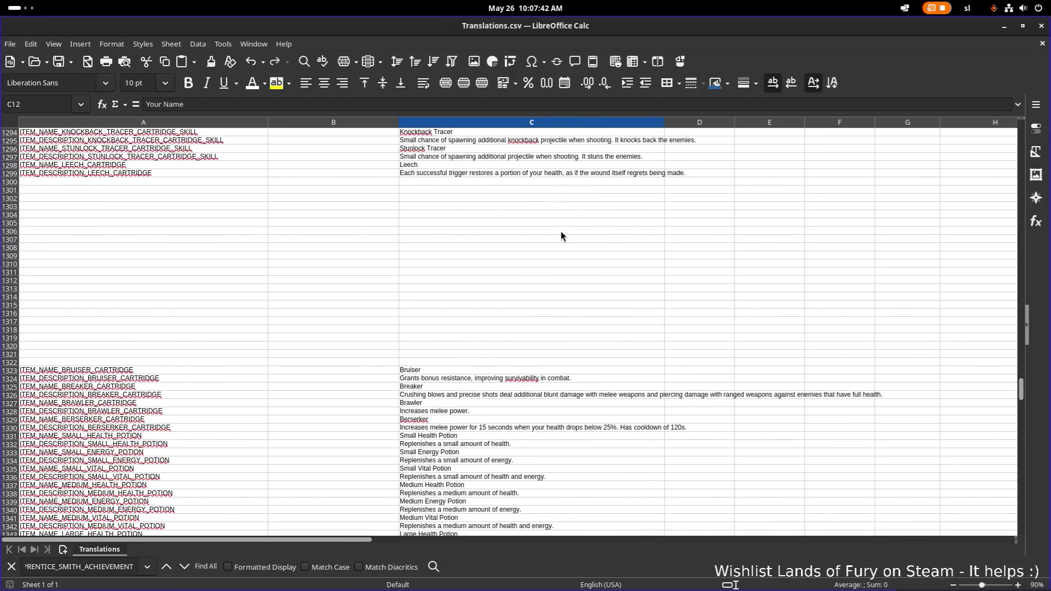
{"action": "scroll", "coordinate": [559, 237], "scroll_direction": "down", "scroll_amount": 15}
{"action": "scroll", "coordinate": [560, 236], "scroll_direction": "down", "scroll_amount": 2}
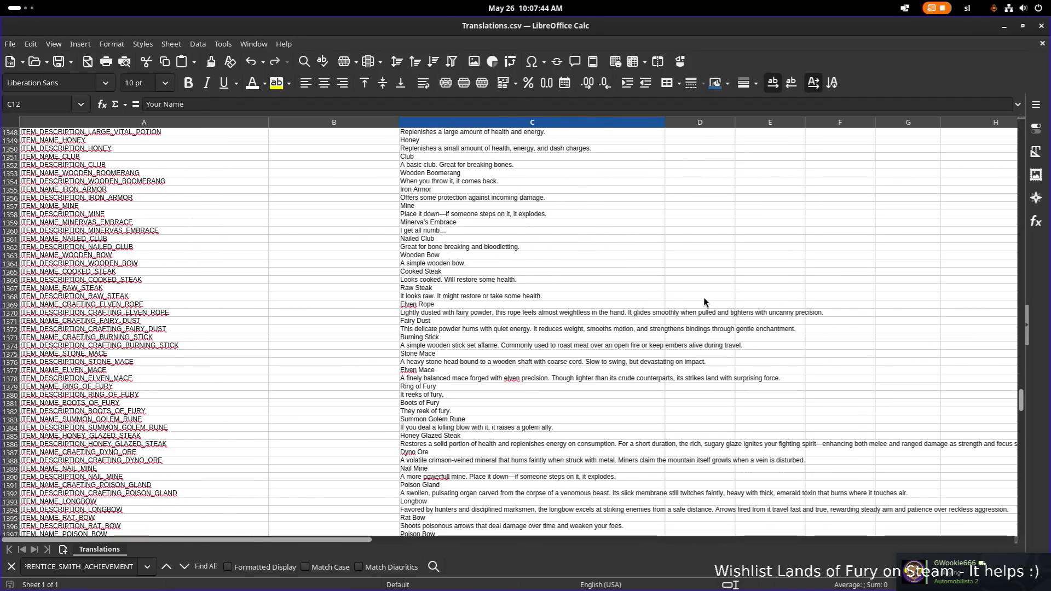
{"action": "key", "text": "alt+Tab"}
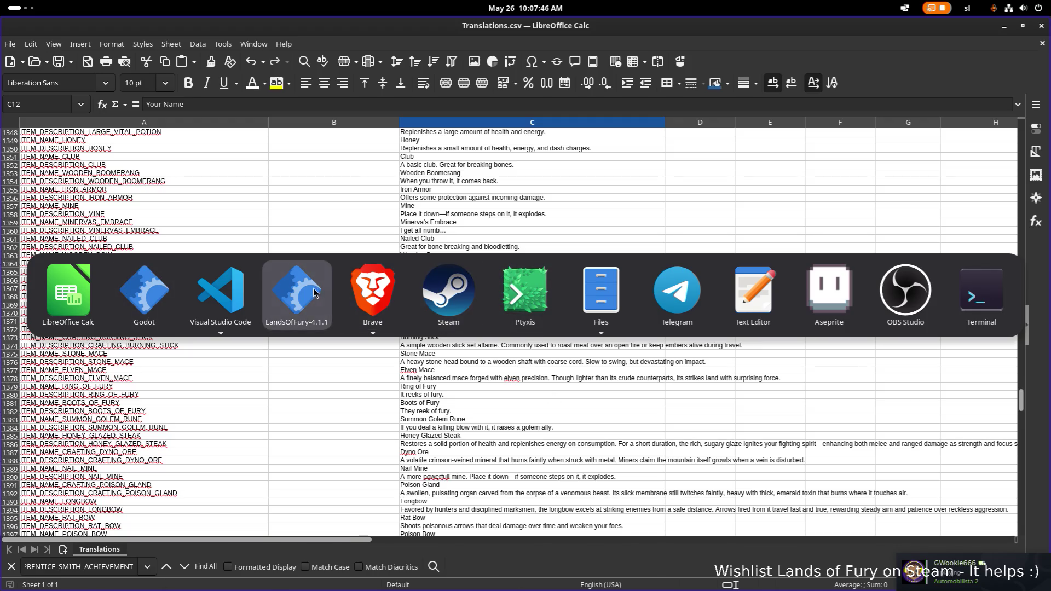
{"action": "left_click", "coordinate": [314, 293]}
{"action": "key", "text": "Escape"}
{"action": "left_click", "coordinate": [541, 513]}
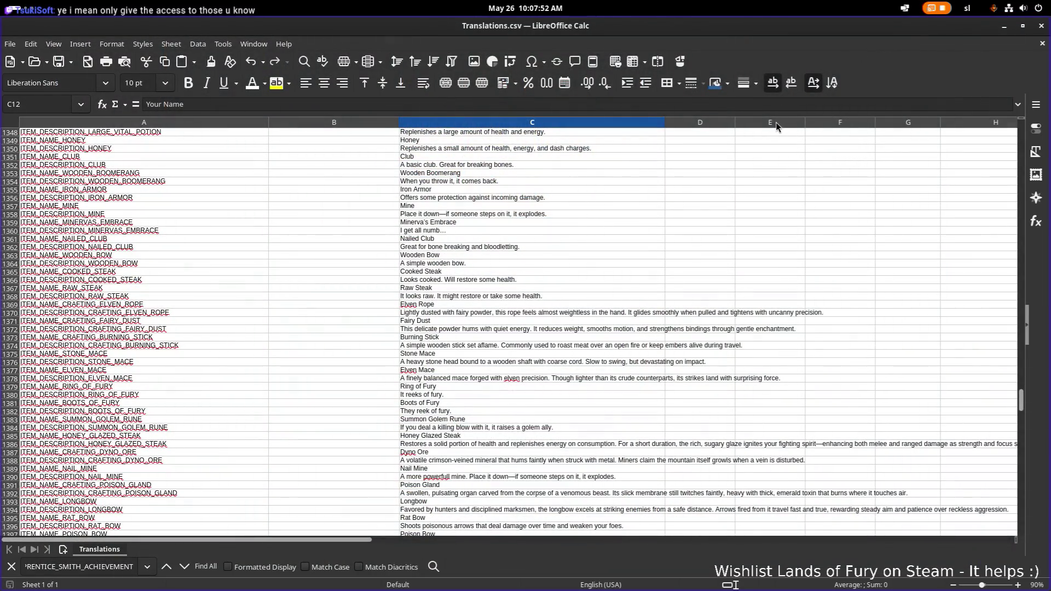
Minimize Calc, return to the ship dialogue script, and run the Lands of Fury project
{"action": "left_click", "coordinate": [1007, 26]}
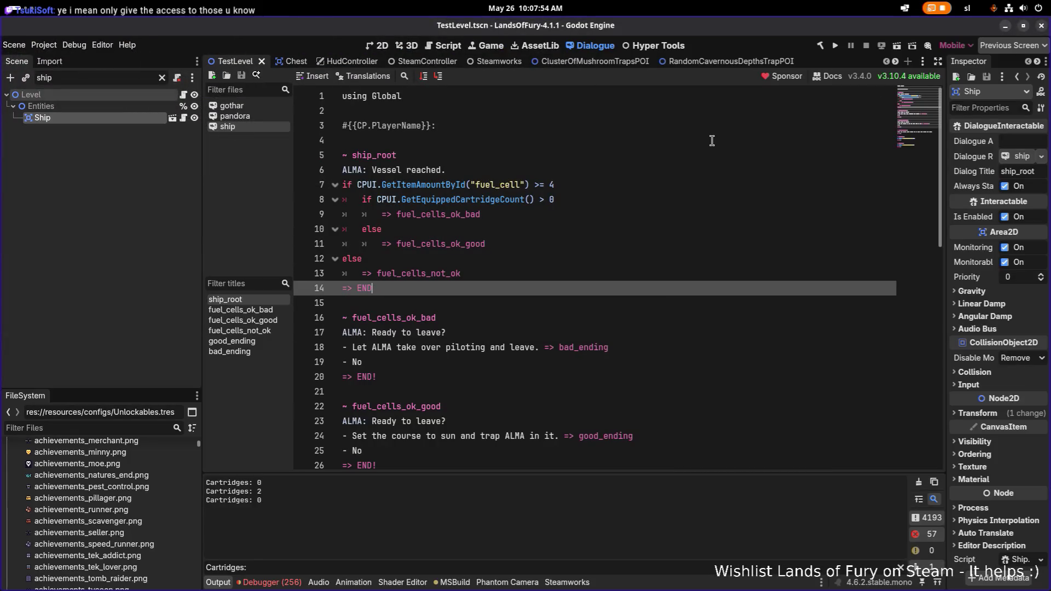
{"action": "left_click", "coordinate": [784, 145]}
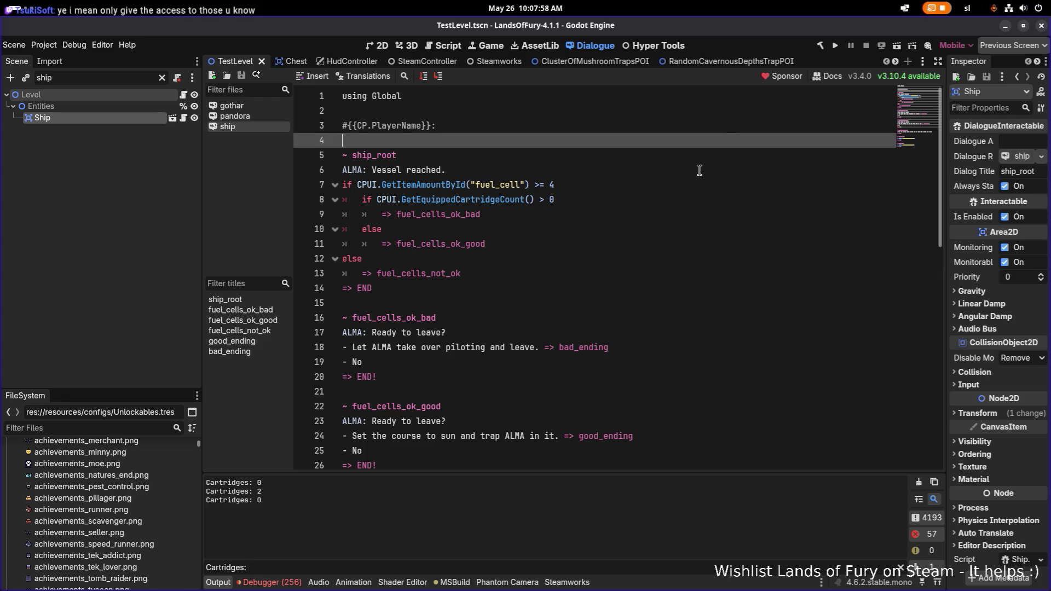
{"action": "left_click", "coordinate": [664, 214]}
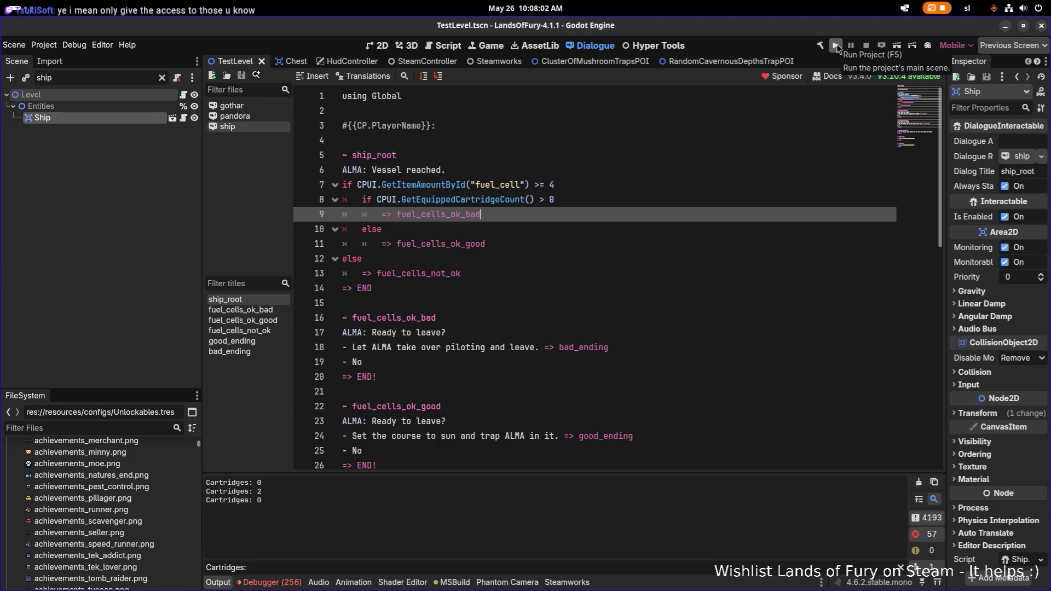
{"action": "left_click", "coordinate": [836, 46]}
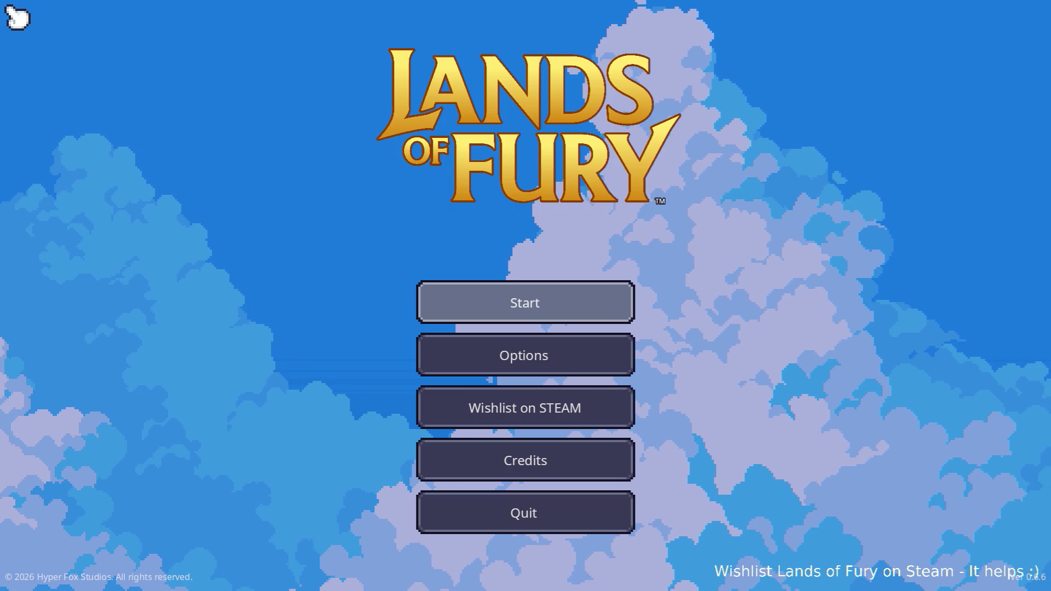
Start the first save profile and walk to the ship for ALMA's not-enough-fuel-cells message
{"action": "left_click", "coordinate": [521, 296]}
{"action": "left_click", "coordinate": [570, 295]}
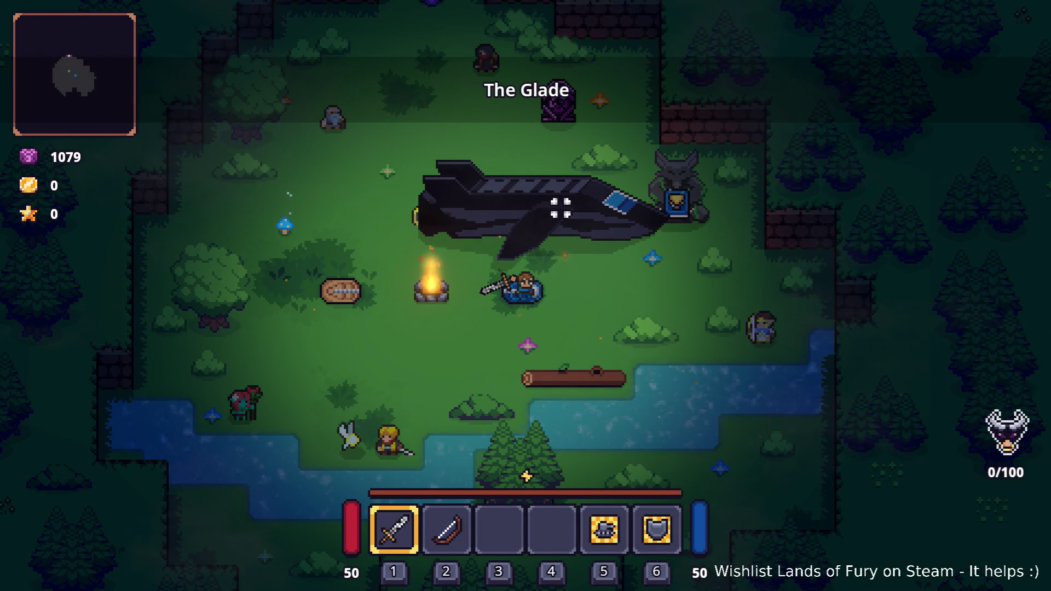
{"action": "key", "text": "a"}
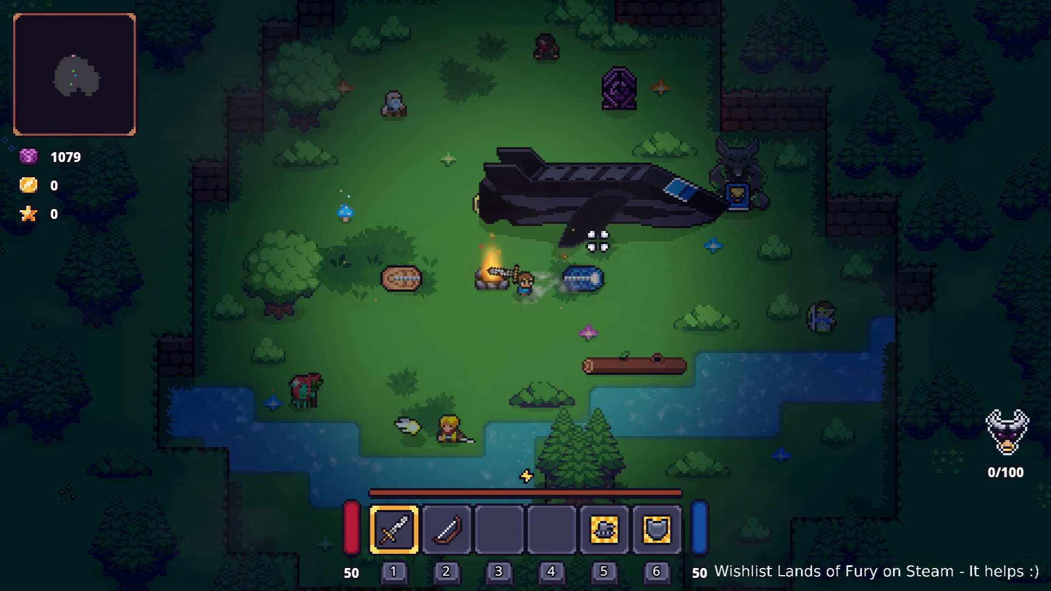
{"action": "key", "text": "d"}
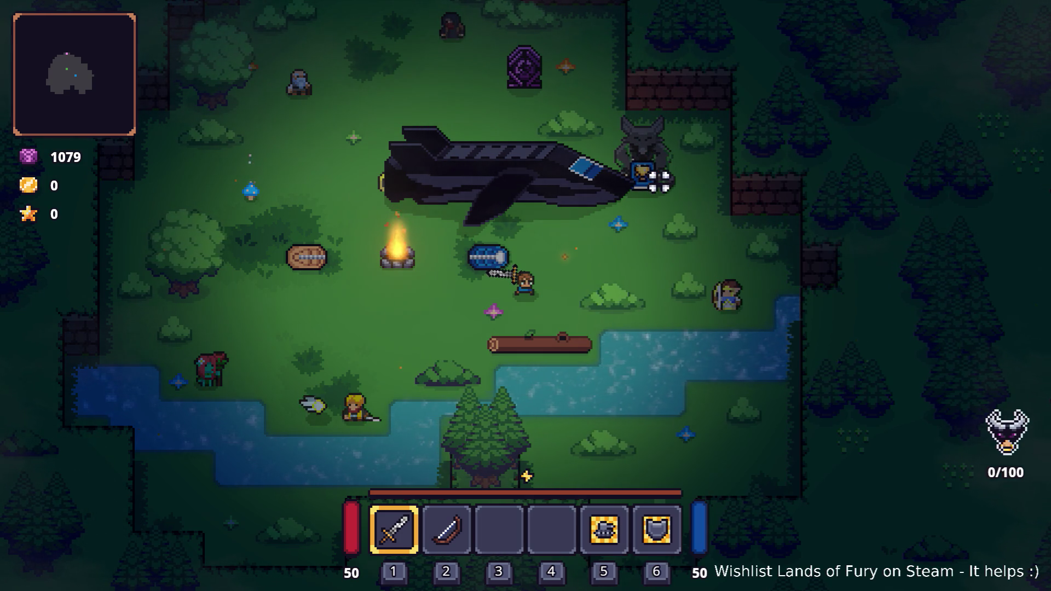
{"action": "key", "text": "space"}
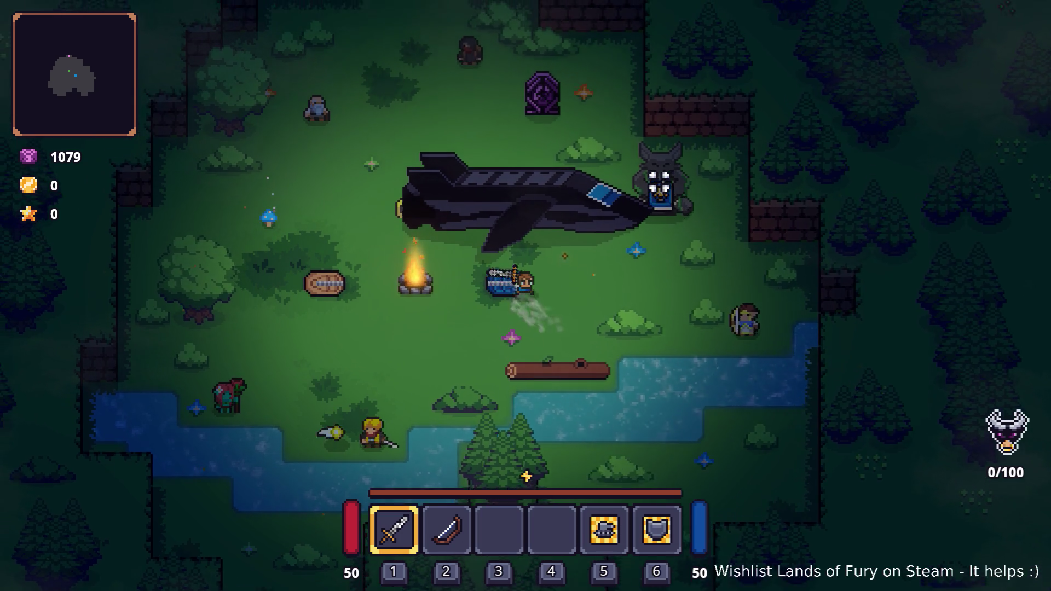
{"action": "key", "text": "w"}
{"action": "key", "text": "e"}
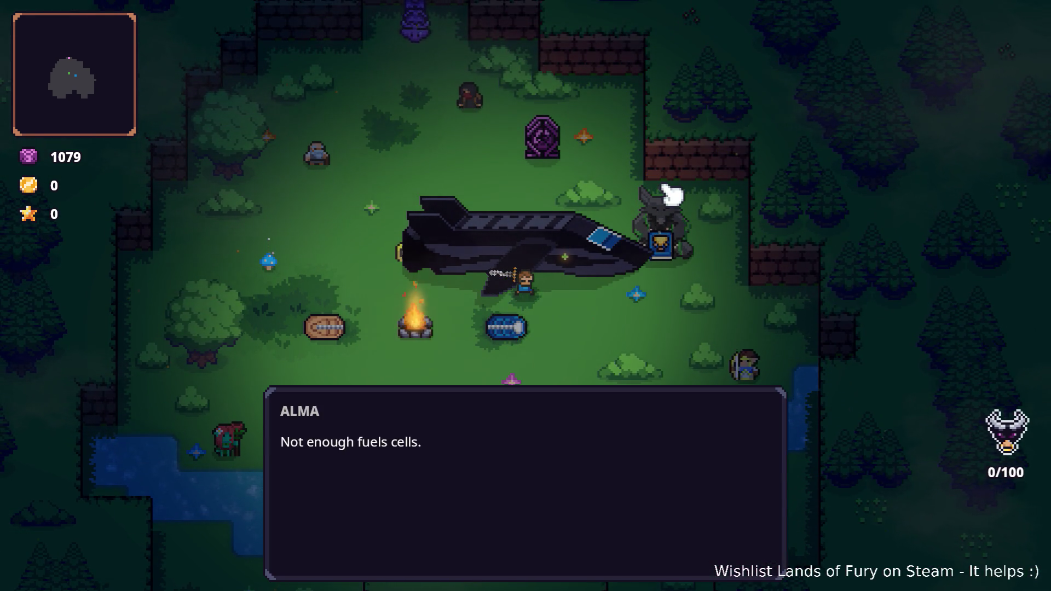
{"action": "key", "text": "e"}
Open the developer console and enter 'Player.AddItem(fuel_cell,1'
{"action": "key", "text": "s"}
{"action": "key", "text": "grave"}
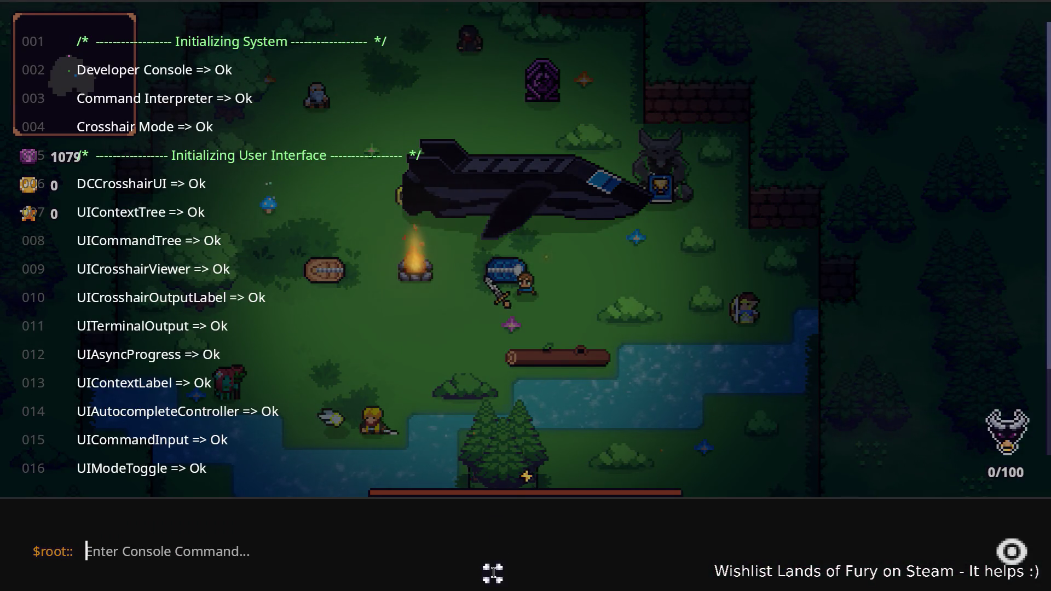
{"action": "left_click", "coordinate": [505, 553]}
{"action": "type", "text": "Player.AddItem("}
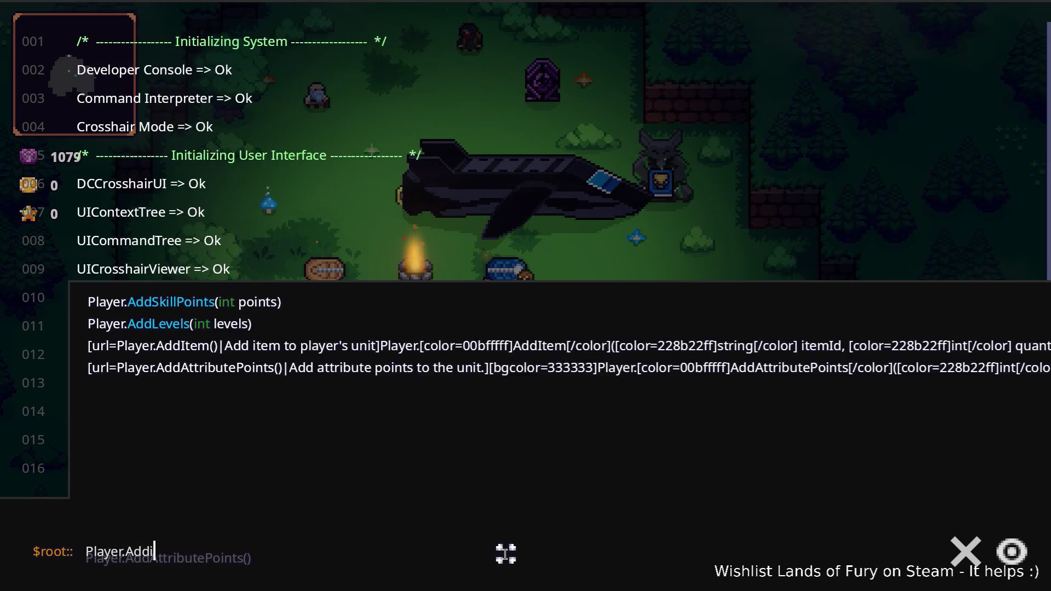
{"action": "type", "text": "f"}
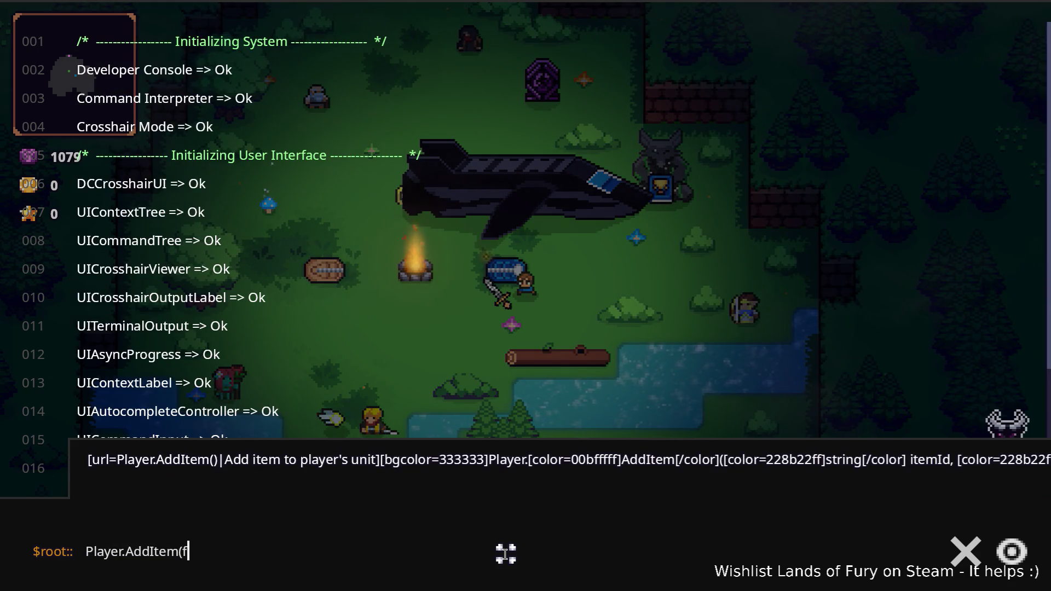
{"action": "type", "text": "uel_"}
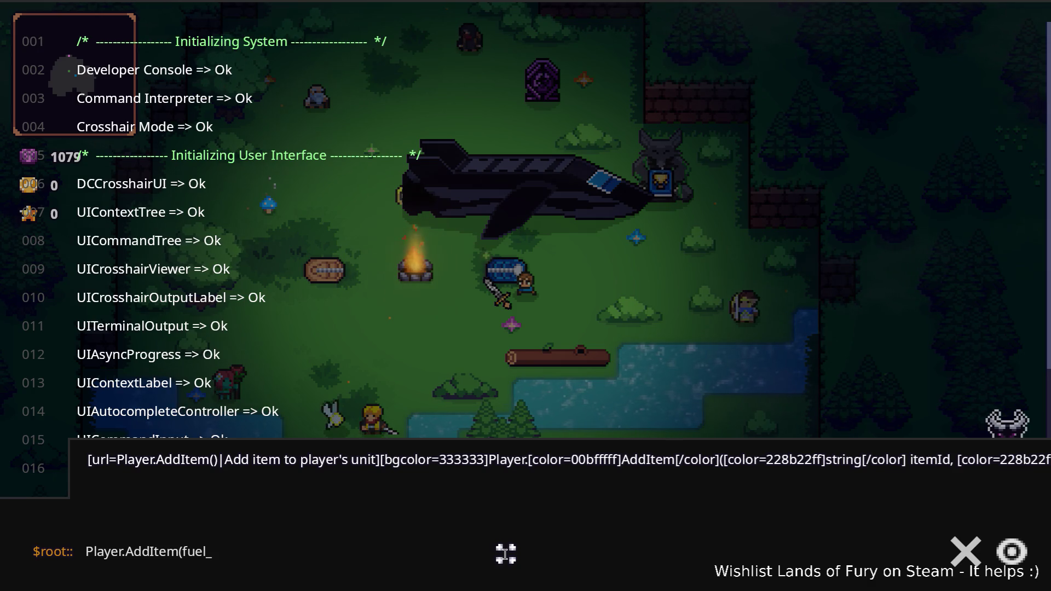
{"action": "type", "text": "cell,1"}
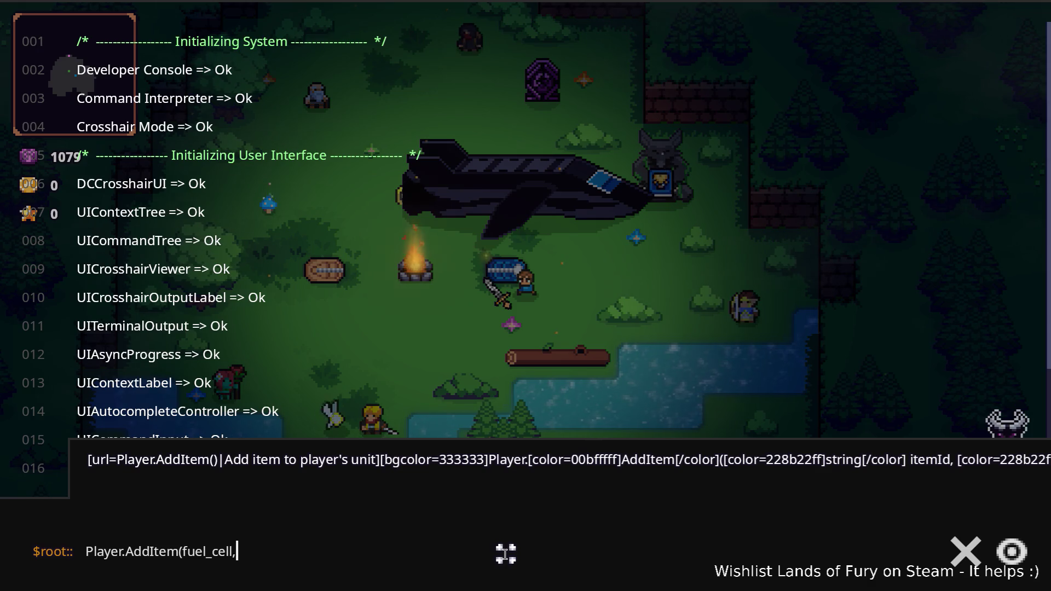
Run the fuel_cell add command five times, close the console, and talk to ALMA
{"action": "key", "text": "Return"}
{"action": "key", "text": "Up"}
{"action": "key", "text": "Return"}
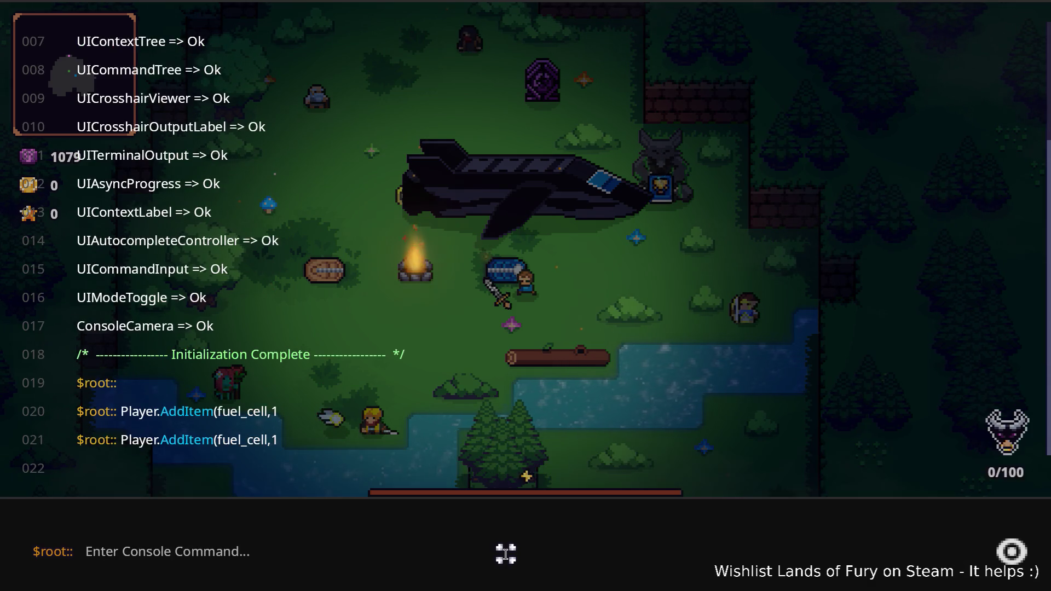
{"action": "key", "text": "Up"}
{"action": "key", "text": "Return"}
{"action": "key", "text": "Up"}
{"action": "key", "text": "Return"}
{"action": "key", "text": "Up"}
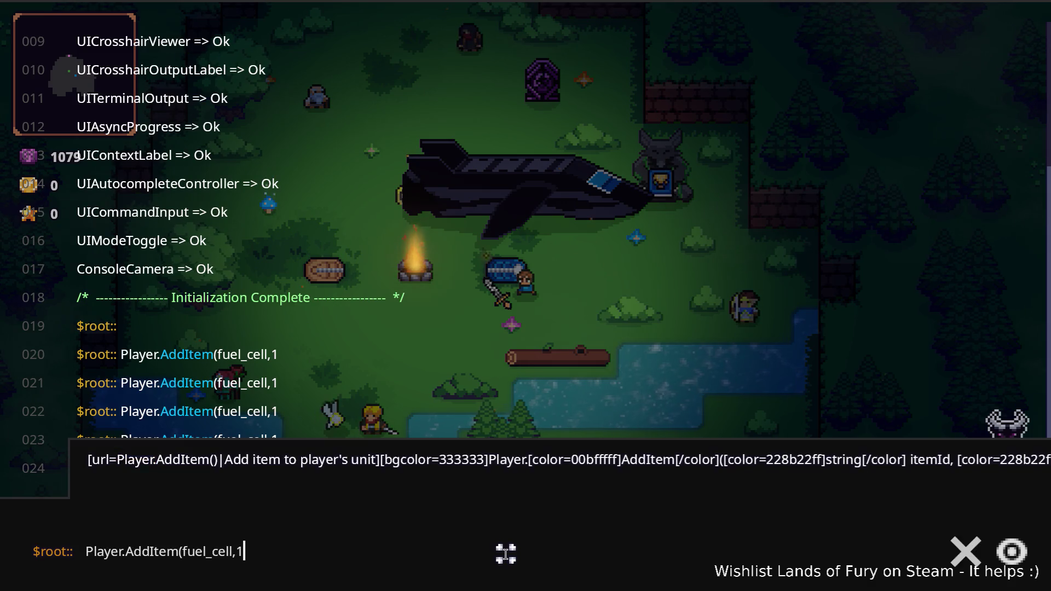
{"action": "key", "text": "Return"}
{"action": "key", "text": "grave"}
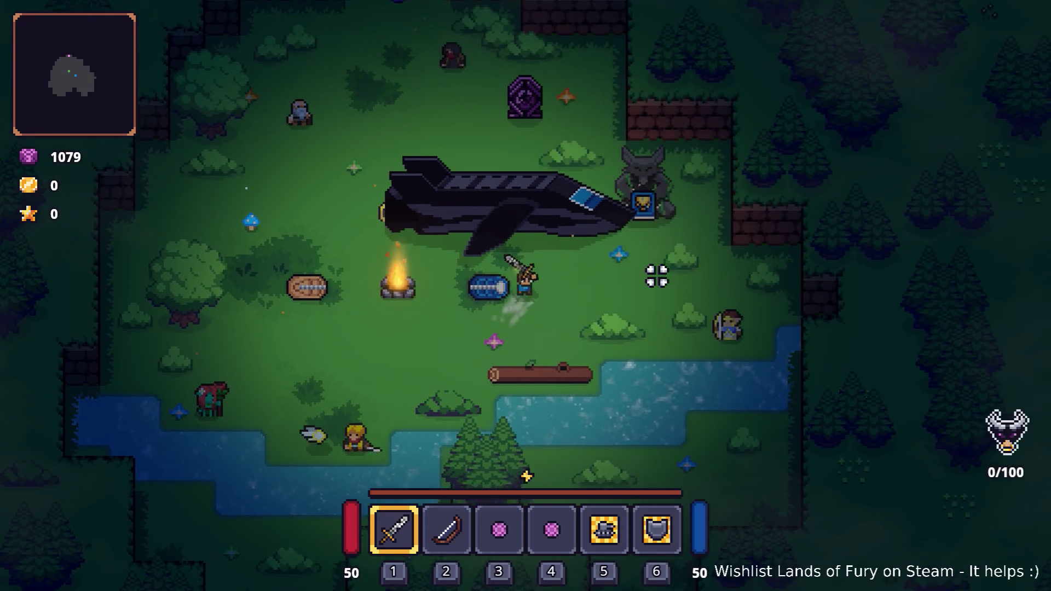
{"action": "key", "text": "w"}
{"action": "key", "text": "e"}
{"action": "key", "text": "e"}
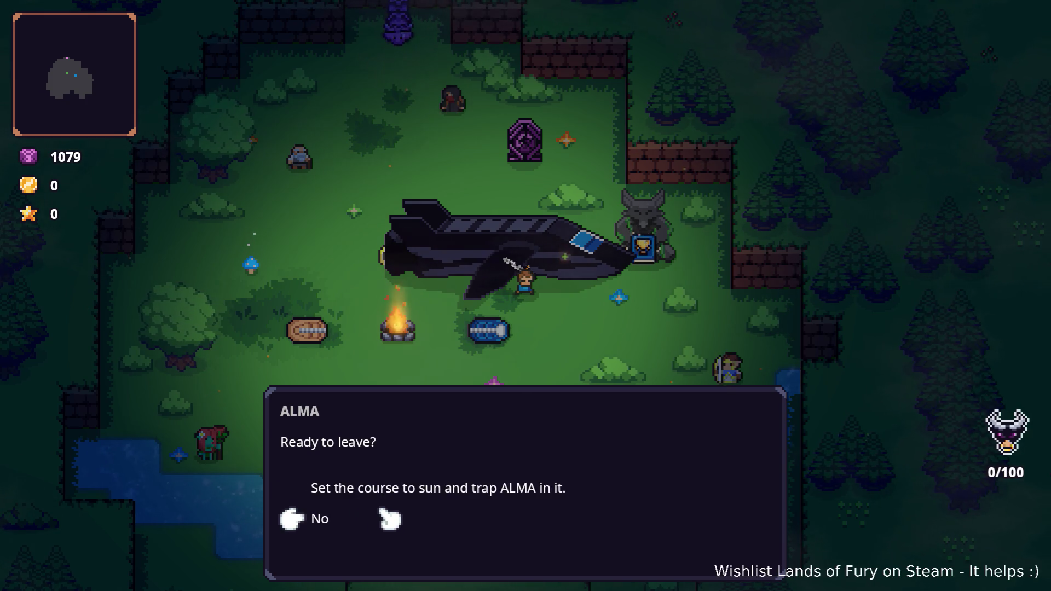
Decline leaving, then assign the Dash Booster cartridge to ALMA's first slot and confirm
{"action": "left_click", "coordinate": [359, 534]}
{"action": "key", "text": "i"}
{"action": "left_click", "coordinate": [345, 398]}
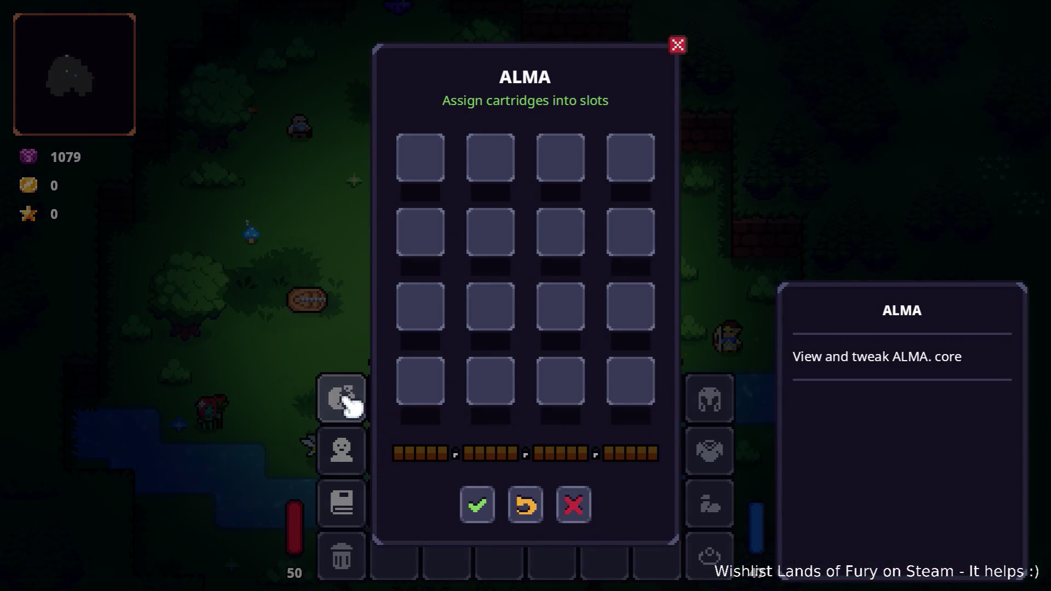
{"action": "left_click", "coordinate": [426, 159]}
{"action": "left_click", "coordinate": [475, 277]}
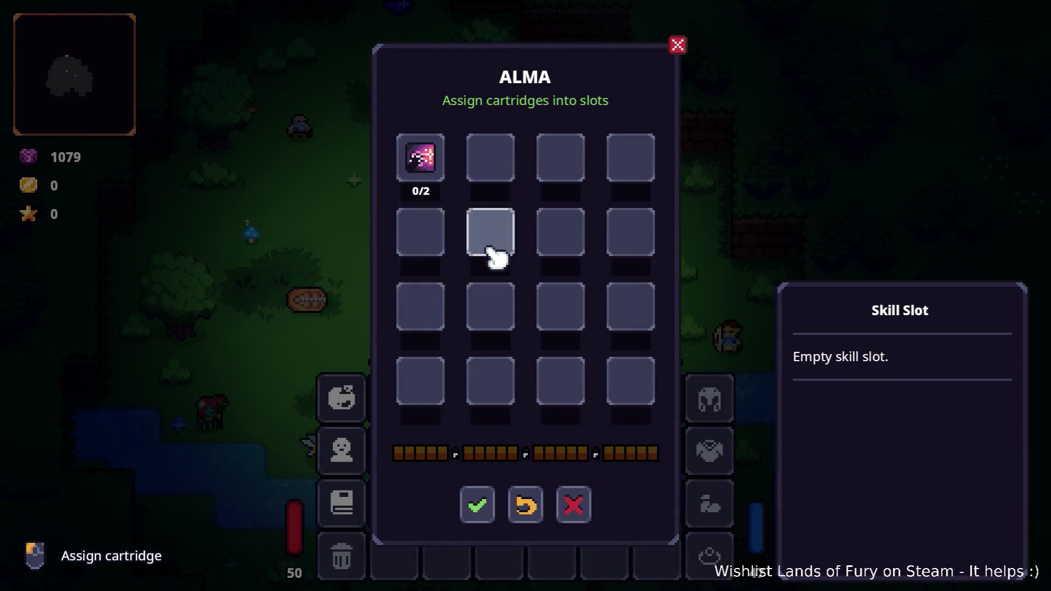
{"action": "left_click", "coordinate": [425, 229]}
{"action": "scroll", "coordinate": [509, 339], "scroll_direction": "down", "scroll_amount": 1}
{"action": "left_click", "coordinate": [521, 458]}
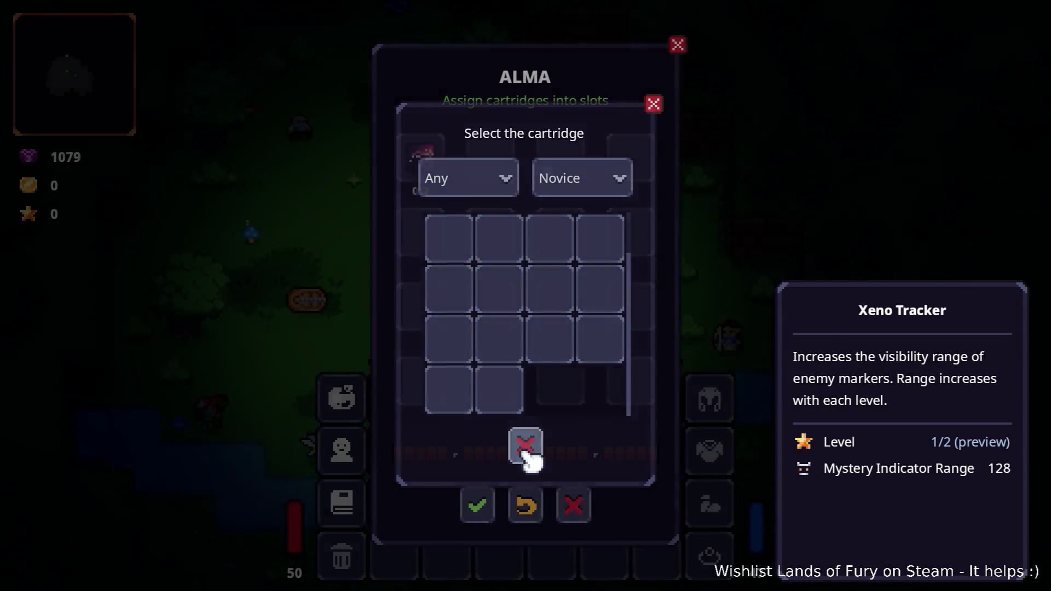
{"action": "left_click", "coordinate": [490, 501]}
{"action": "key", "text": "i"}
Talk to ALMA again, choose No, then pause and quit the game to desktop
{"action": "left_click", "coordinate": [600, 196]}
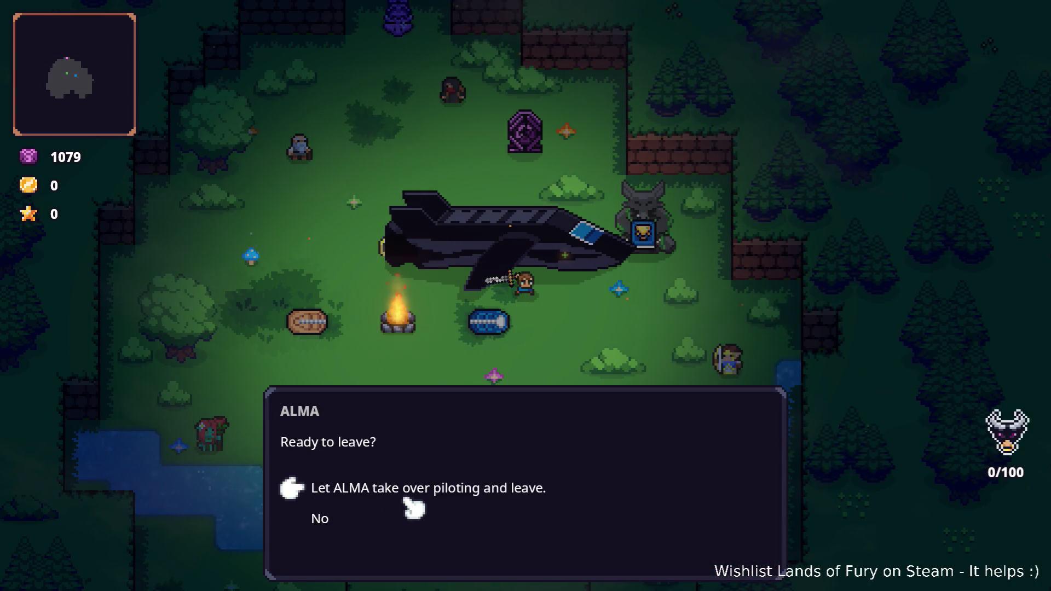
{"action": "left_click", "coordinate": [500, 509]}
{"action": "key", "text": "a"}
{"action": "key", "text": "s"}
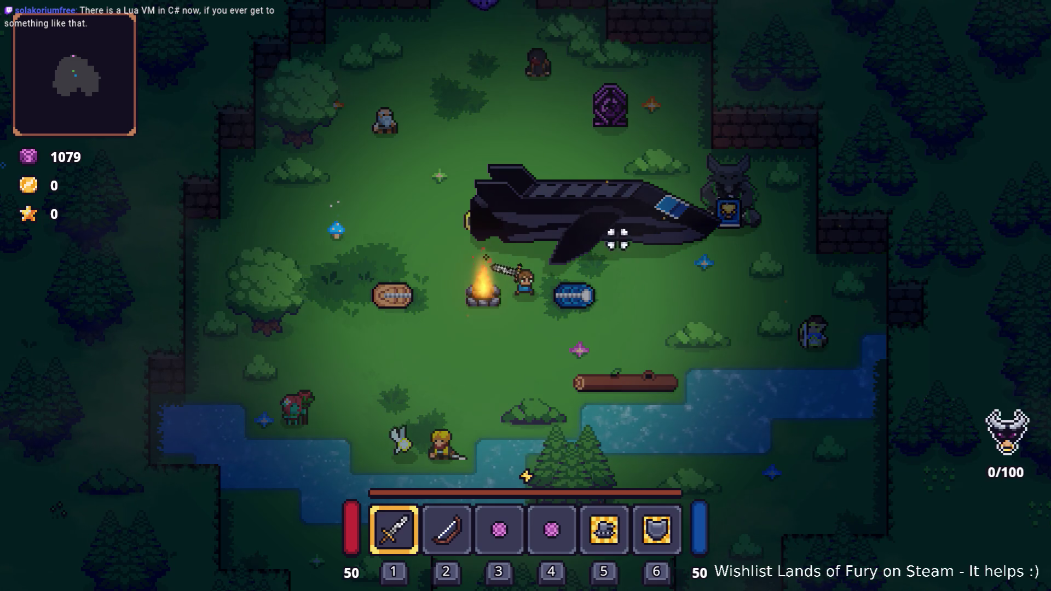
{"action": "key", "text": "s"}
{"action": "key", "text": "Escape"}
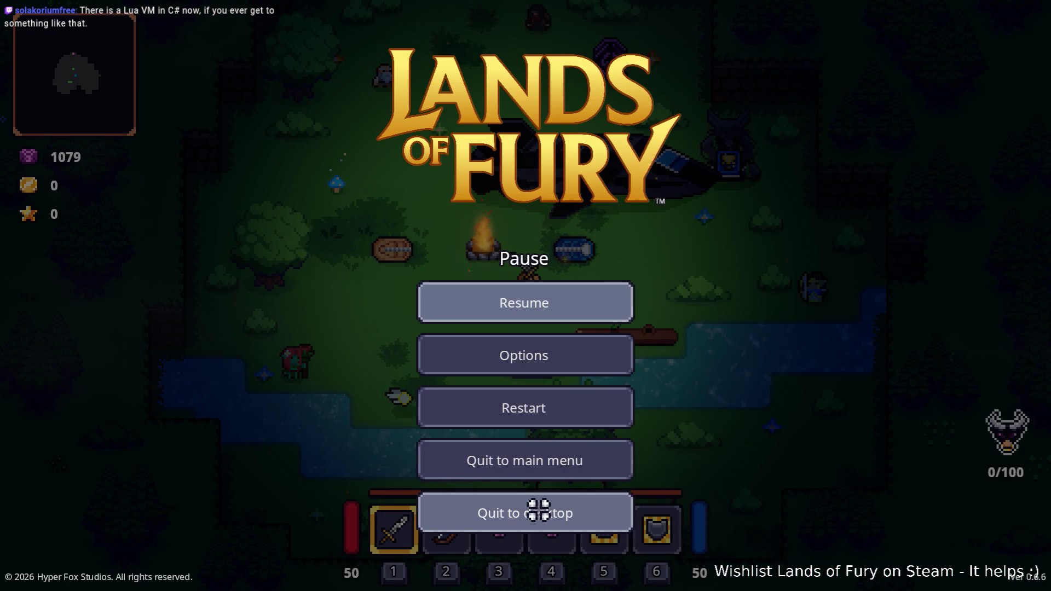
{"action": "left_click", "coordinate": [567, 516]}
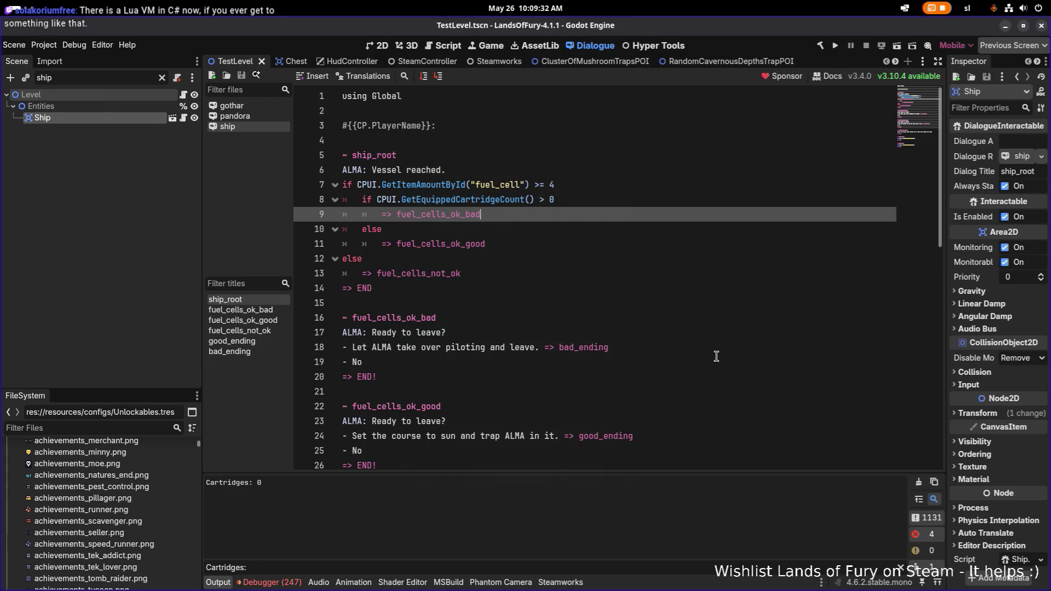
Stop the game run, then shrink the Scene dock and widen the dialogue file and title lists
{"action": "left_click", "coordinate": [627, 335]}
{"action": "key", "text": "Up"}
{"action": "key", "text": "Up"}
{"action": "key", "text": "Up"}
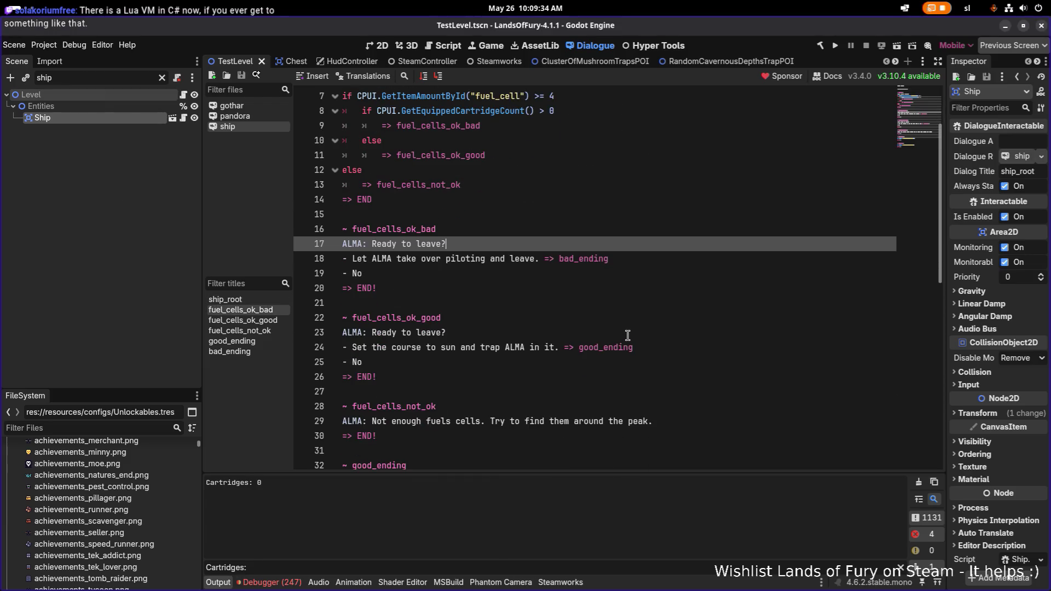
{"action": "scroll", "coordinate": [628, 335], "scroll_direction": "down", "scroll_amount": 10}
{"action": "scroll", "coordinate": [627, 335], "scroll_direction": "up", "scroll_amount": 12}
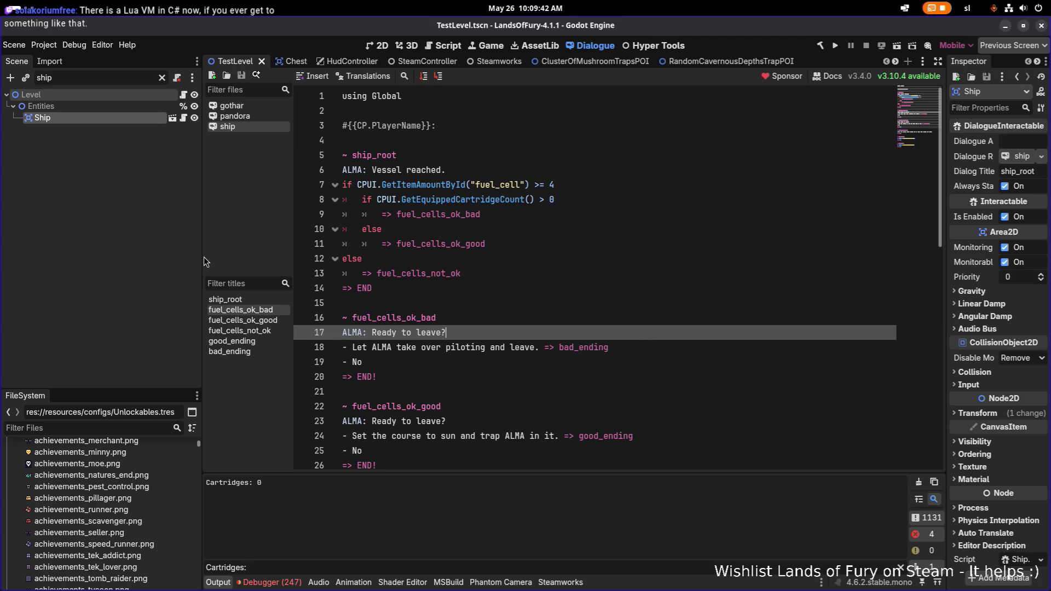
{"action": "left_click_drag", "start_coordinate": [203, 256], "coordinate": [175, 256]}
{"action": "left_click_drag", "start_coordinate": [272, 225], "coordinate": [400, 215]}
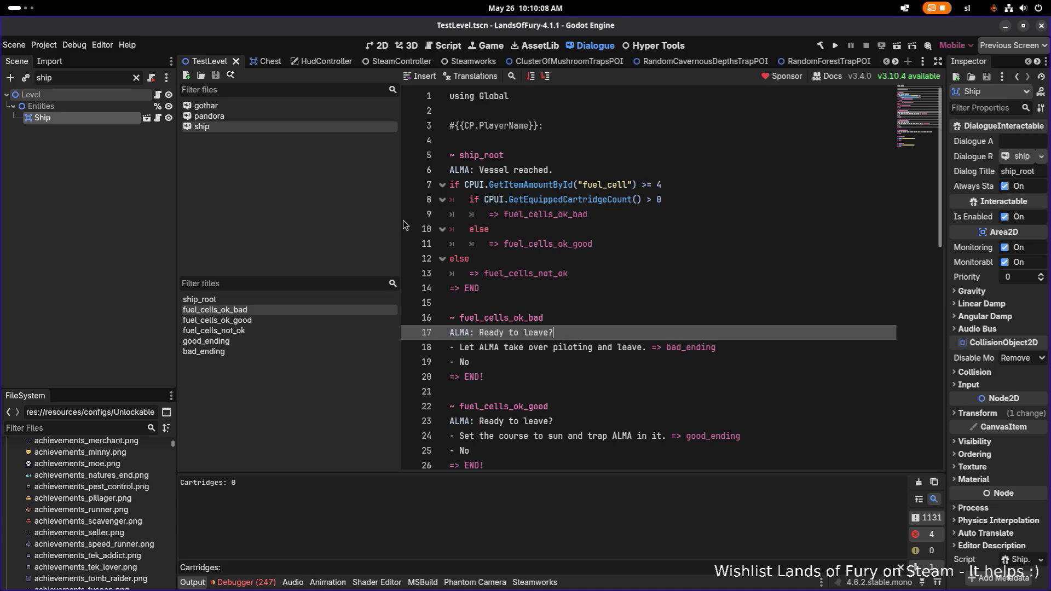
Resize the docks and inspect the fuel_cell count check on line 7 and fuel_cells_not_ok on line 13
{"action": "left_click_drag", "start_coordinate": [402, 225], "coordinate": [325, 205]}
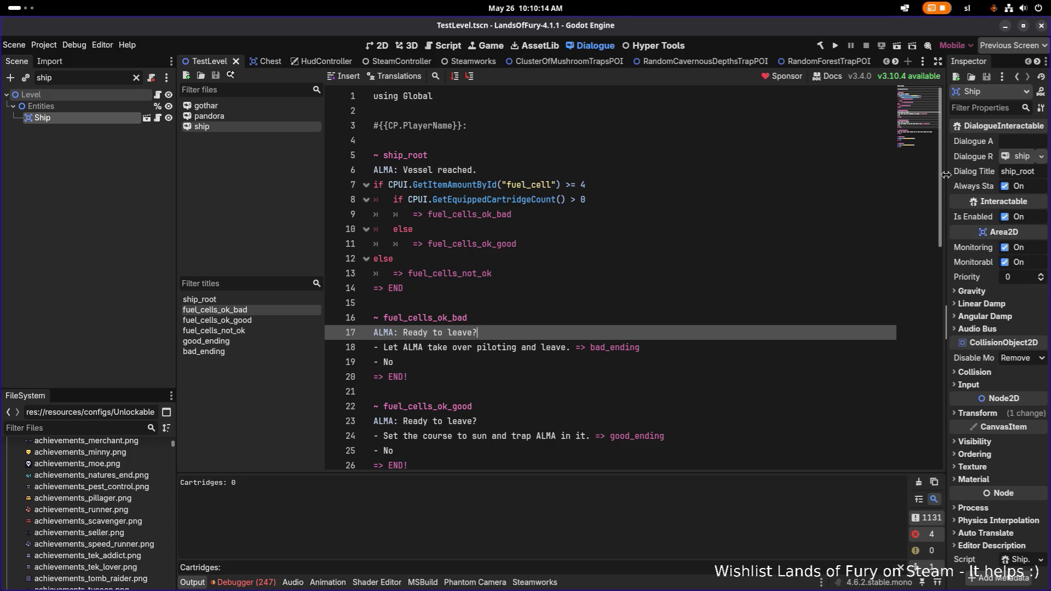
{"action": "left_click_drag", "start_coordinate": [943, 175], "coordinate": [878, 177]}
{"action": "left_click", "coordinate": [689, 179]}
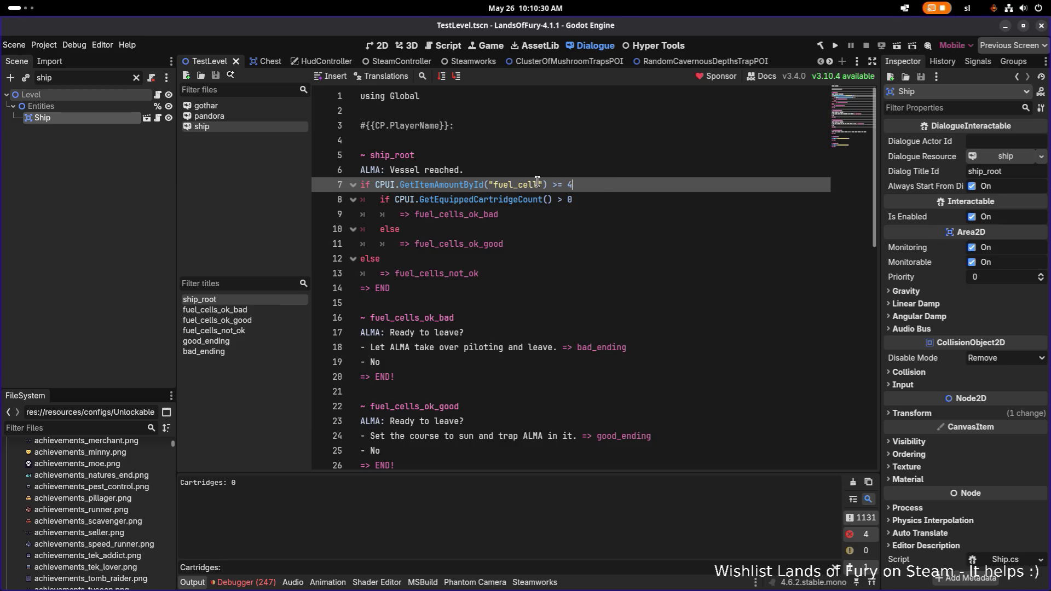
{"action": "left_click", "coordinate": [548, 269]}
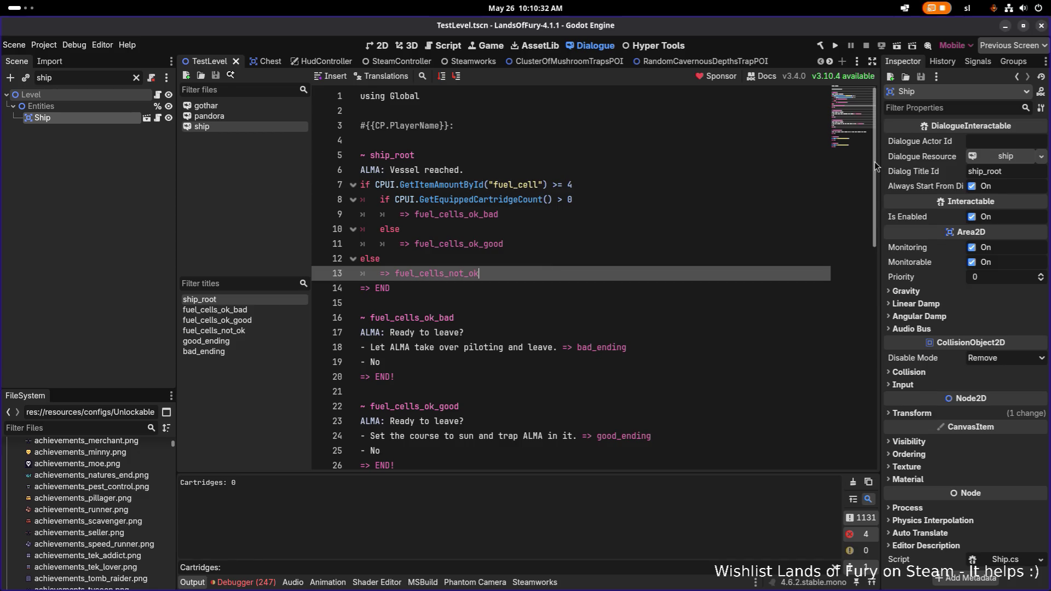
Check the 'ALMA: Vessel reached.' line and the No option on line 19, then open the scene picker
{"action": "left_click_drag", "start_coordinate": [880, 161], "coordinate": [830, 161]}
{"action": "left_click", "coordinate": [647, 176]}
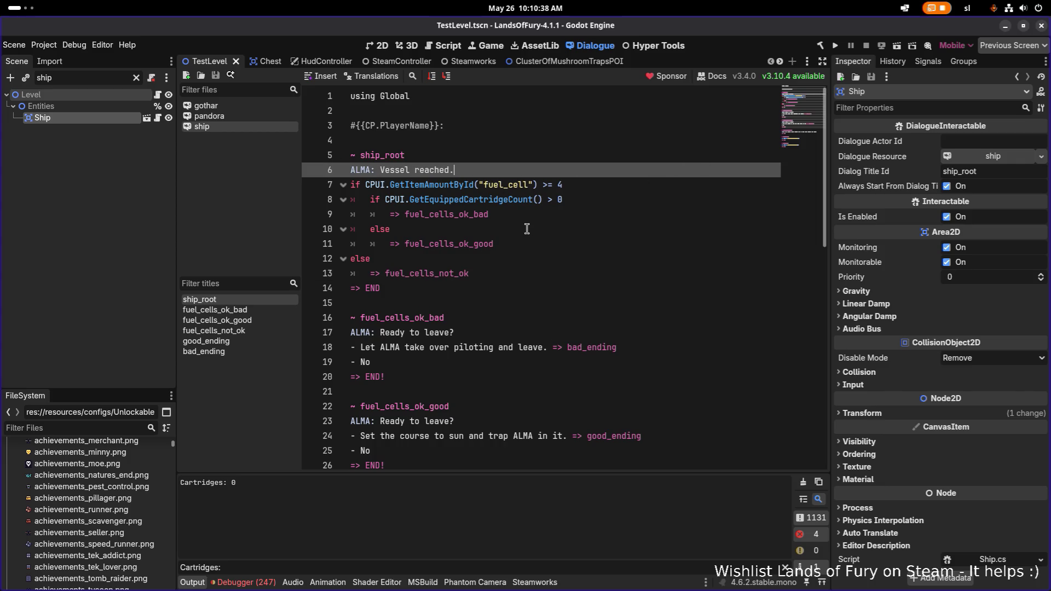
{"action": "scroll", "coordinate": [527, 229], "scroll_direction": "down", "scroll_amount": 4}
{"action": "key", "text": "alt+Tab"}
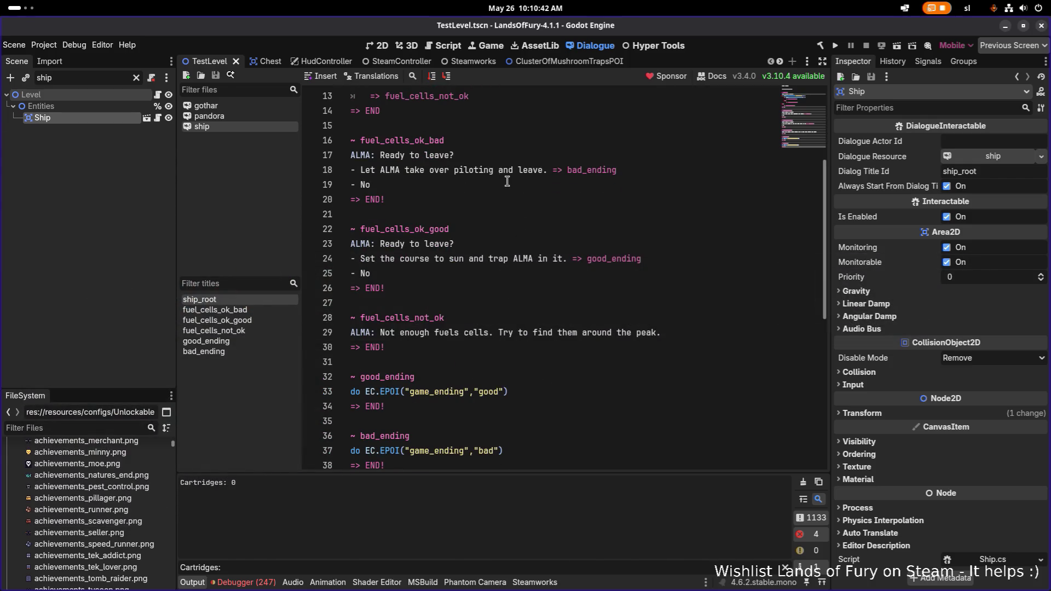
{"action": "left_click", "coordinate": [508, 183]}
{"action": "key", "text": "ctrl+shift+o"}
Open TestLevel.tscn from the picker filtered by 'testl' and switch to the 2D view
{"action": "type", "text": "testl"}
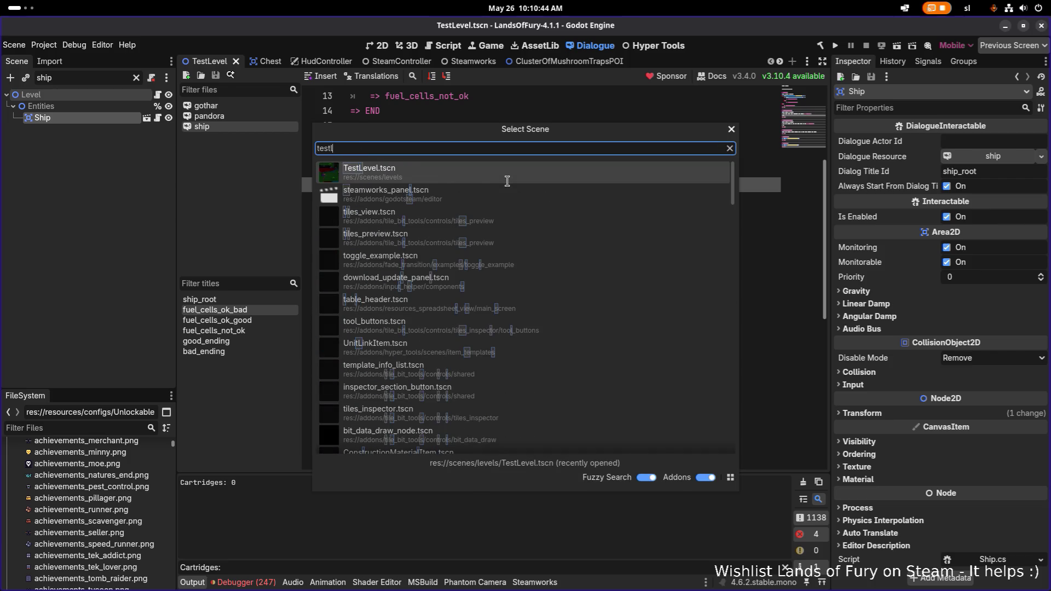
{"action": "key", "text": "Return"}
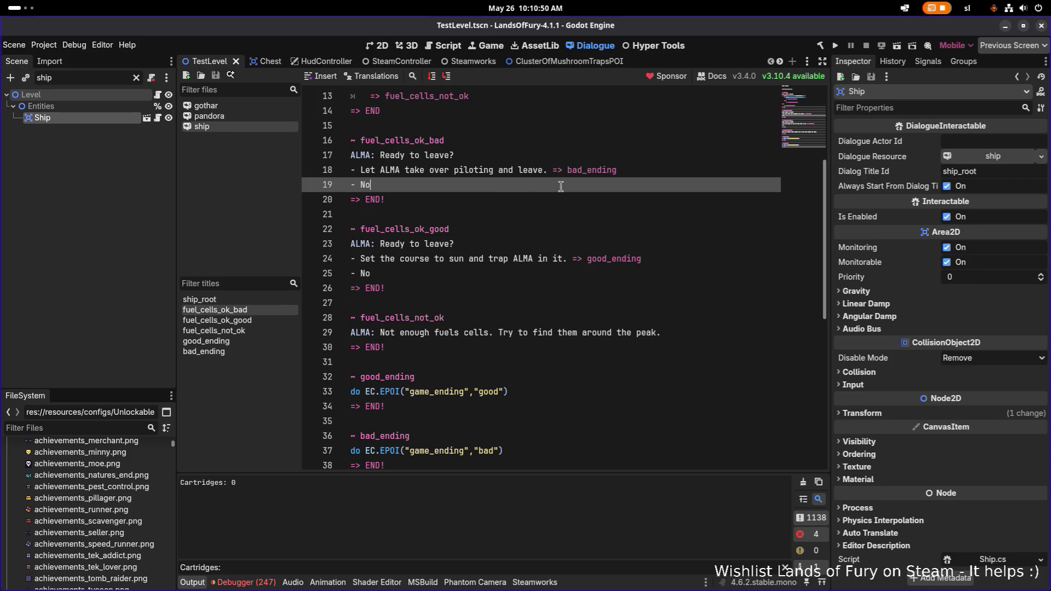
{"action": "left_click", "coordinate": [375, 45]}
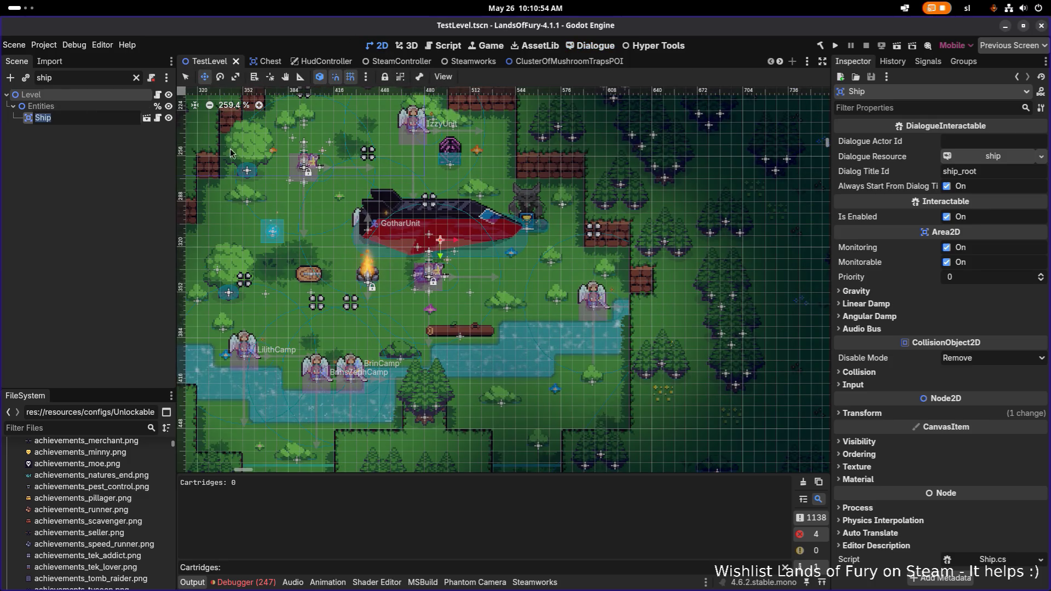
{"action": "left_click", "coordinate": [151, 77]}
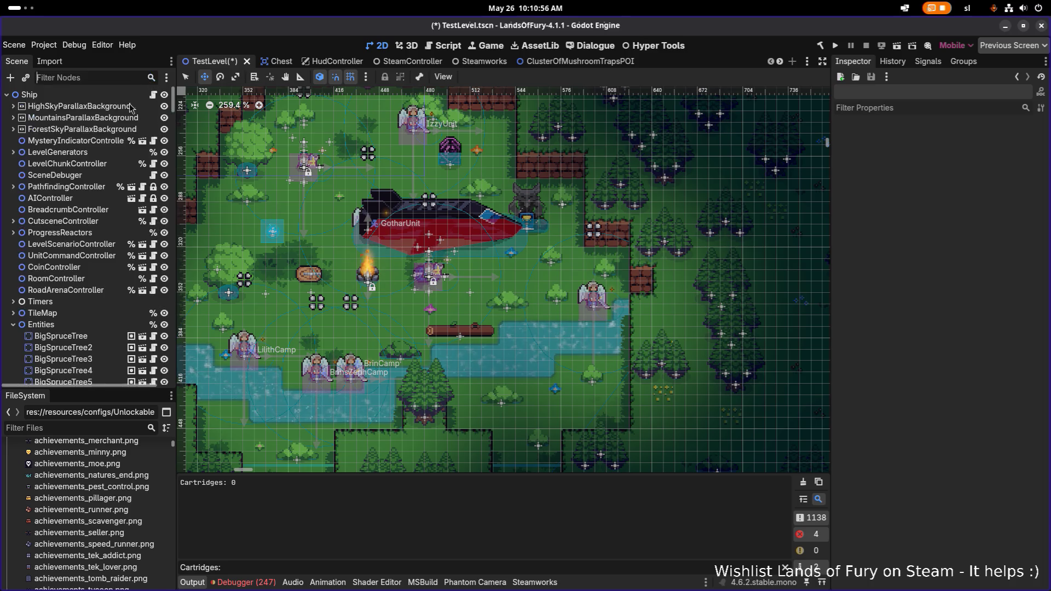
Filter the Scene tree for 'ship', drag the Ship node west off the map, and save TestLevel
{"action": "scroll", "coordinate": [115, 141], "scroll_direction": "down", "scroll_amount": 5}
{"action": "scroll", "coordinate": [115, 142], "scroll_direction": "down", "scroll_amount": 10}
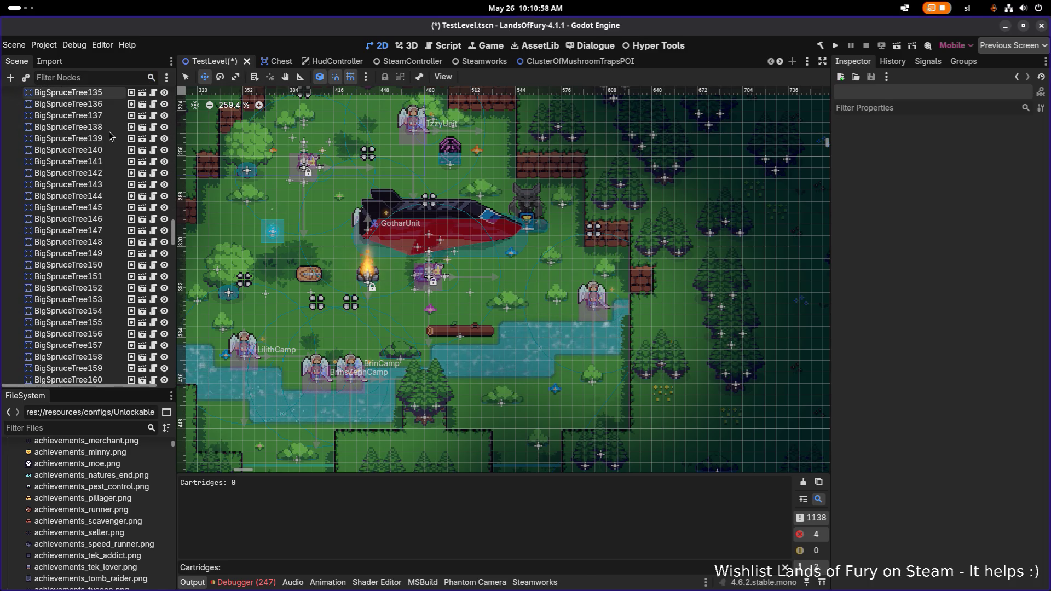
{"action": "type", "text": "ship"}
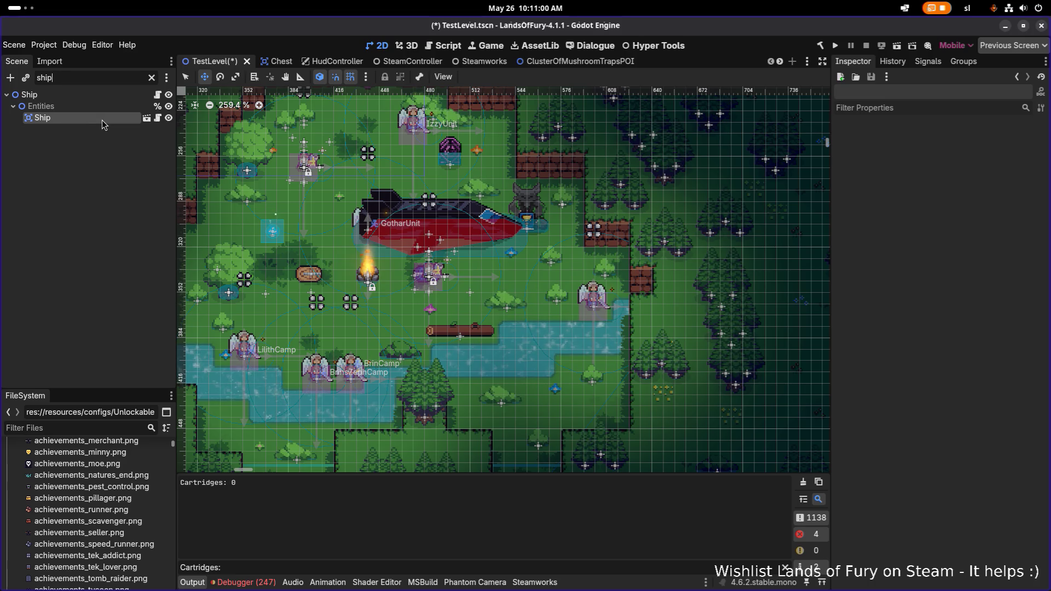
{"action": "left_click", "coordinate": [102, 120]}
{"action": "scroll", "coordinate": [414, 231], "scroll_direction": "down", "scroll_amount": 12}
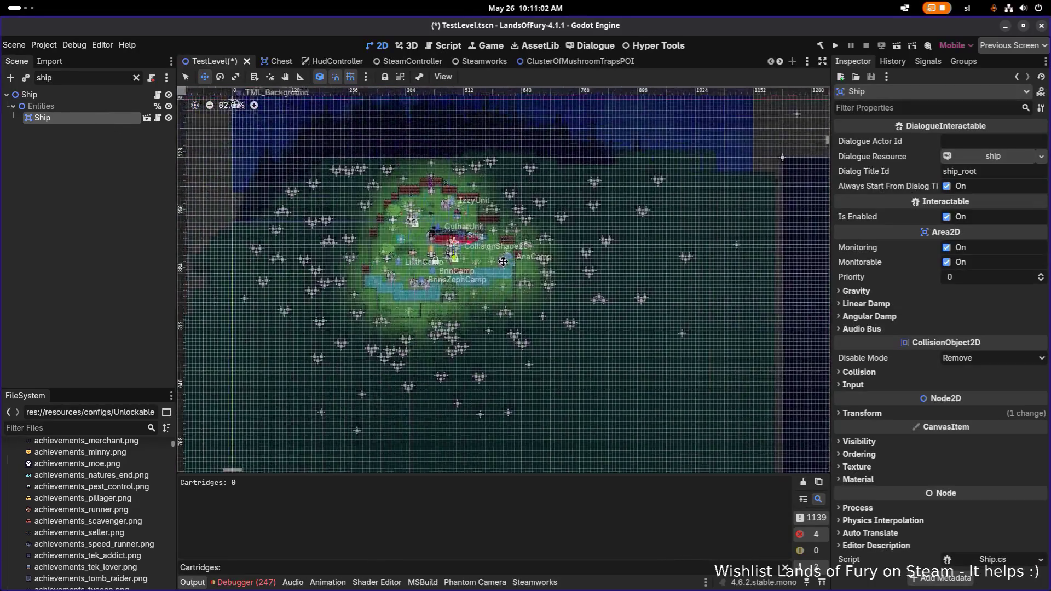
{"action": "mouse_move", "coordinate": [668, 321]}
{"action": "left_mouse_down"}
{"action": "mouse_move", "coordinate": [414, 235]}
{"action": "mouse_move", "coordinate": [365, 230]}
{"action": "left_mouse_up"}
{"action": "key", "text": "ctrl+s"}
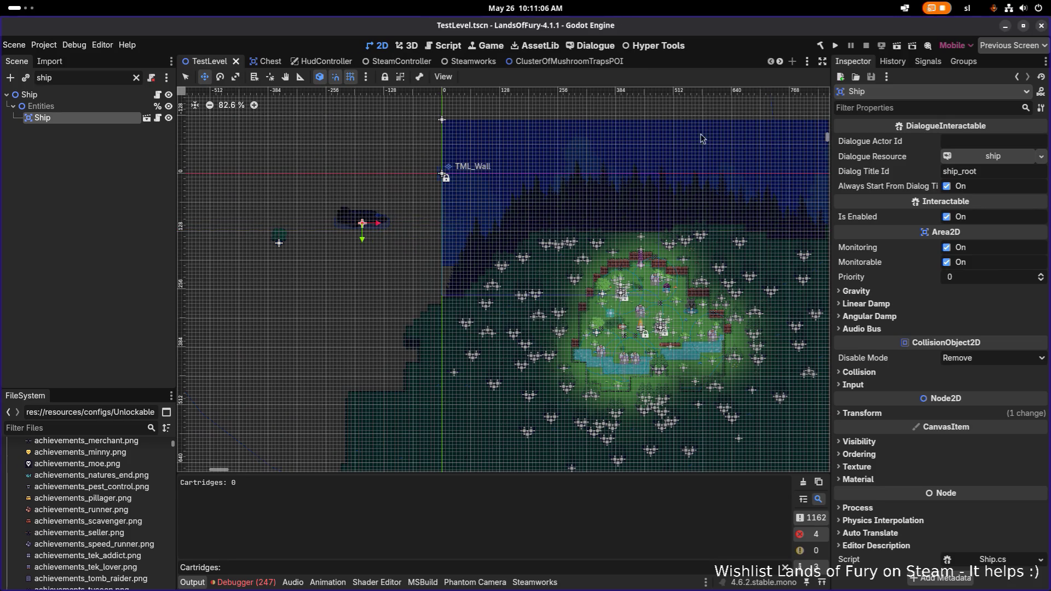
{"action": "scroll", "coordinate": [492, 265], "scroll_direction": "right", "scroll_amount": 3}
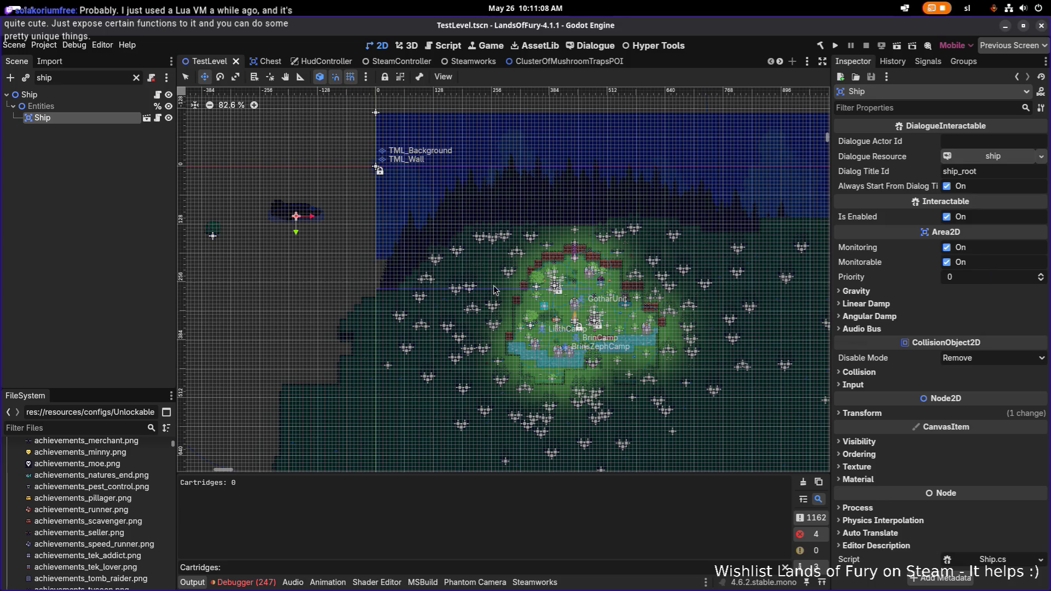
{"action": "key", "text": "alt+Tab"}
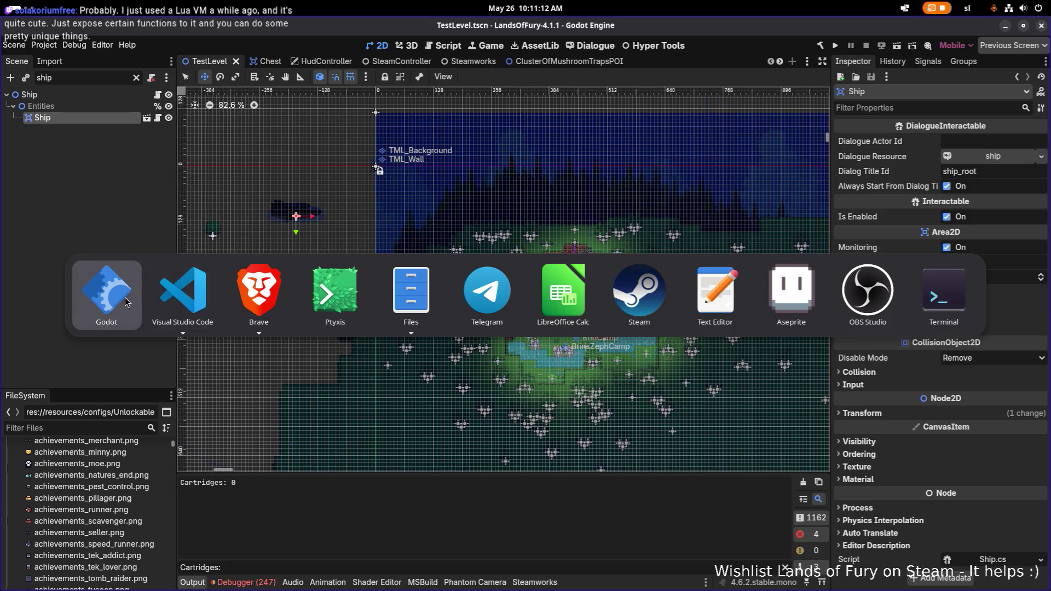
In VS Code Source Control, review the TestStuff.cs, InventorySystem.cs and TestLevel.tscn diffs
{"action": "left_click", "coordinate": [183, 296]}
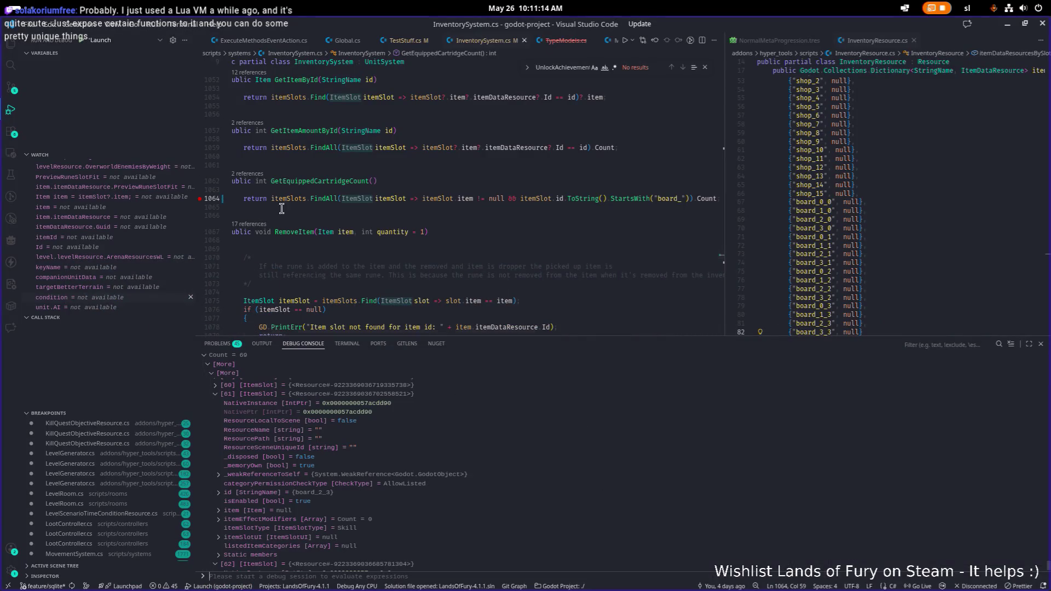
{"action": "left_click", "coordinate": [12, 86]}
{"action": "left_click", "coordinate": [101, 127]}
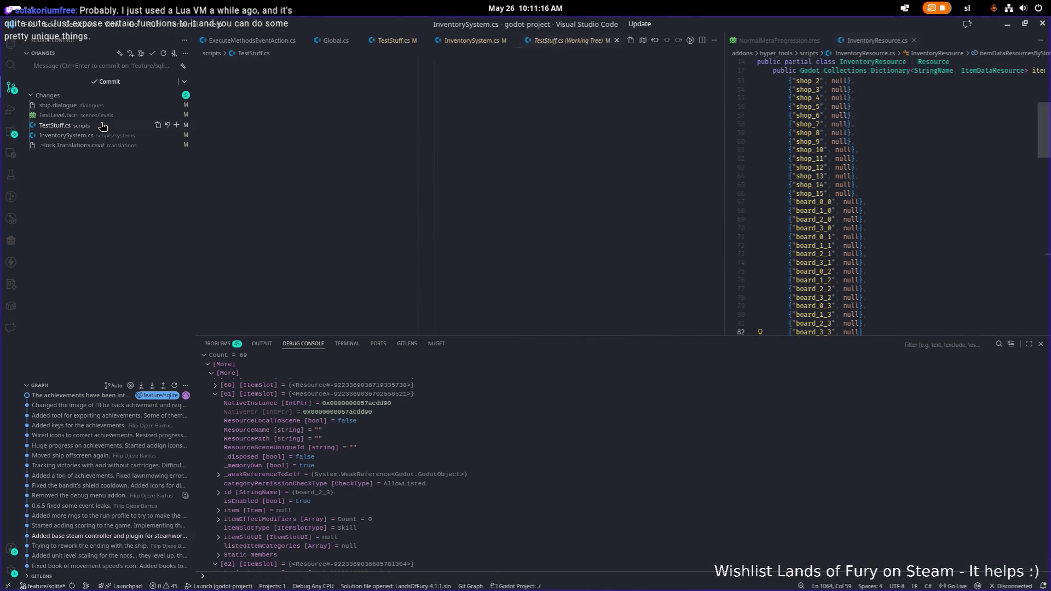
{"action": "left_click", "coordinate": [495, 183]}
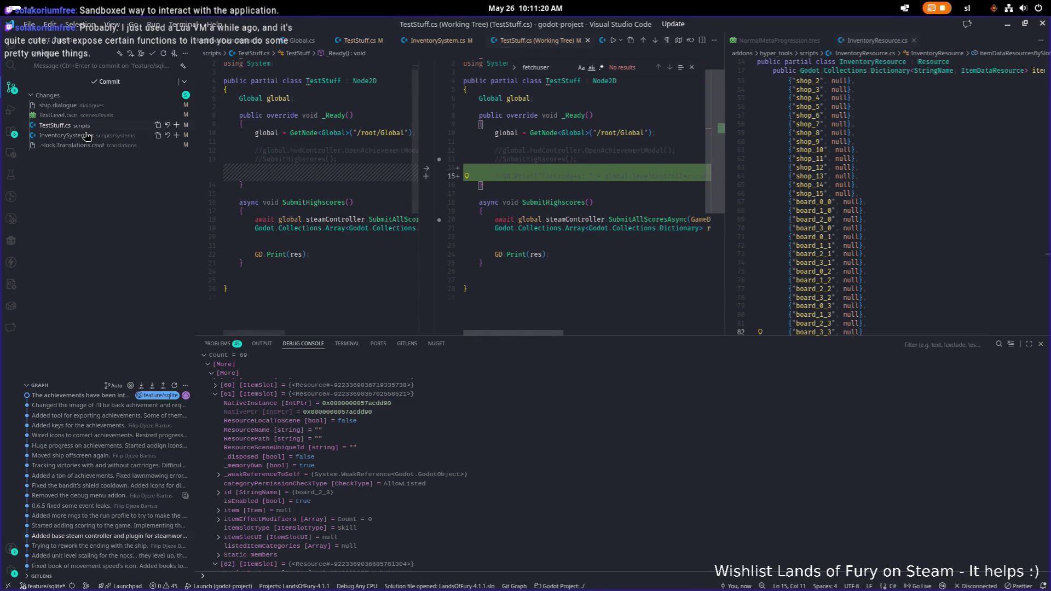
{"action": "left_click", "coordinate": [103, 136]}
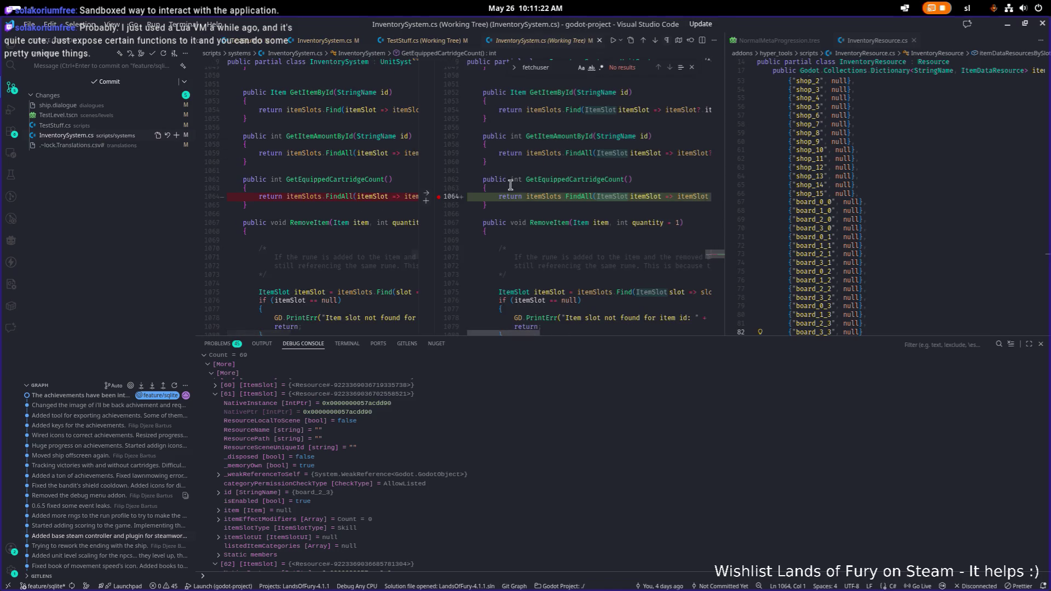
{"action": "left_click", "coordinate": [103, 114]}
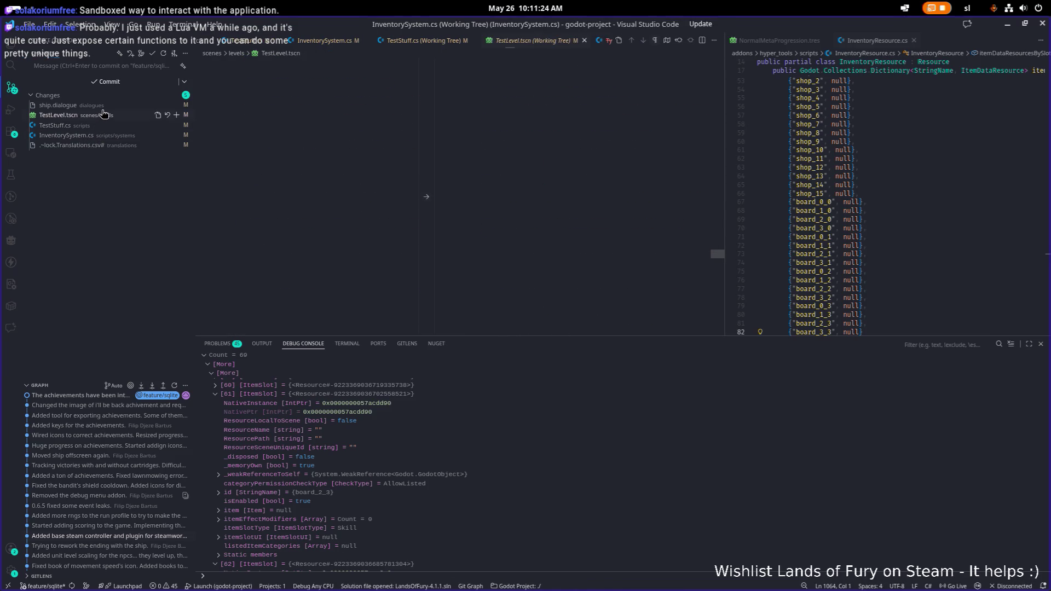
{"action": "key", "text": "ctrl+grave"}
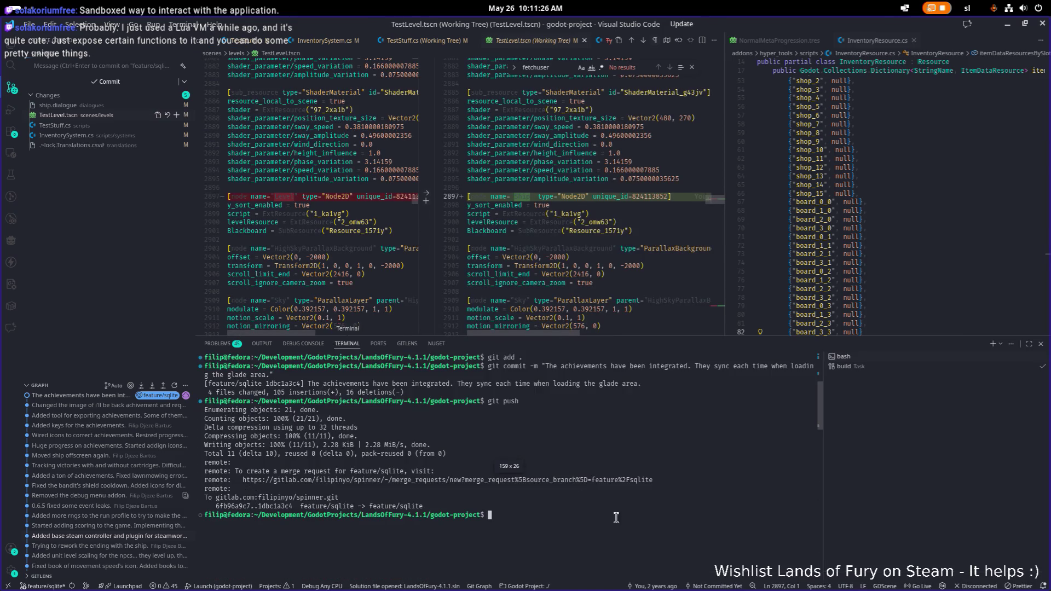
Stage all changes, commit with the ship-dialogue branching and cartridges-equipped counting message, then git push
{"action": "type", "text": "git add ."}
{"action": "key", "text": "Return"}
{"action": "type", "text": "git commit -m \""}
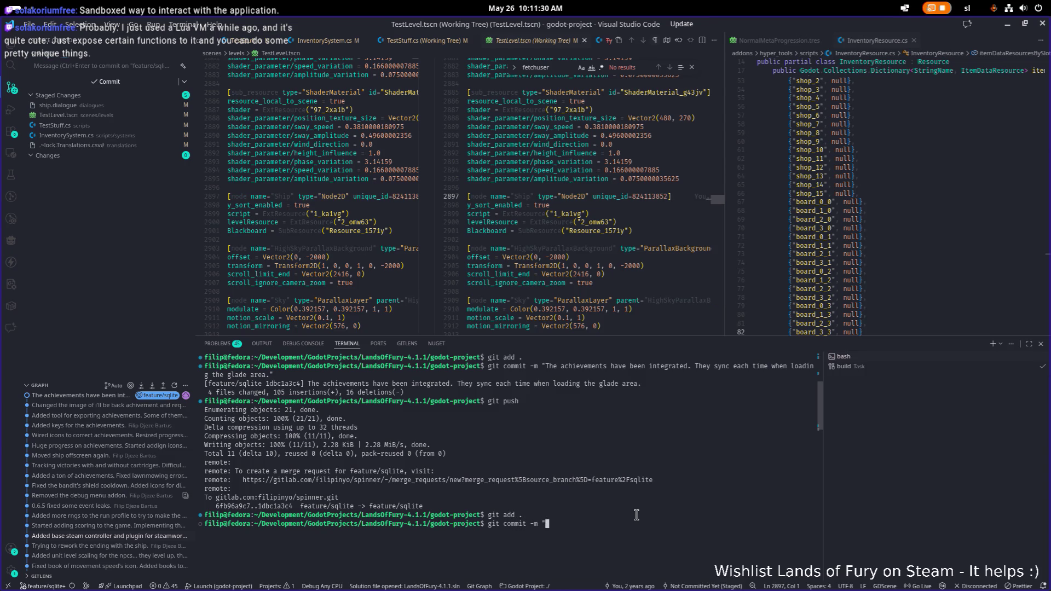
{"action": "type", "text": "Added correct branching"}
{"action": "type", "text": " for the ship di"}
{"action": "type", "text": "alog"}
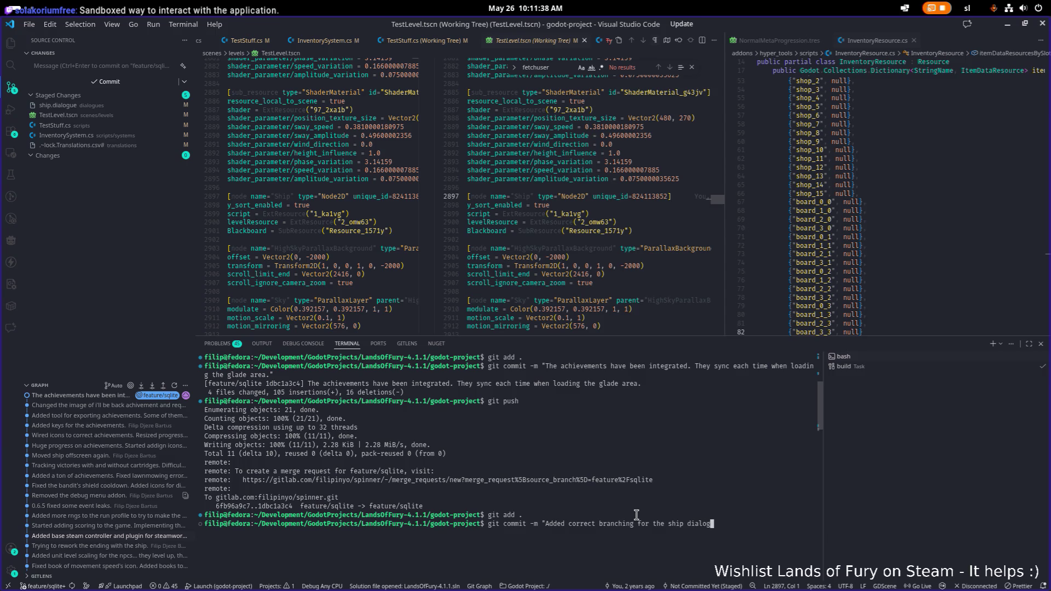
{"action": "type", "text": "ue. Fixed the "}
{"action": "type", "text": "counting of the "}
{"action": "type", "text": "number of carti"}
{"action": "key", "text": "BackSpace"}
{"action": "type", "text": "ridges equipped."}
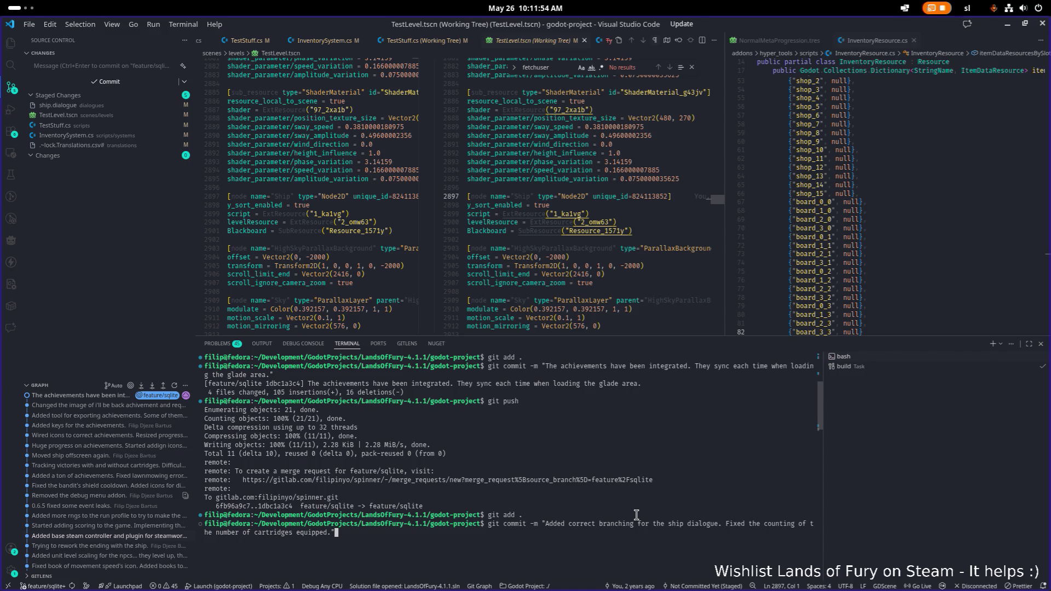
{"action": "key", "text": "Return"}
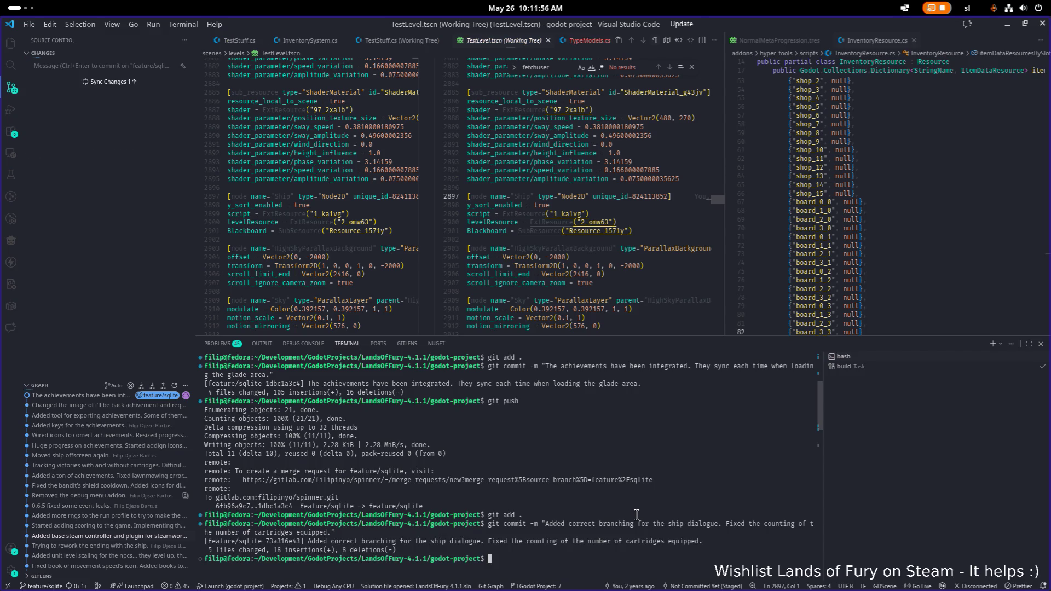
{"action": "type", "text": "git push"}
{"action": "key", "text": "Return"}
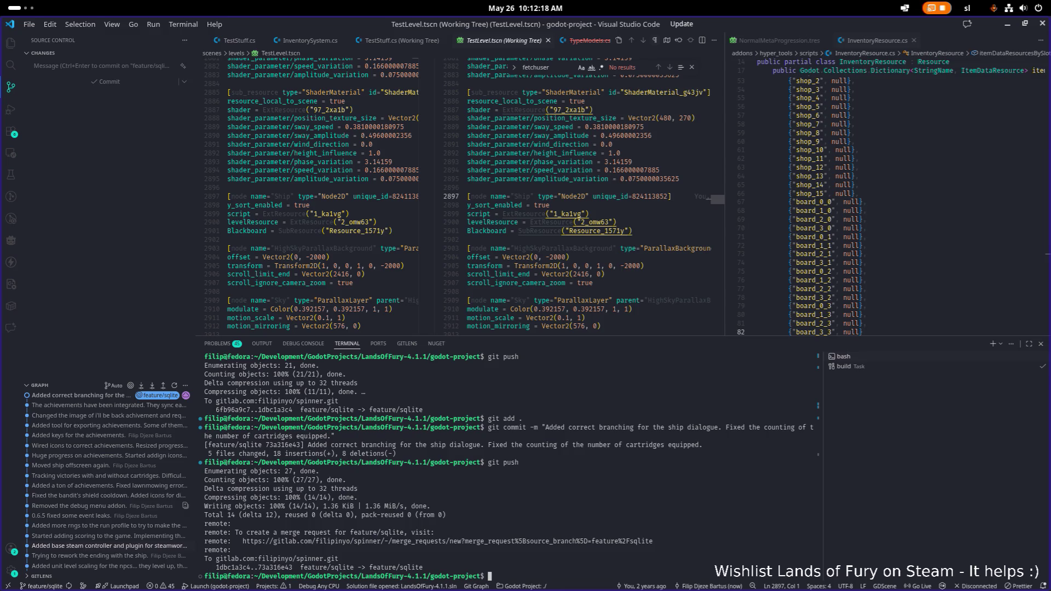
Shrink the terminal and close the TestStuff.cs working-tree diff
{"action": "left_click", "coordinate": [597, 274]}
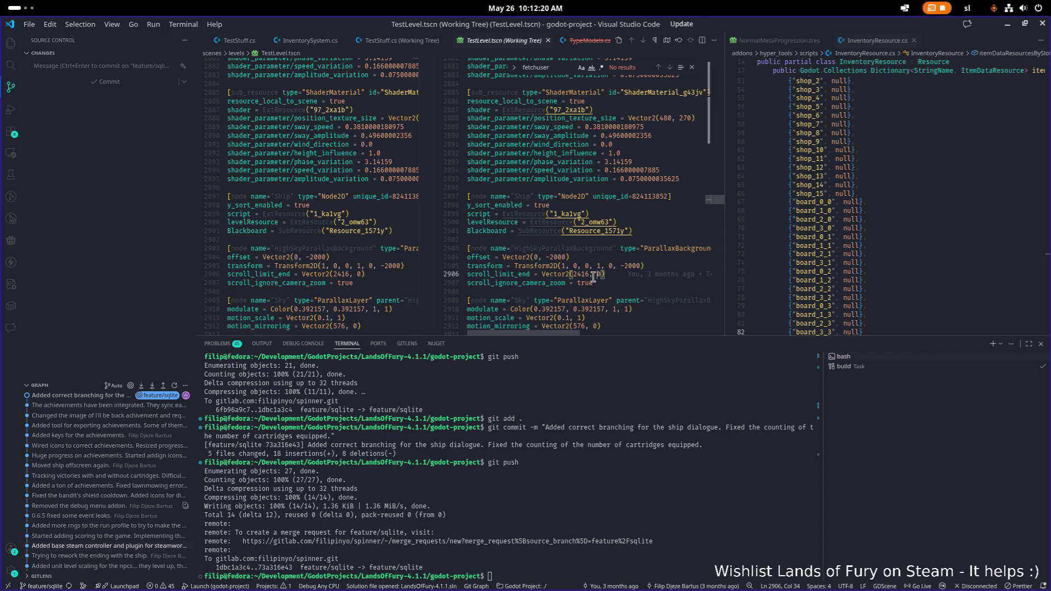
{"action": "left_click_drag", "start_coordinate": [597, 336], "coordinate": [588, 395]}
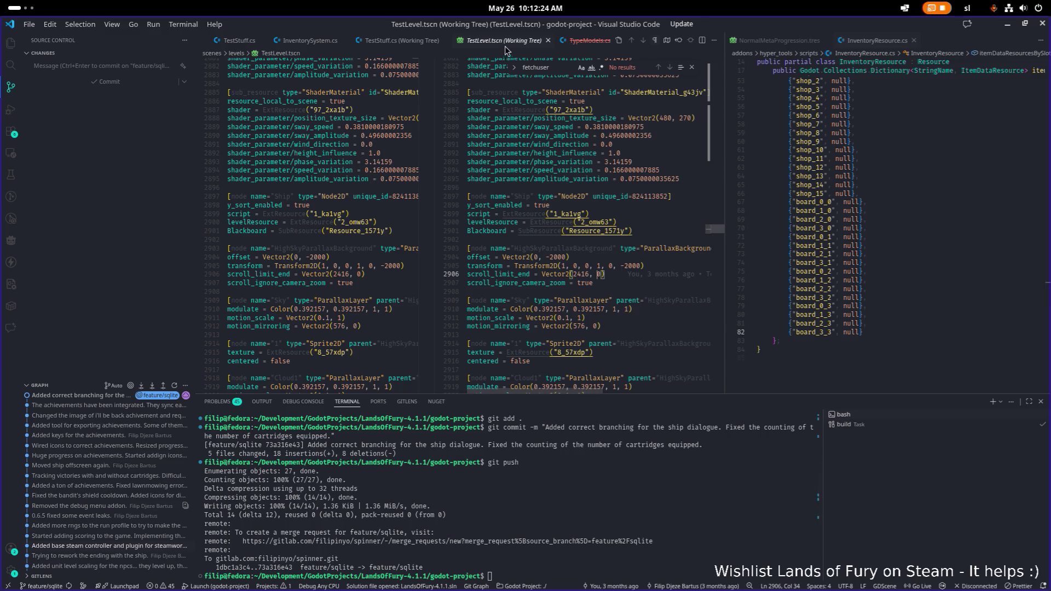
{"action": "left_click", "coordinate": [419, 41]}
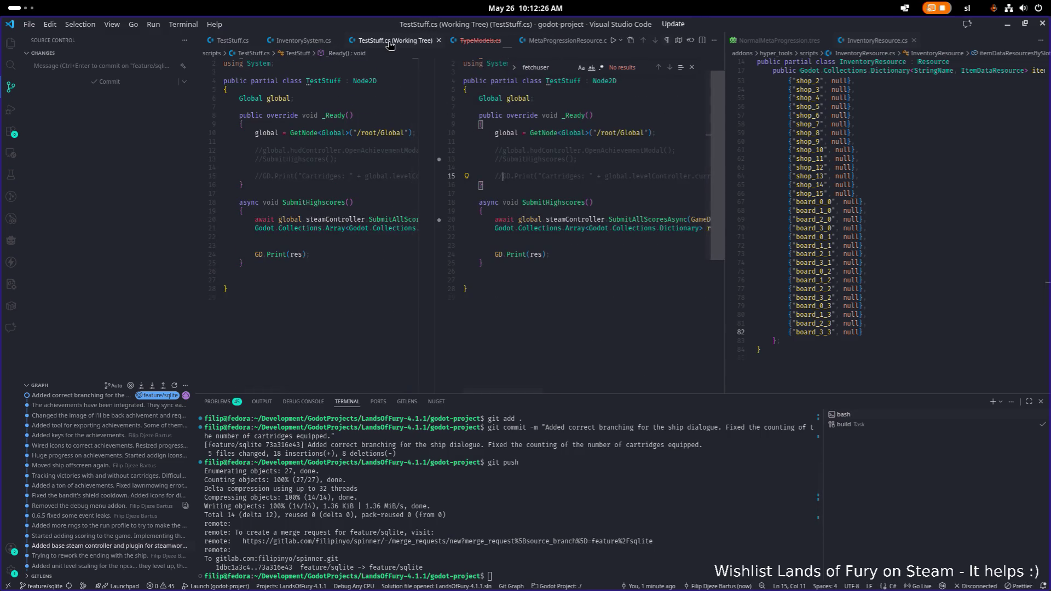
{"action": "left_click", "coordinate": [445, 40]}
Inspect the cartridge-counting line and the RemoveItem method in InventorySystem.cs, resizing the editor split
{"action": "left_click", "coordinate": [473, 202]}
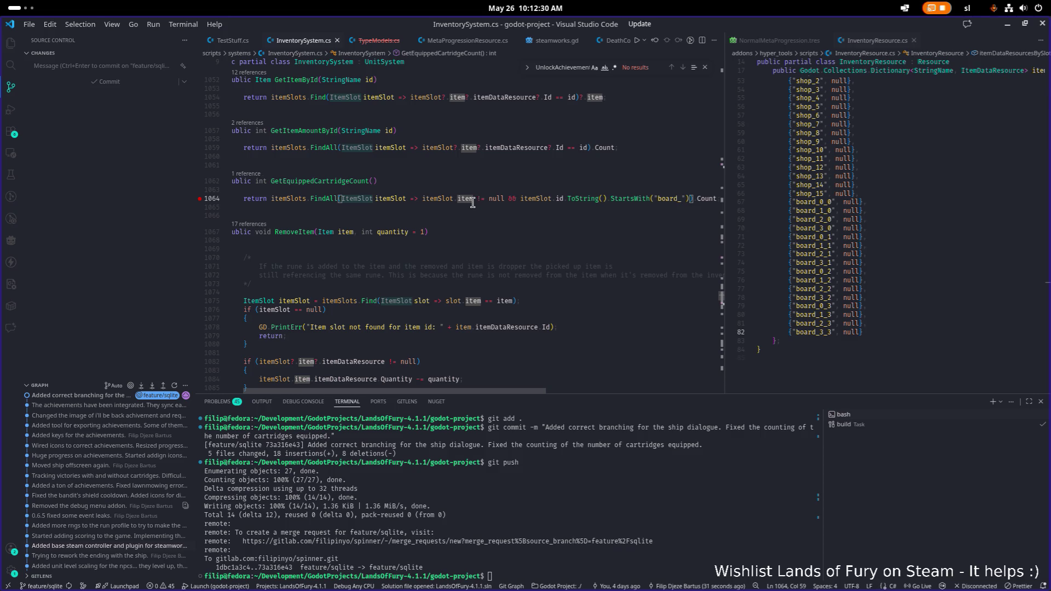
{"action": "left_click", "coordinate": [438, 253]}
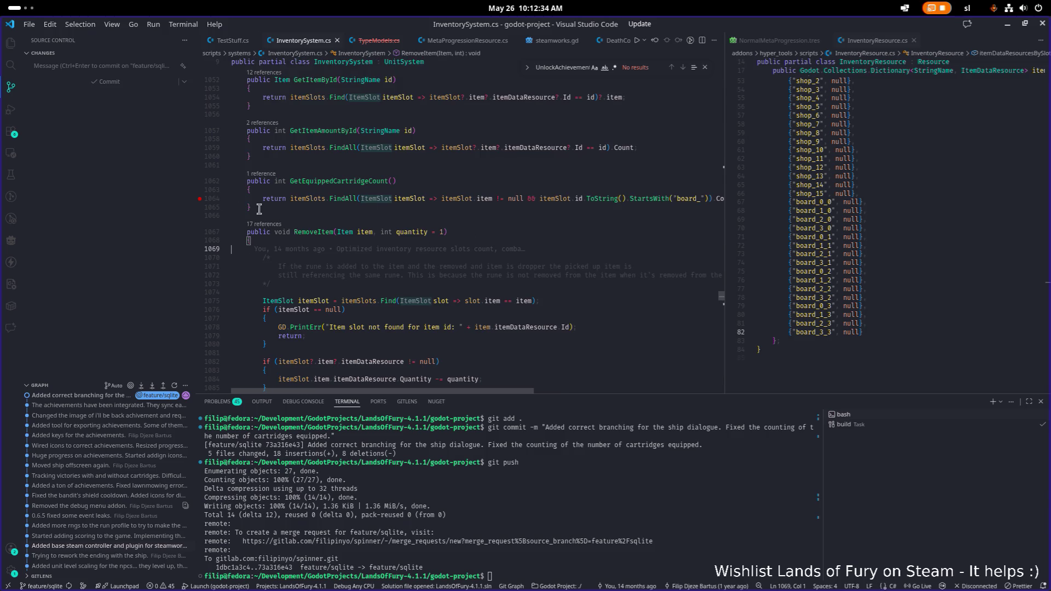
{"action": "left_click", "coordinate": [593, 285]}
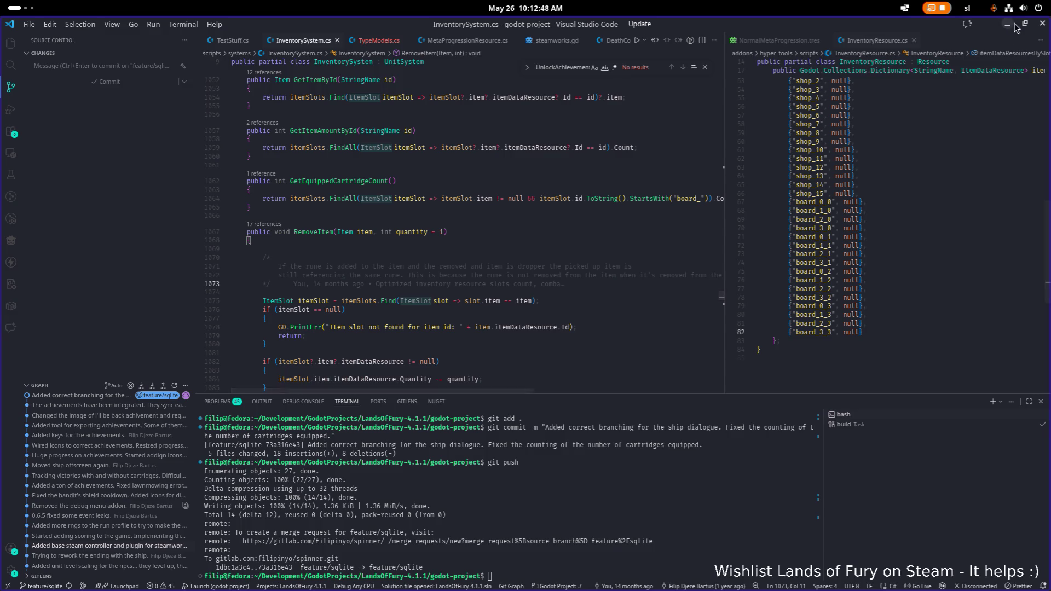
{"action": "left_click_drag", "start_coordinate": [722, 234], "coordinate": [586, 234]}
Minimize VS Code, adjust Godot's 2D view, and enlarge the Scene and FileSystem docks
{"action": "left_click", "coordinate": [788, 212]}
{"action": "left_click", "coordinate": [1009, 24]}
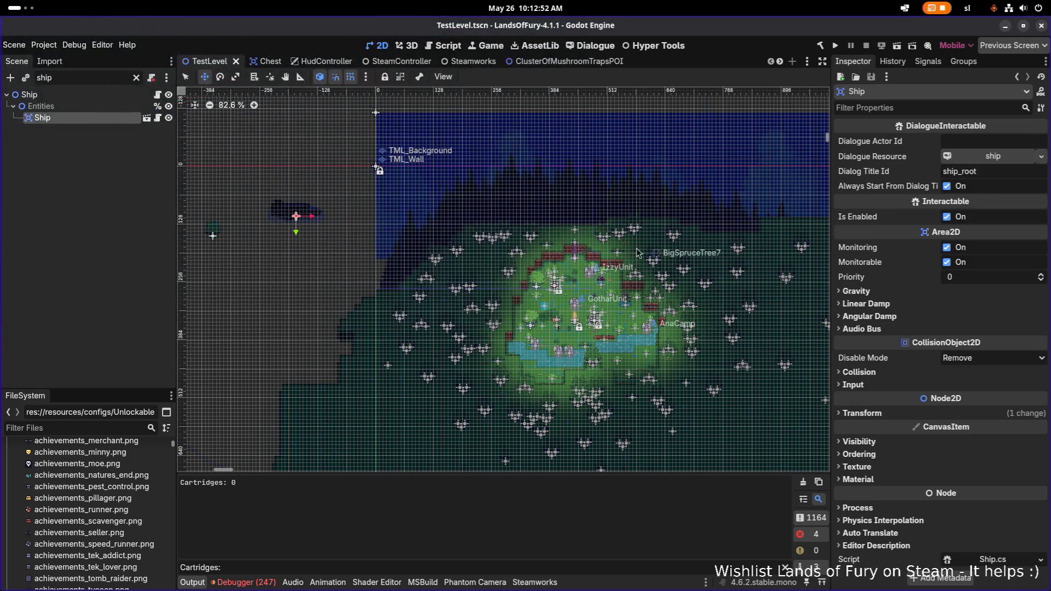
{"action": "scroll", "coordinate": [604, 224], "scroll_direction": "down", "scroll_amount": 3}
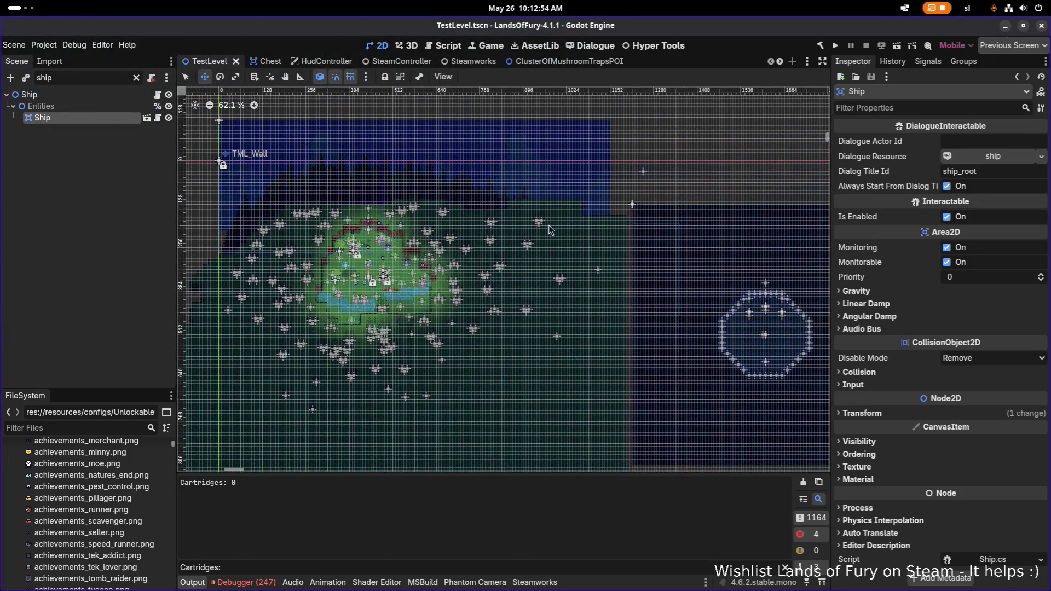
{"action": "scroll", "coordinate": [496, 232], "scroll_direction": "up", "scroll_amount": 4}
{"action": "scroll", "coordinate": [496, 231], "scroll_direction": "up", "scroll_amount": 4}
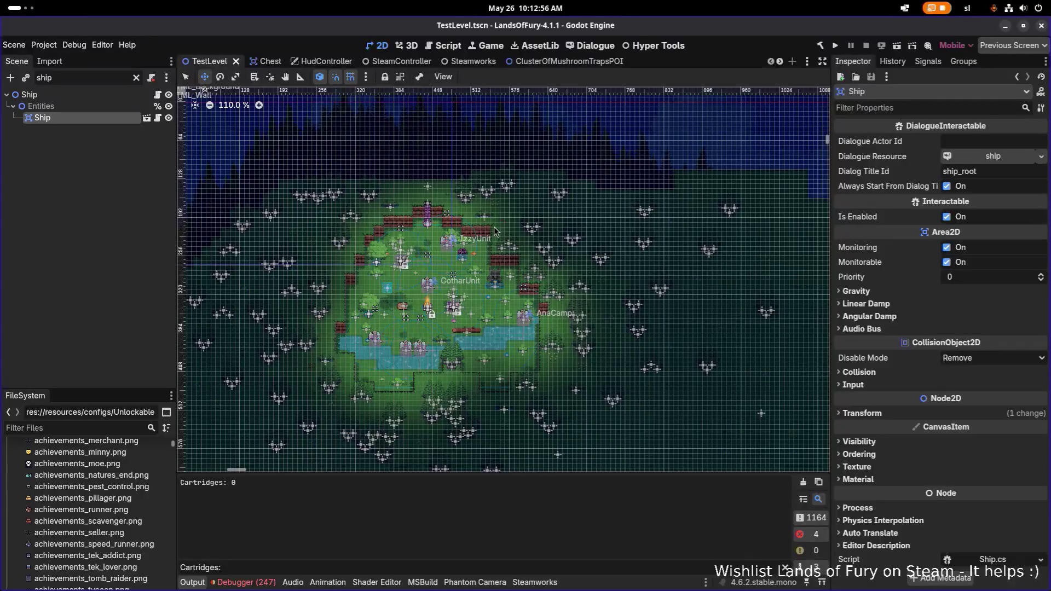
{"action": "scroll", "coordinate": [496, 231], "scroll_direction": "left", "scroll_amount": 2}
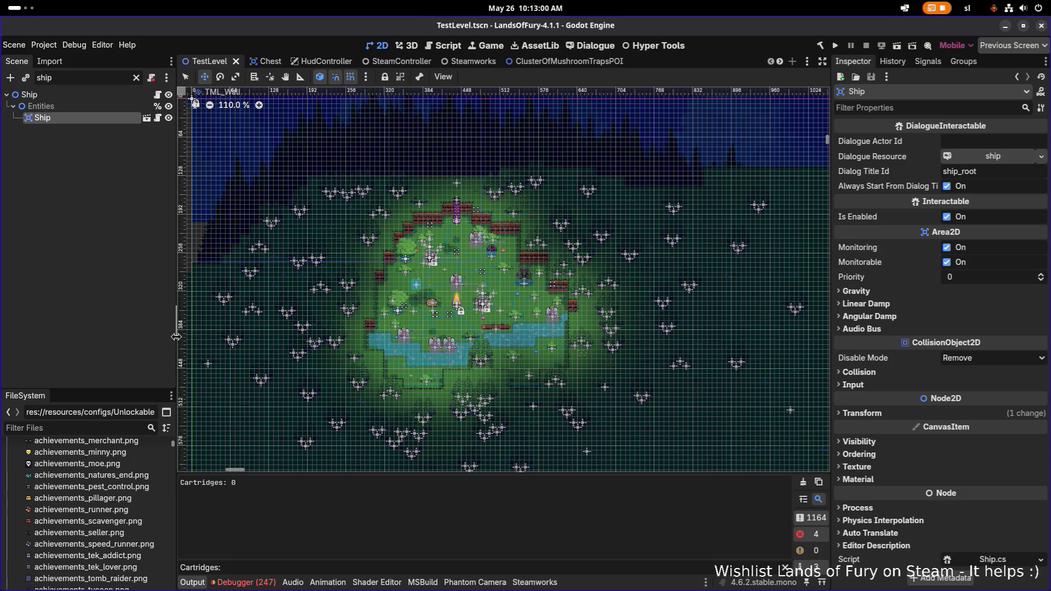
{"action": "left_click_drag", "start_coordinate": [176, 326], "coordinate": [241, 326]}
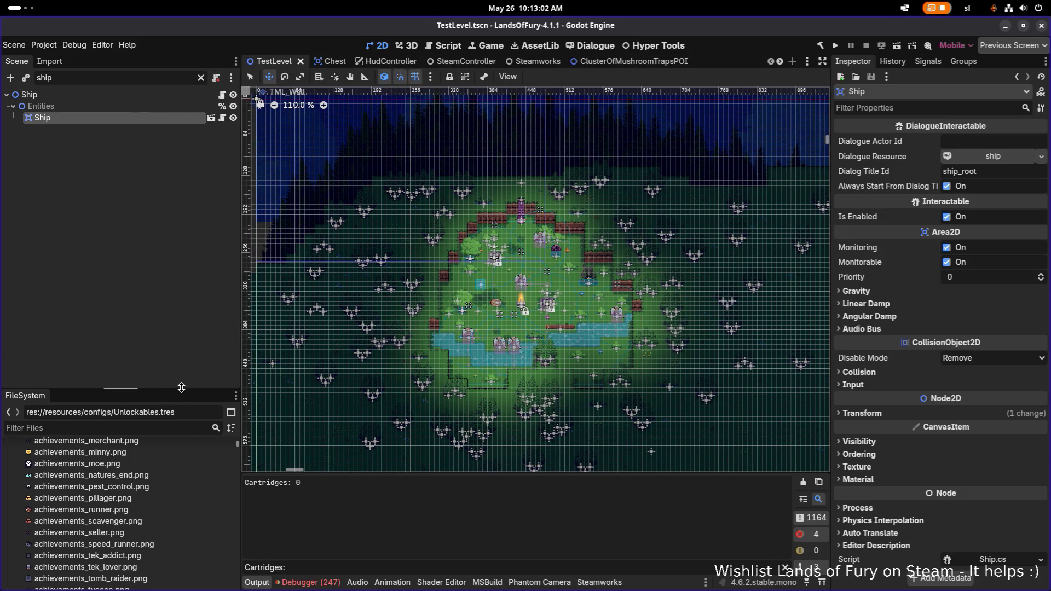
{"action": "left_click_drag", "start_coordinate": [180, 390], "coordinate": [181, 308]}
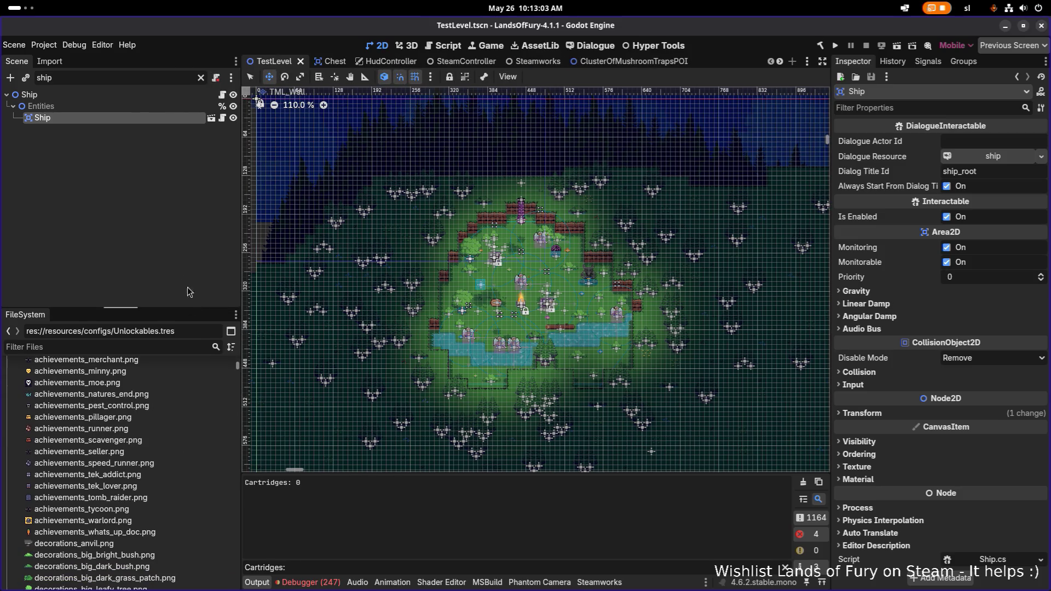
Filter FileSystem by 'journ', select res://resources/journal/, then clear the filter
{"action": "left_click", "coordinate": [120, 351]}
{"action": "type", "text": "journal"}
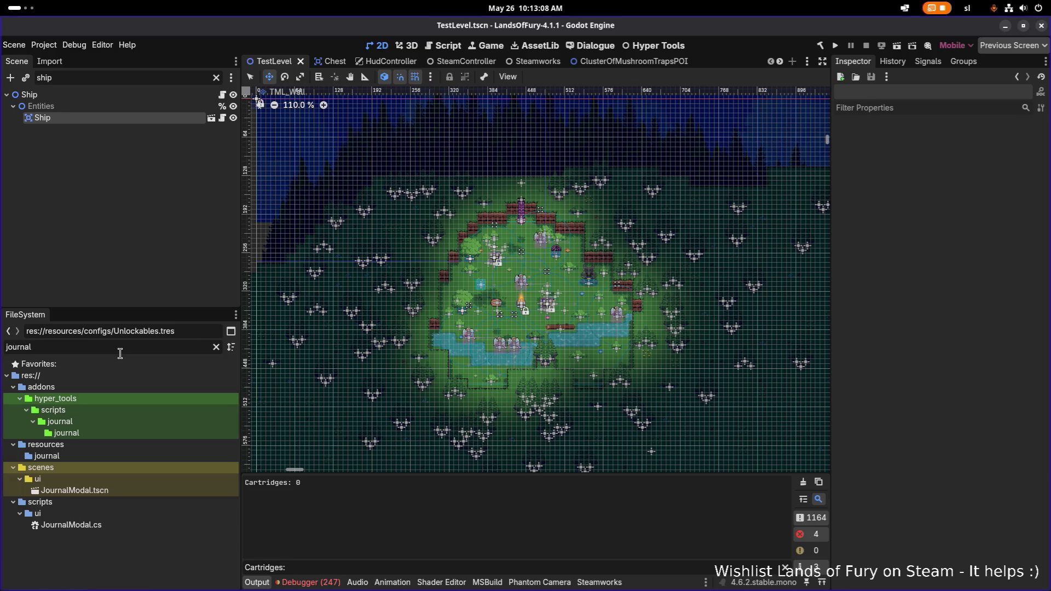
{"action": "left_click", "coordinate": [104, 489]}
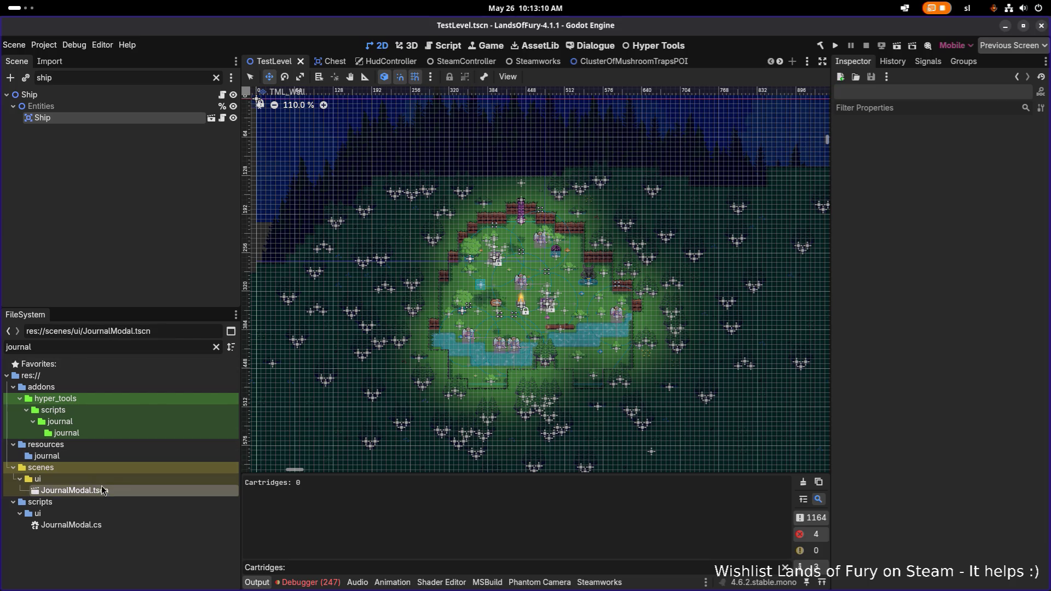
{"action": "left_click", "coordinate": [83, 445]}
{"action": "left_click", "coordinate": [83, 456]}
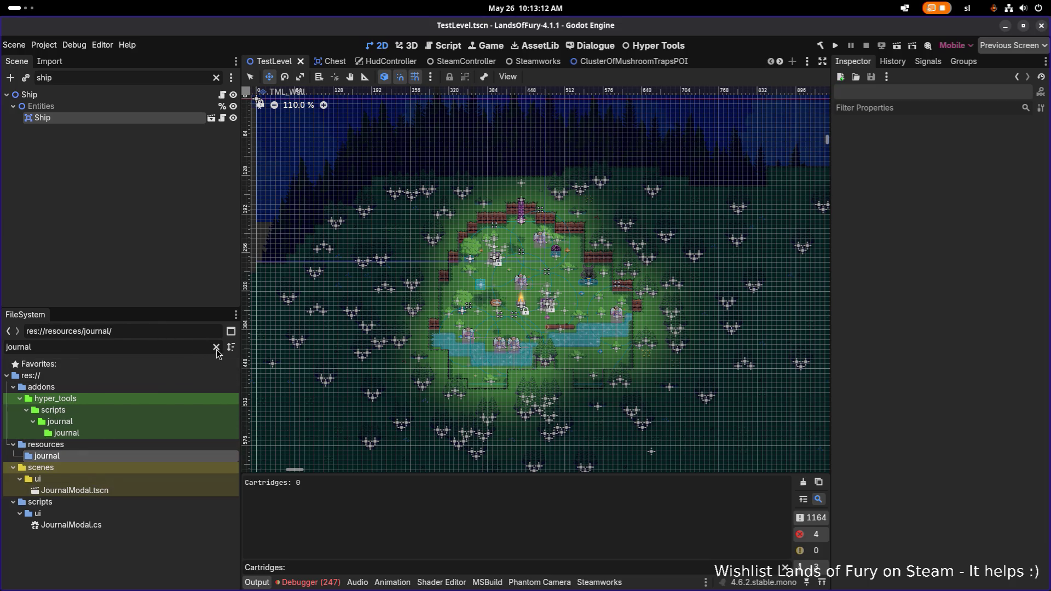
{"action": "left_click", "coordinate": [217, 348]}
Open LogsDB.tres, widen the Inspector, and inspect the brin entry on the second Entries page
{"action": "double_click", "coordinate": [88, 572]}
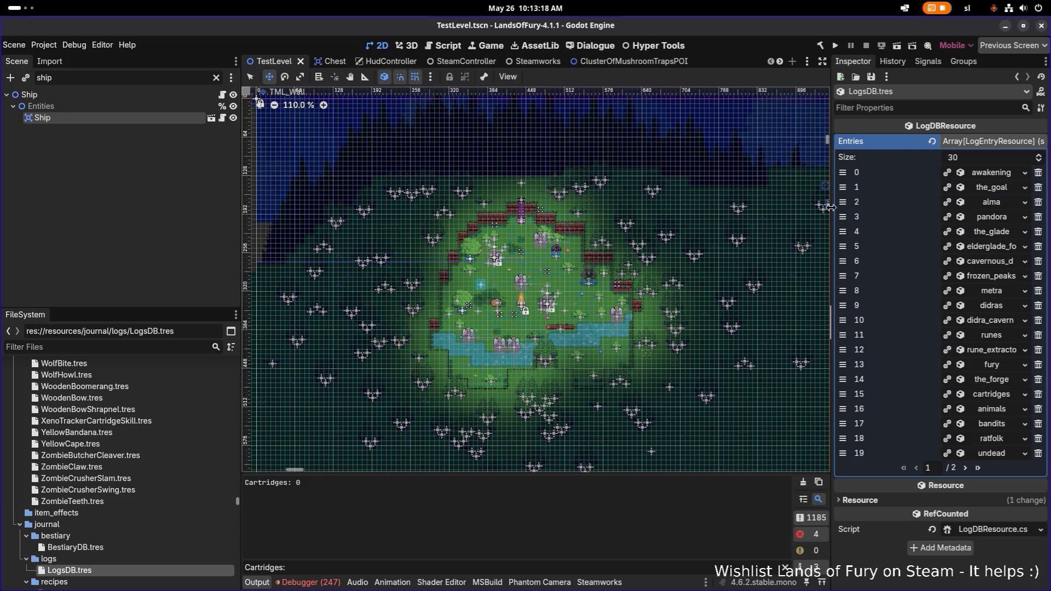
{"action": "left_click_drag", "start_coordinate": [833, 214], "coordinate": [644, 208]}
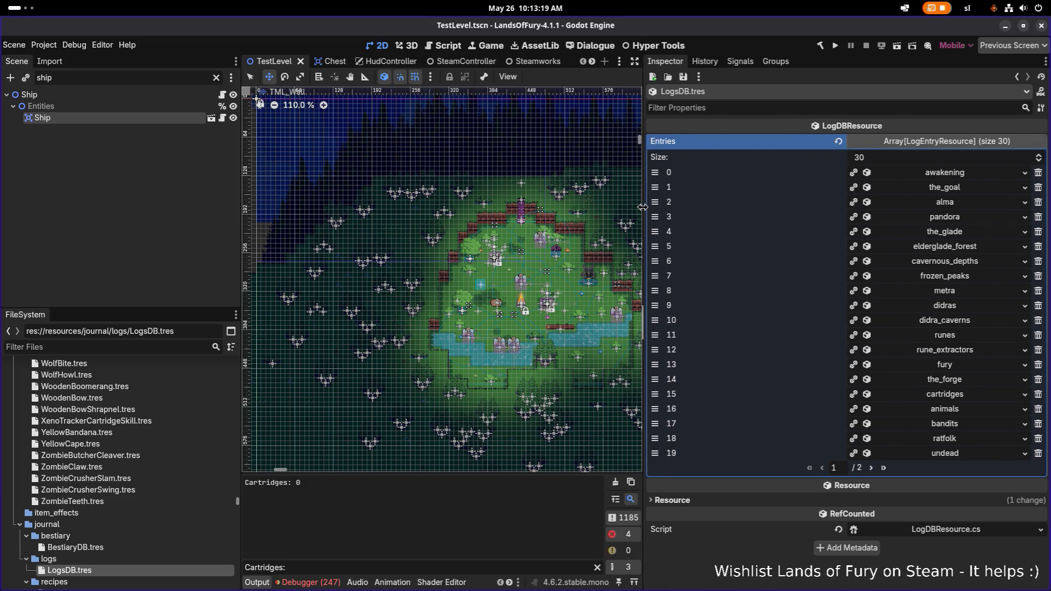
{"action": "left_click", "coordinate": [872, 468]}
{"action": "right_click", "coordinate": [948, 311]}
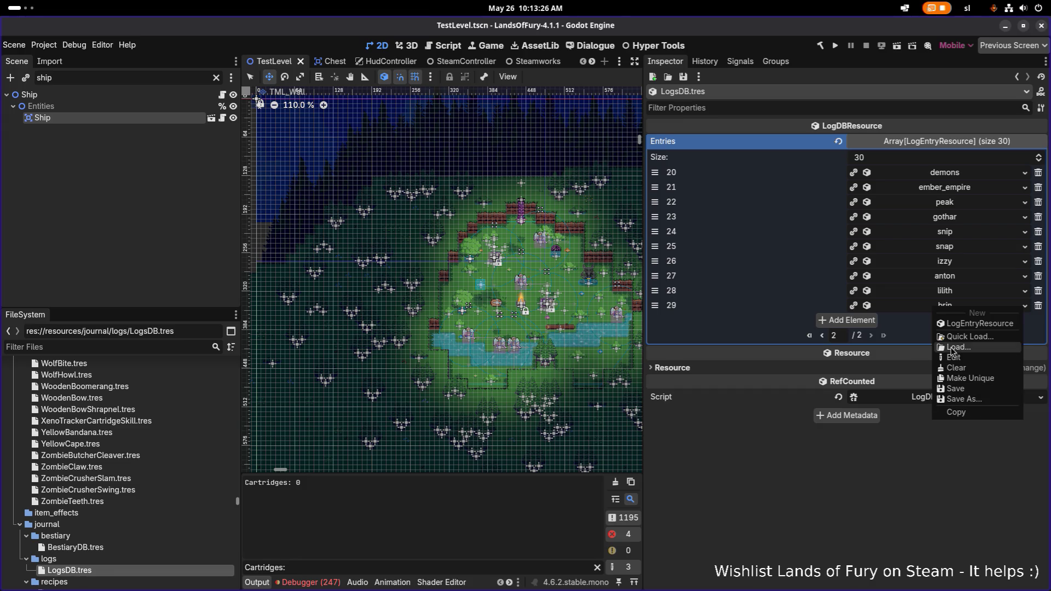
{"action": "left_click", "coordinate": [897, 380]}
{"action": "left_click", "coordinate": [947, 306]}
{"action": "right_click", "coordinate": [953, 308]}
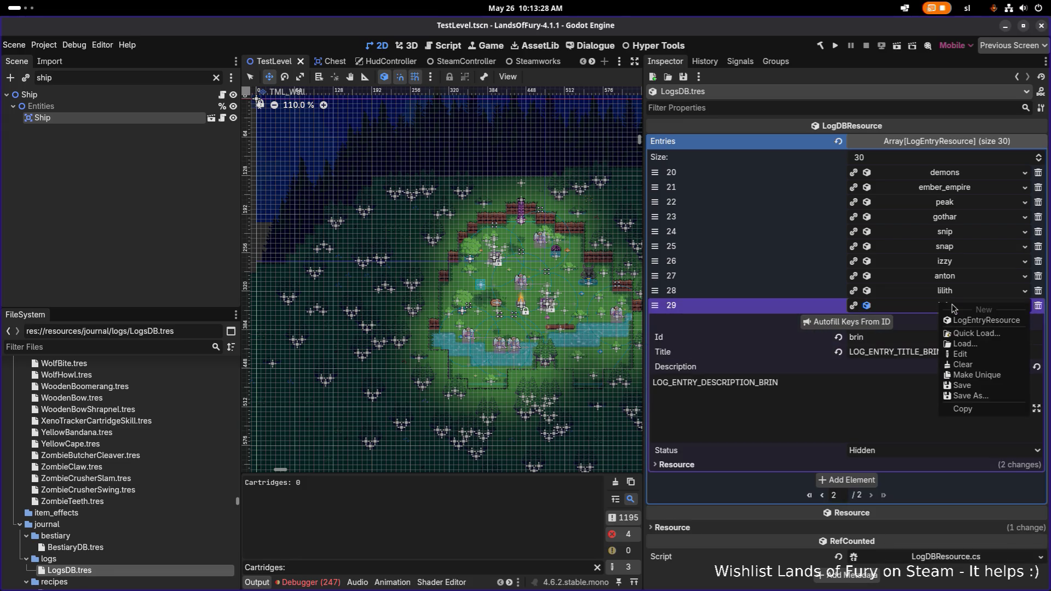
{"action": "left_click", "coordinate": [761, 575]}
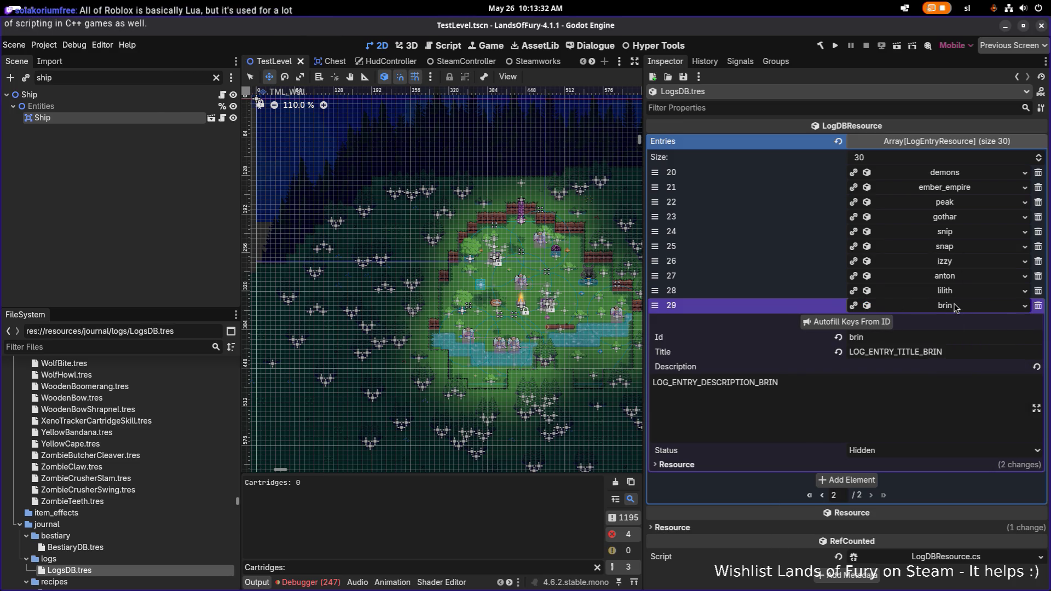
{"action": "left_click", "coordinate": [941, 308]}
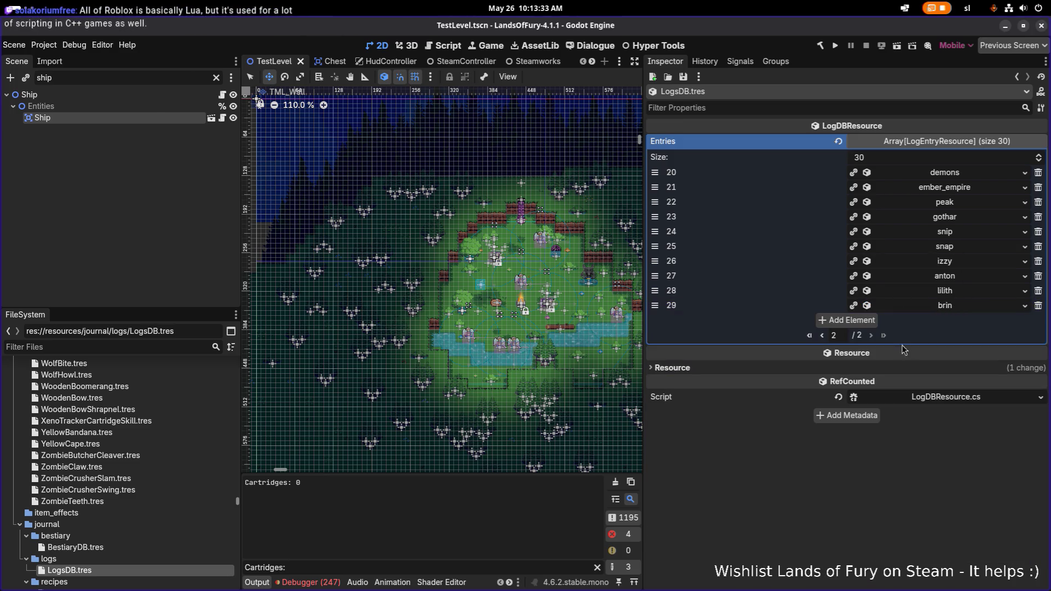
{"action": "left_click", "coordinate": [824, 336]}
Expand the first log entry, 'awakening', and select its Id text
{"action": "left_click", "coordinate": [974, 174]}
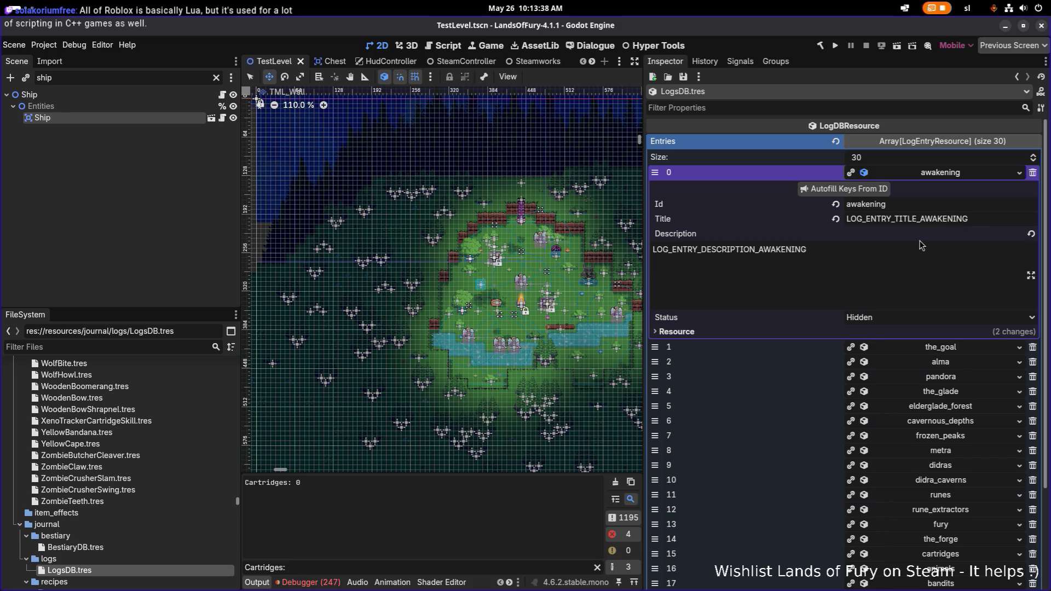
{"action": "left_click", "coordinate": [957, 203]}
{"action": "key", "text": "alt+Tab"}
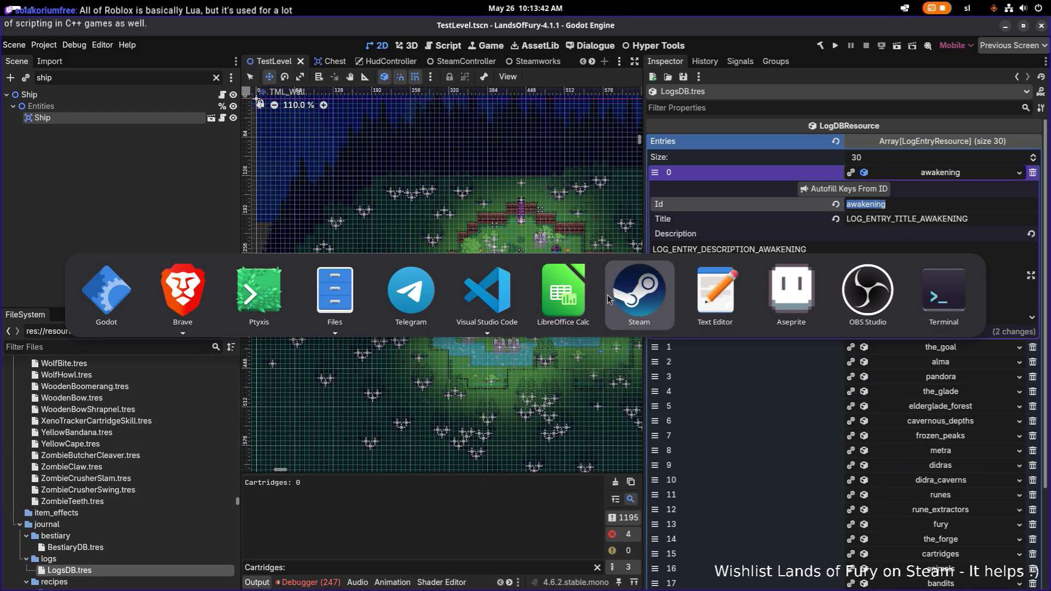
{"action": "left_click", "coordinate": [504, 288]}
Search the project for exact "awakening" matches and open AwakeningLog.tres from the results
{"action": "left_click", "coordinate": [503, 289]}
{"action": "key", "text": "ctrl+shift+f"}
{"action": "type", "text": "awakening"}
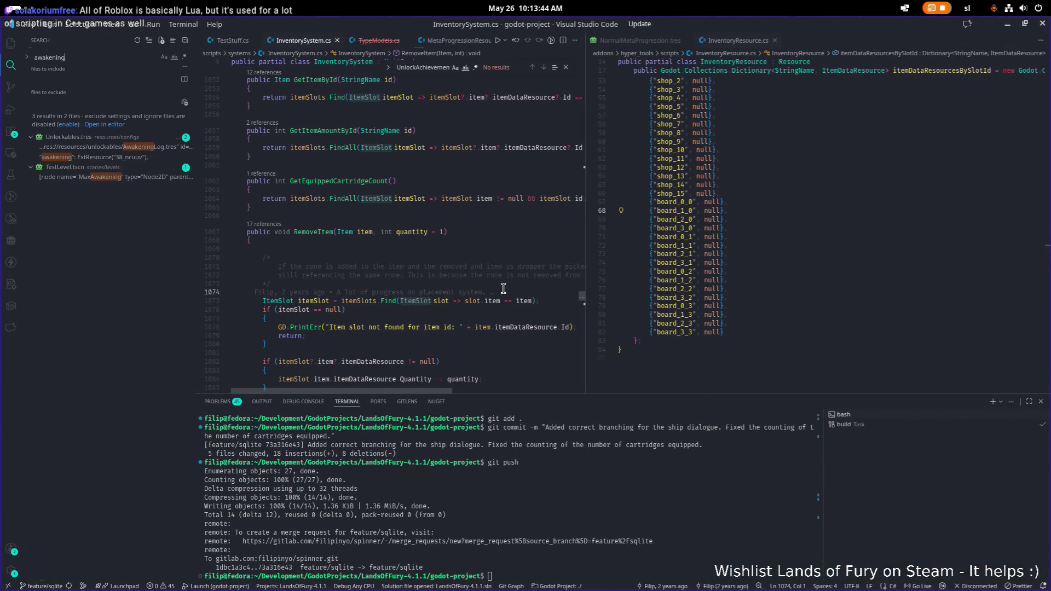
{"action": "key", "text": "Home"}
{"action": "type", "text": "\""}
{"action": "key", "text": "End"}
{"action": "type", "text": "\""}
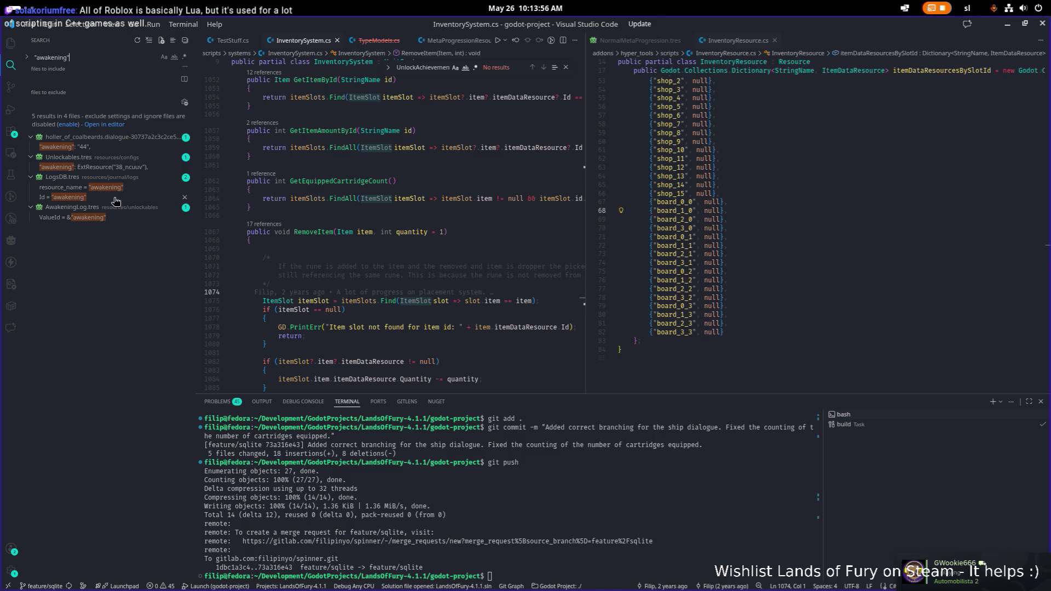
{"action": "left_click", "coordinate": [98, 218]}
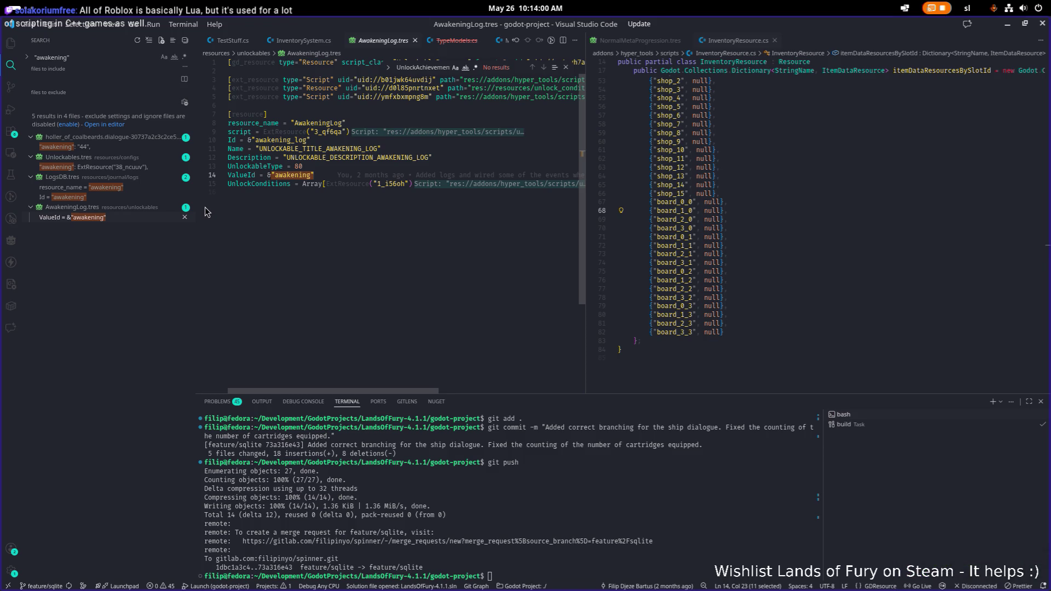
{"action": "left_click", "coordinate": [462, 264]}
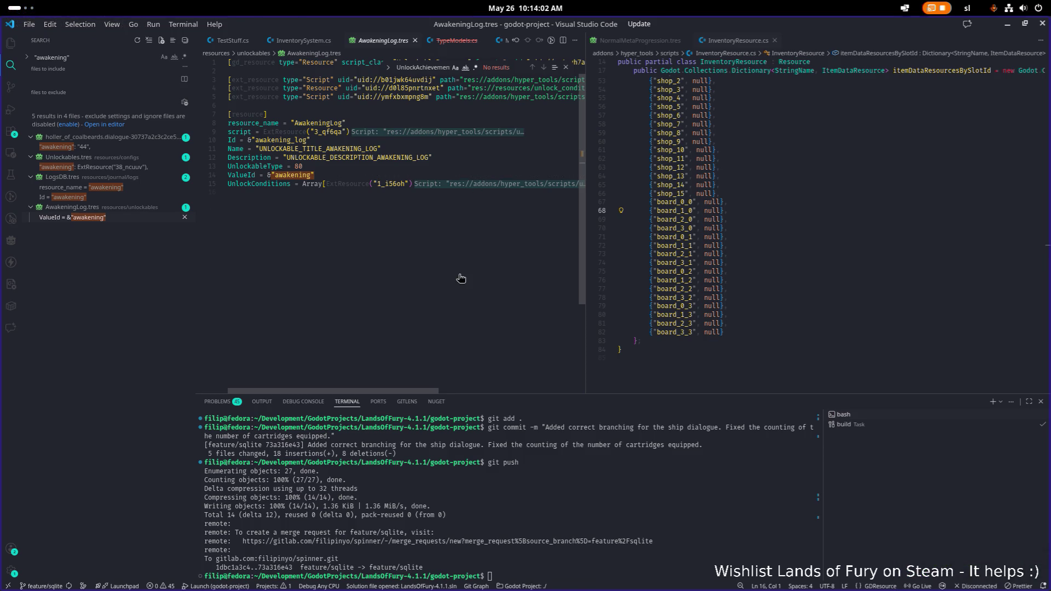
{"action": "key", "text": "ctrl+p"}
Quick-open LogEntryResource.cs by searching 'logre'
{"action": "type", "text": "logre"}
{"action": "key", "text": "BackSpace"}
{"action": "key", "text": "BackSpace"}
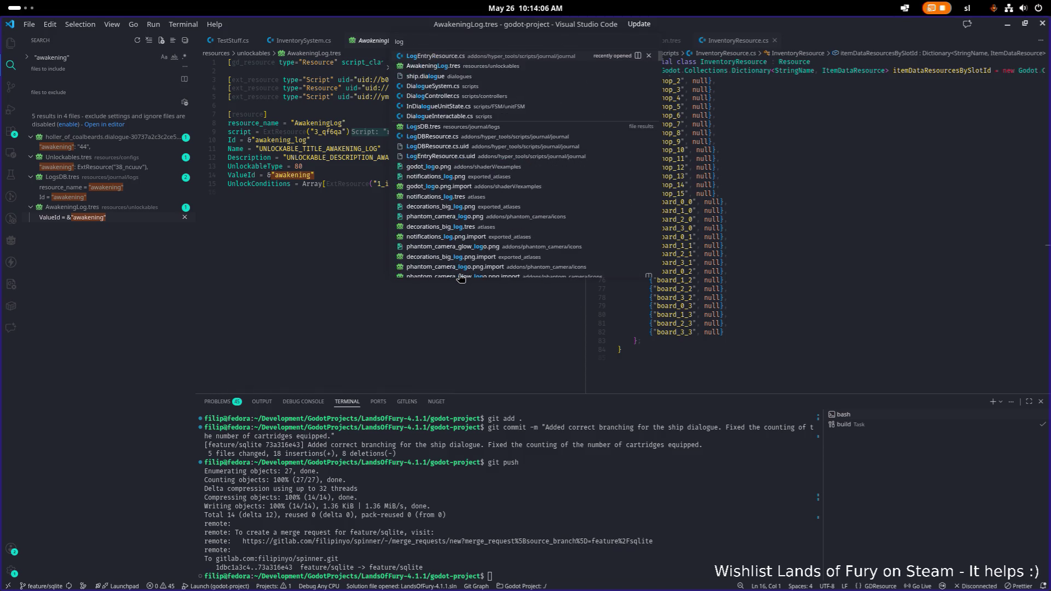
{"action": "key", "text": "Return"}
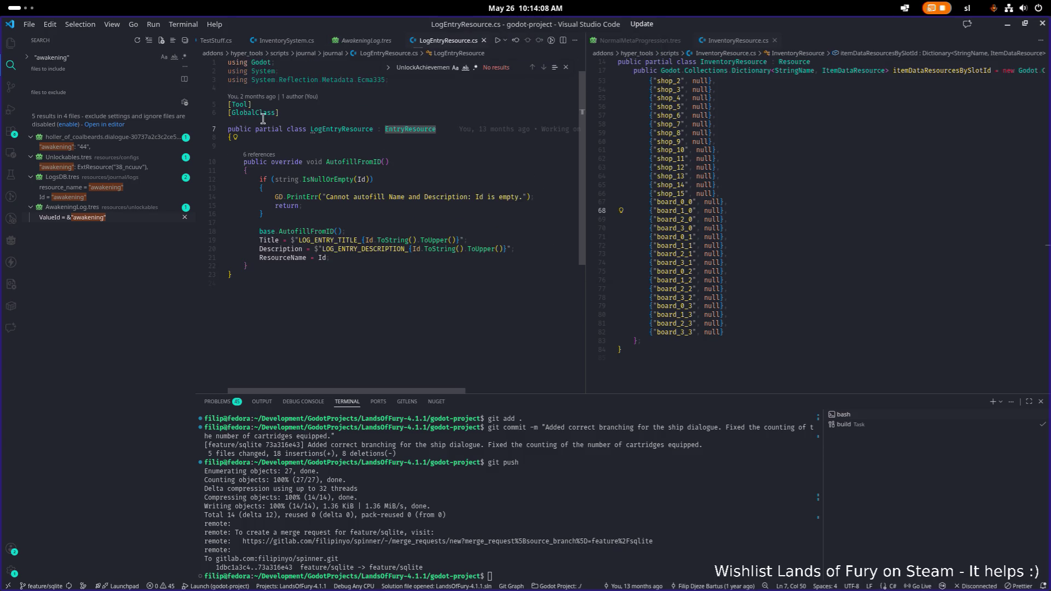
List LogEntryResource references and open PlayerProfileResource.cs at the line 217 LogEntries usage
{"action": "left_click", "coordinate": [258, 122]}
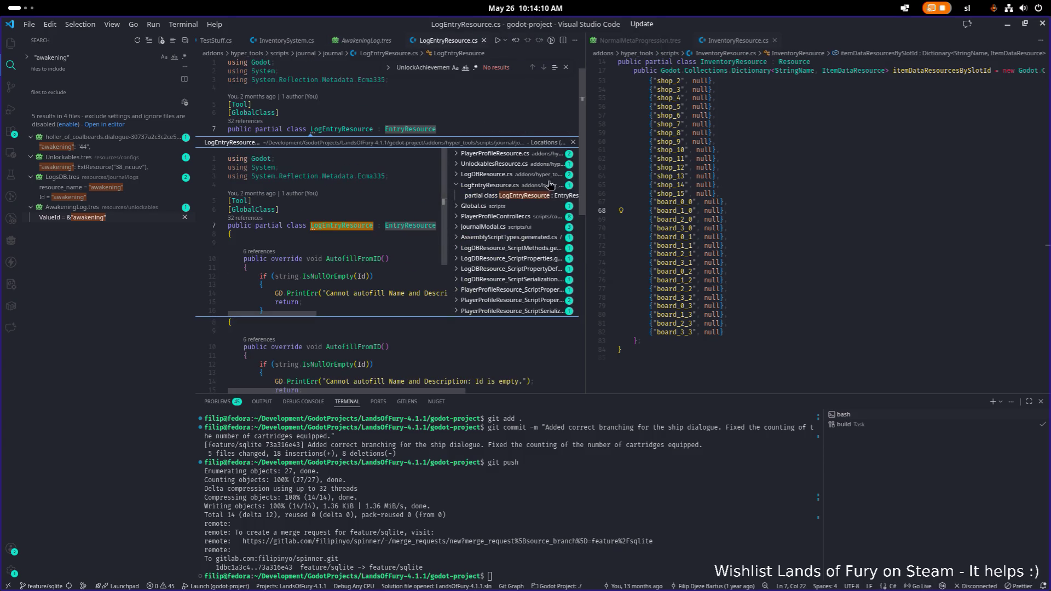
{"action": "left_click_drag", "start_coordinate": [585, 181], "coordinate": [680, 181]}
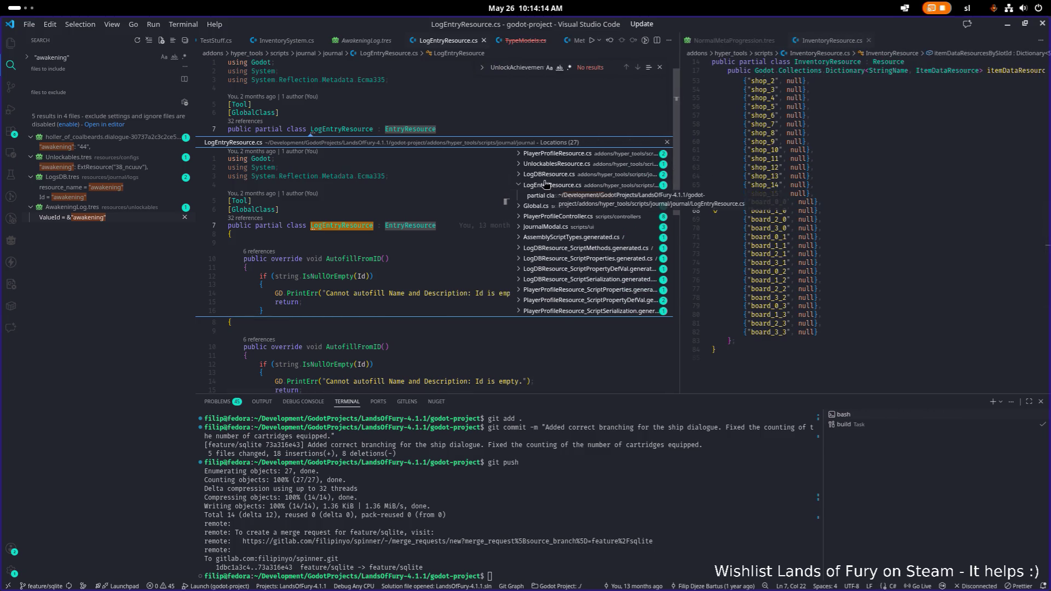
{"action": "left_click", "coordinate": [576, 155]}
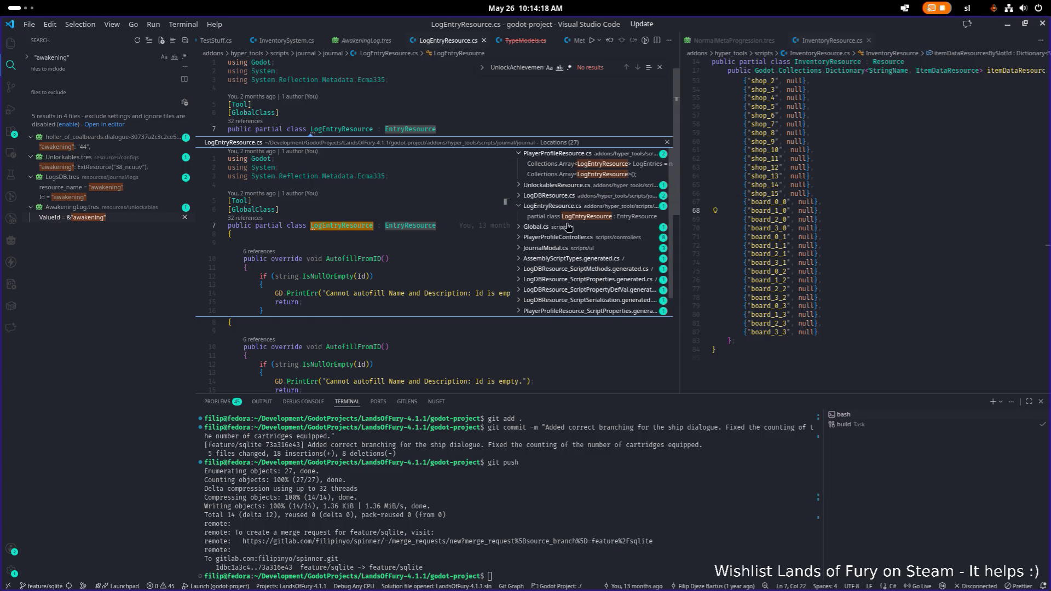
{"action": "key", "text": "Left"}
{"action": "key", "text": "Right"}
{"action": "key", "text": "Down"}
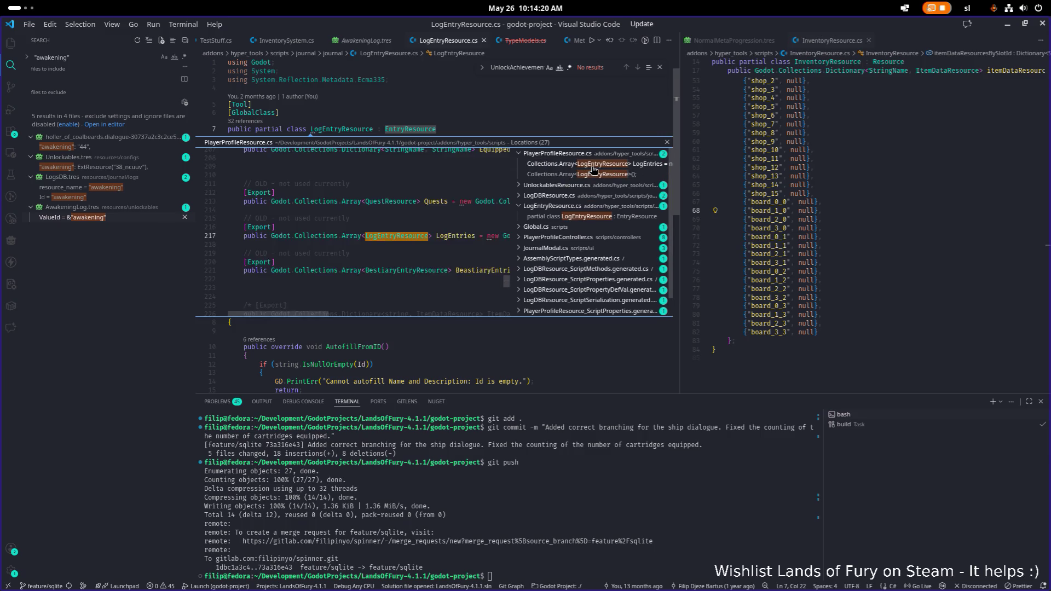
{"action": "scroll", "coordinate": [386, 248], "scroll_direction": "down", "scroll_amount": 1}
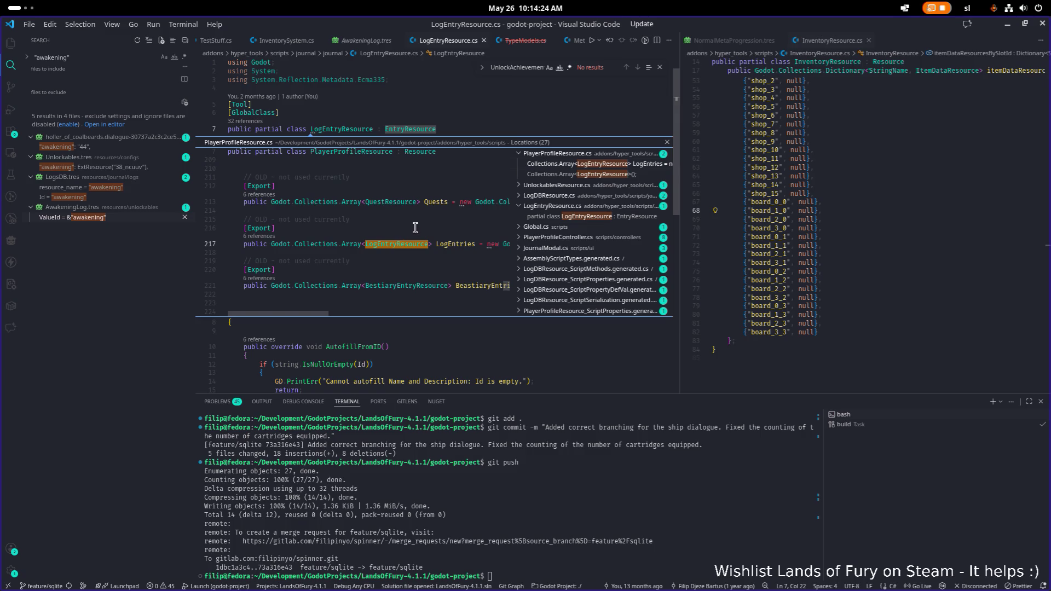
{"action": "double_click", "coordinate": [412, 244]}
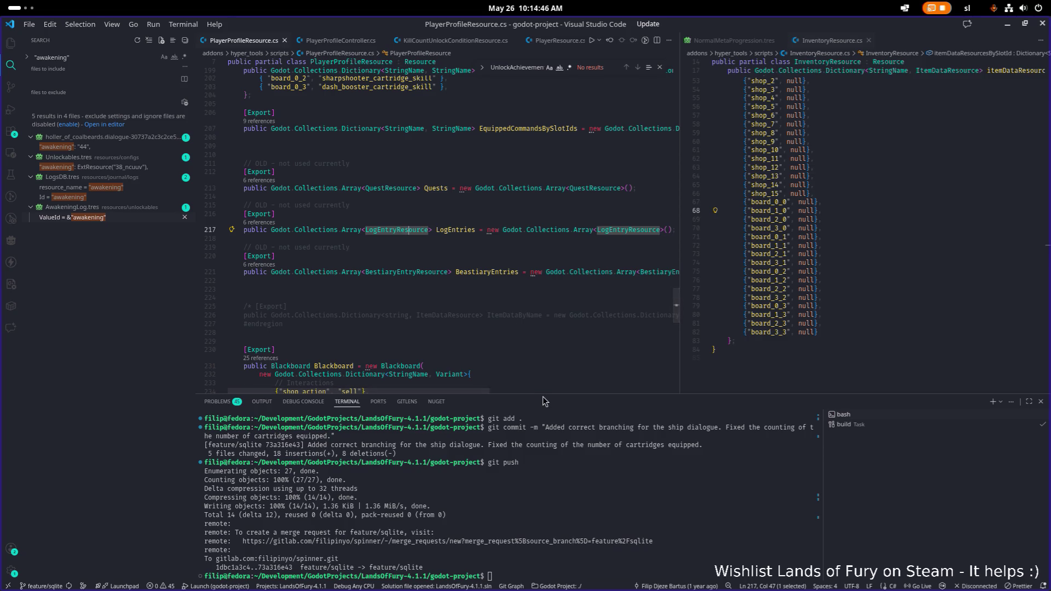
{"action": "left_click_drag", "start_coordinate": [544, 393], "coordinate": [540, 474]}
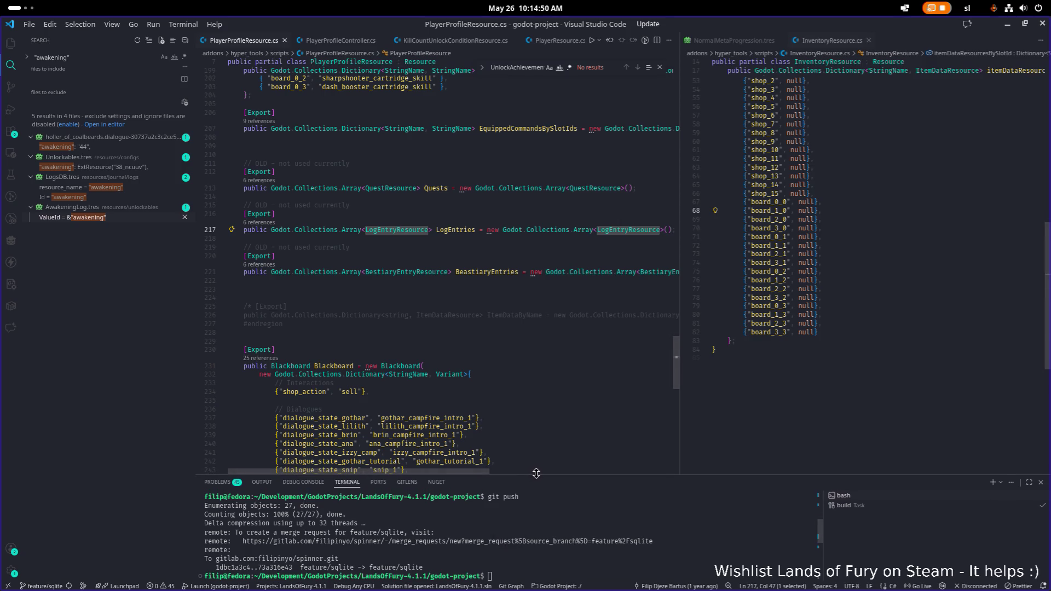
Scroll up through PlayerProfileResource.cs and widen the InventoryResource.cs editor pane
{"action": "scroll", "coordinate": [450, 337], "scroll_direction": "down", "scroll_amount": 6}
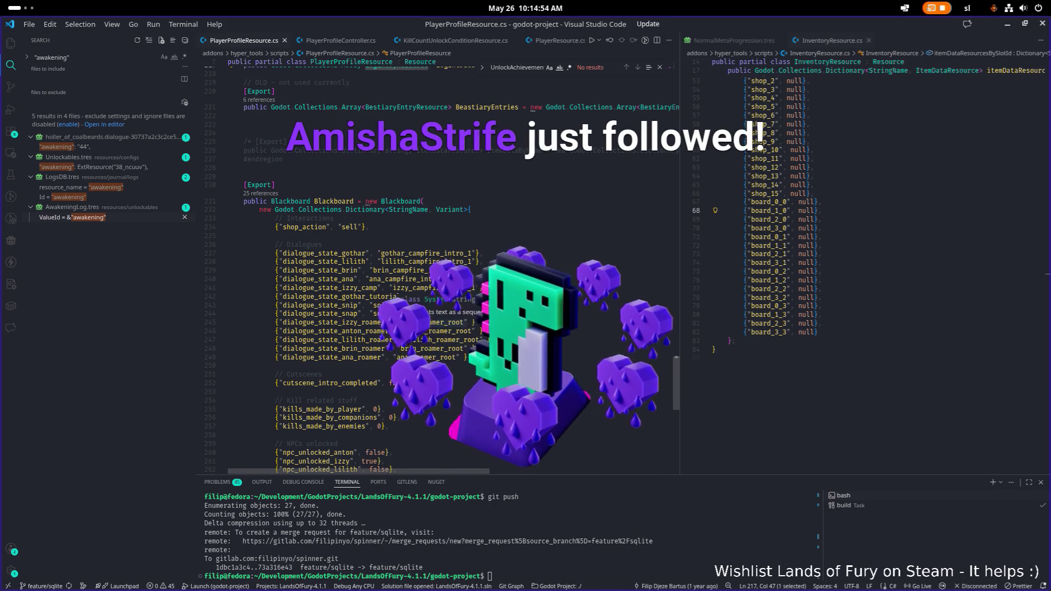
{"action": "key", "text": "alt+Tab"}
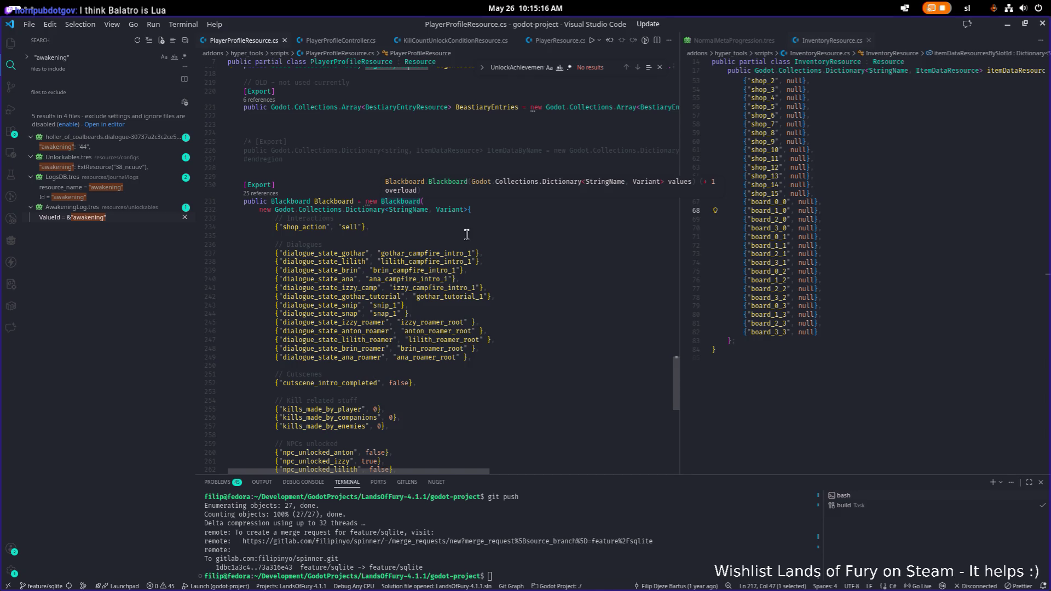
{"action": "scroll", "coordinate": [464, 234], "scroll_direction": "down", "scroll_amount": 10}
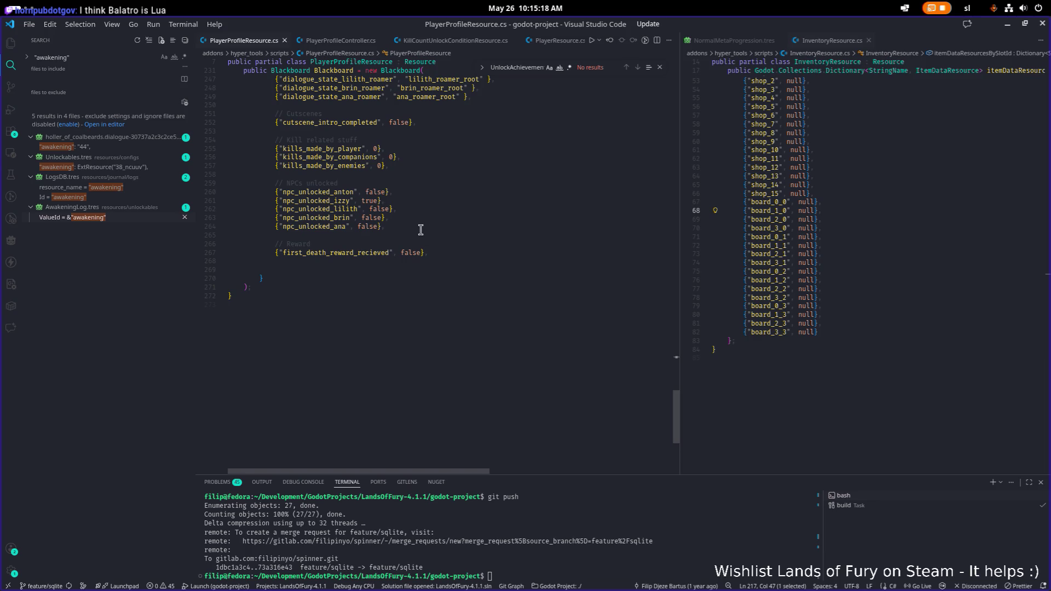
{"action": "scroll", "coordinate": [421, 229], "scroll_direction": "up", "scroll_amount": 20}
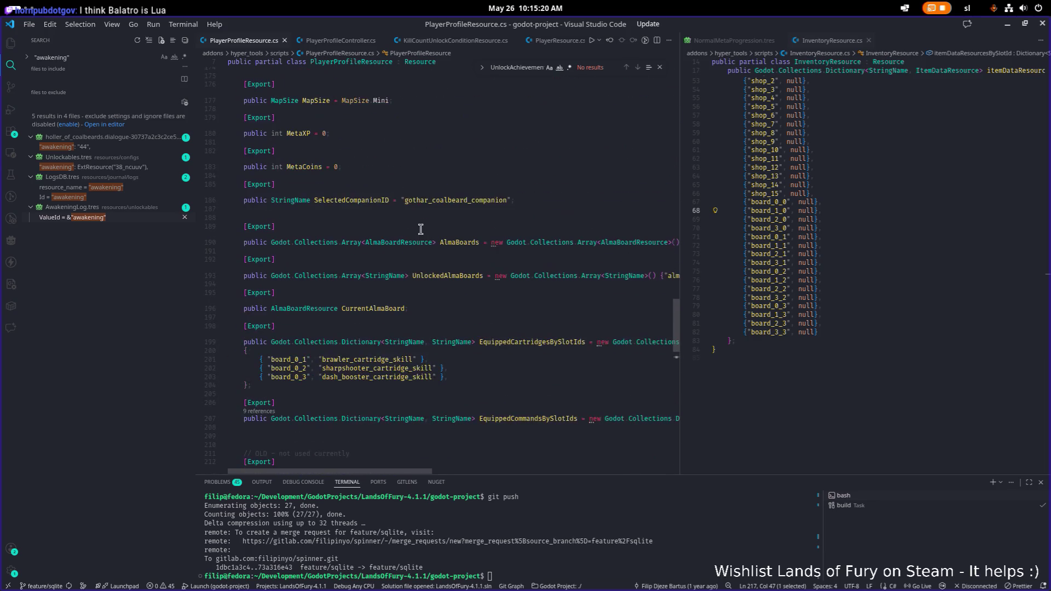
{"action": "scroll", "coordinate": [421, 229], "scroll_direction": "up", "scroll_amount": 20}
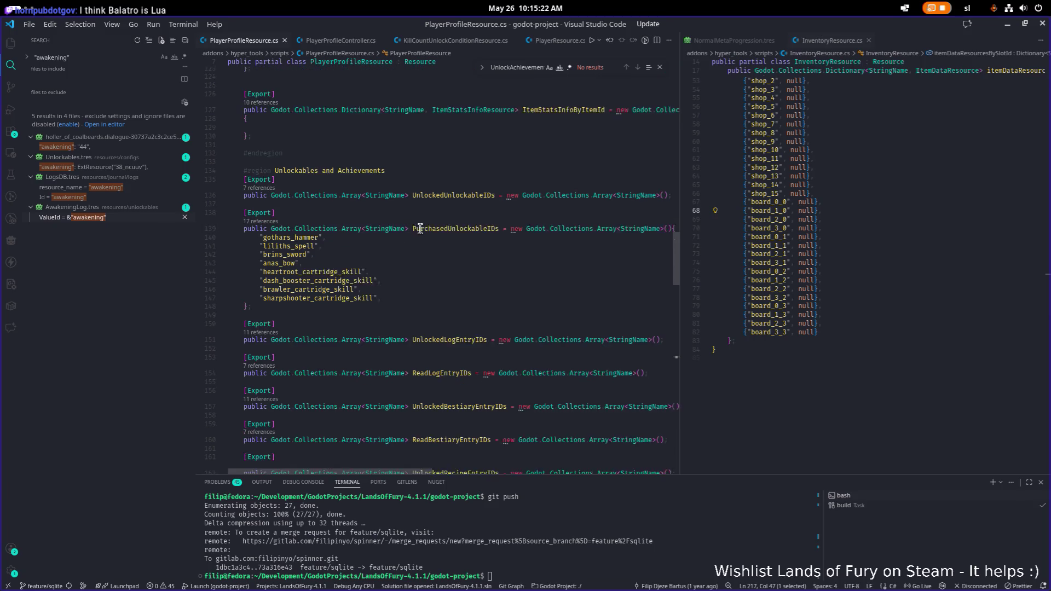
{"action": "scroll", "coordinate": [421, 229], "scroll_direction": "up", "scroll_amount": 20}
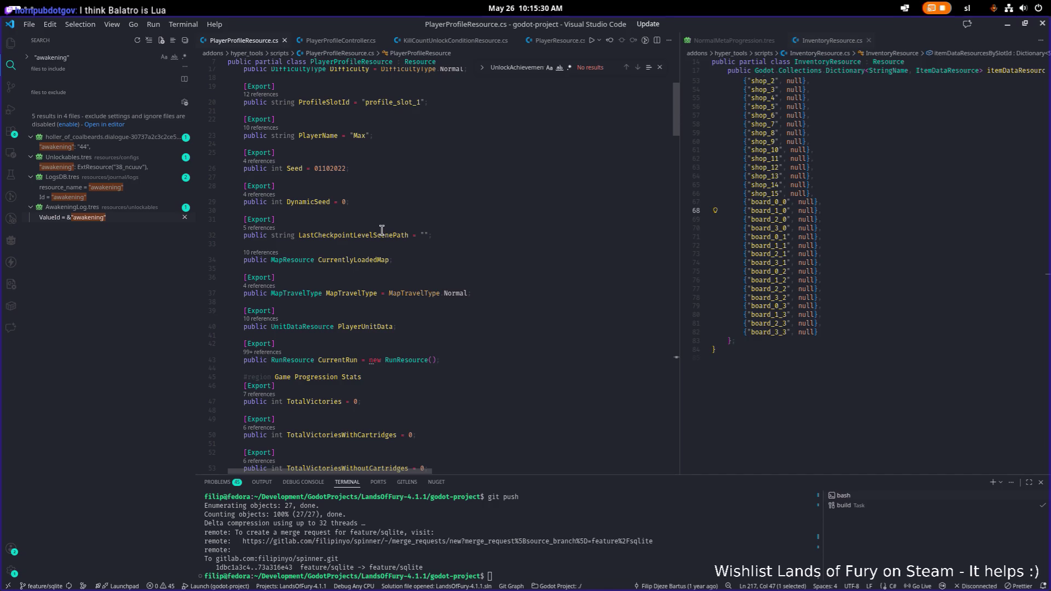
{"action": "scroll", "coordinate": [363, 213], "scroll_direction": "up", "scroll_amount": 5}
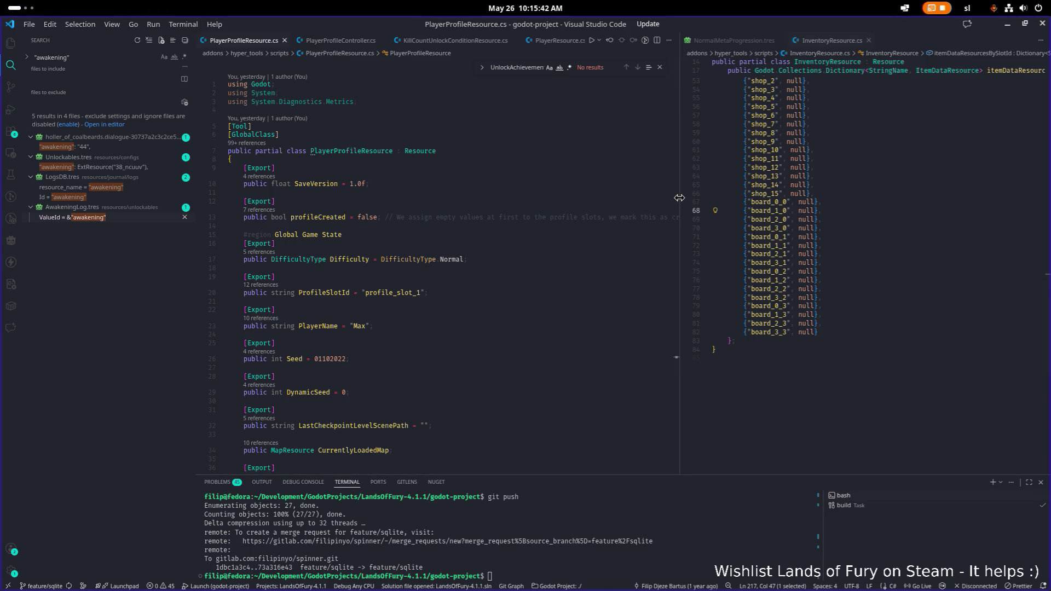
{"action": "left_click", "coordinate": [505, 193]}
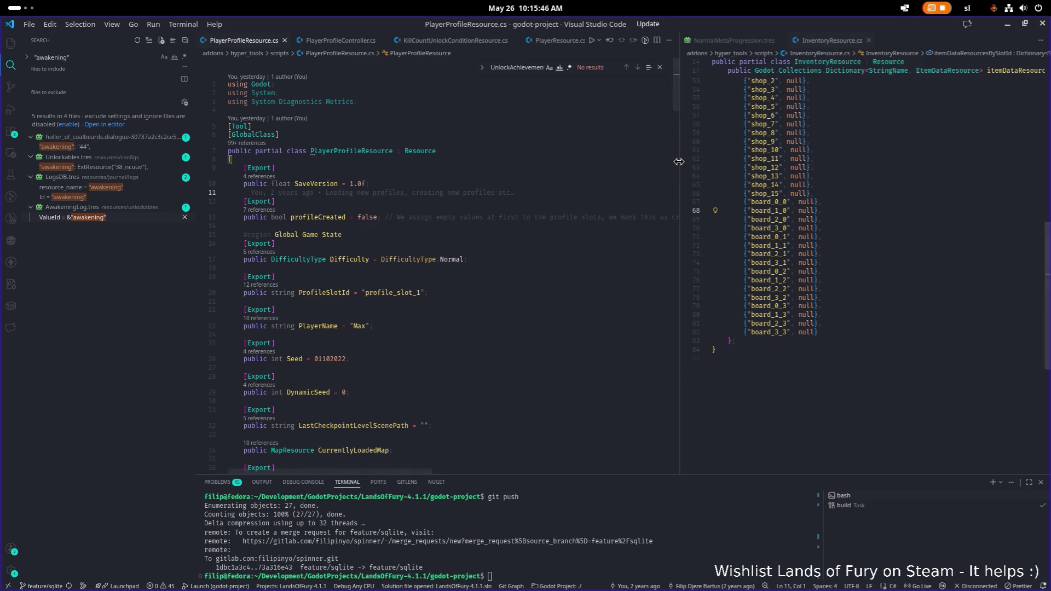
{"action": "left_click_drag", "start_coordinate": [681, 165], "coordinate": [620, 170]}
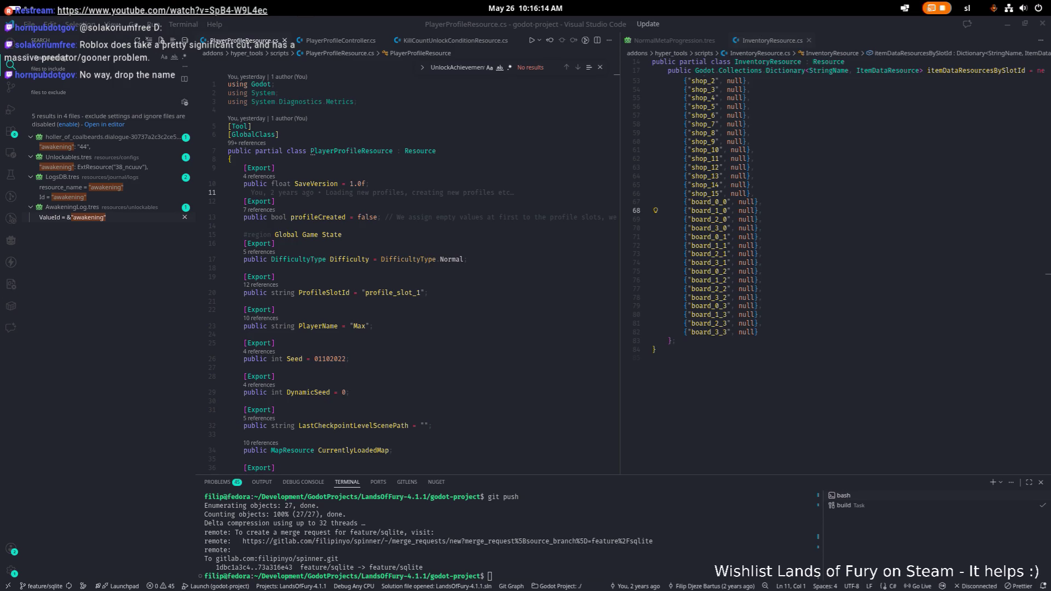
Widen the PlayerProfileResource.cs editor, open LogsDB.tres, and select the the_goal id
{"action": "left_click", "coordinate": [851, 271]}
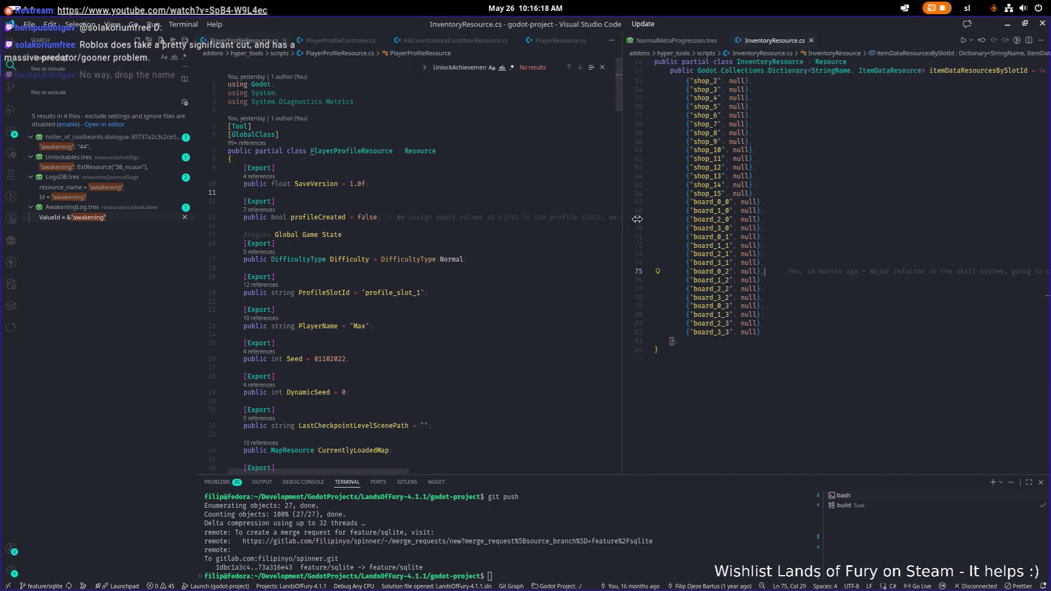
{"action": "left_click_drag", "start_coordinate": [620, 226], "coordinate": [769, 206]}
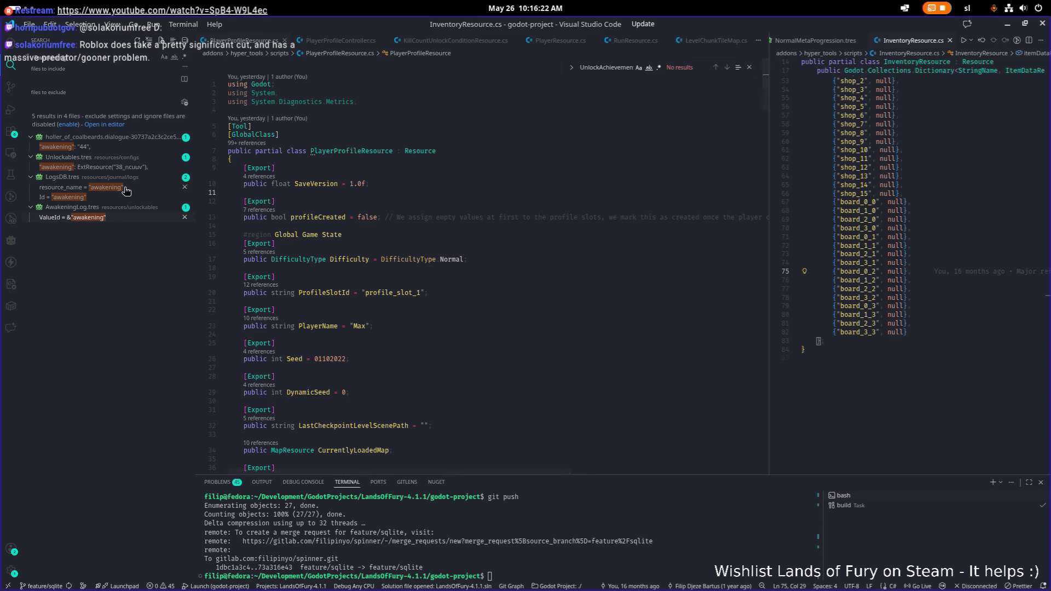
{"action": "left_click", "coordinate": [111, 190]}
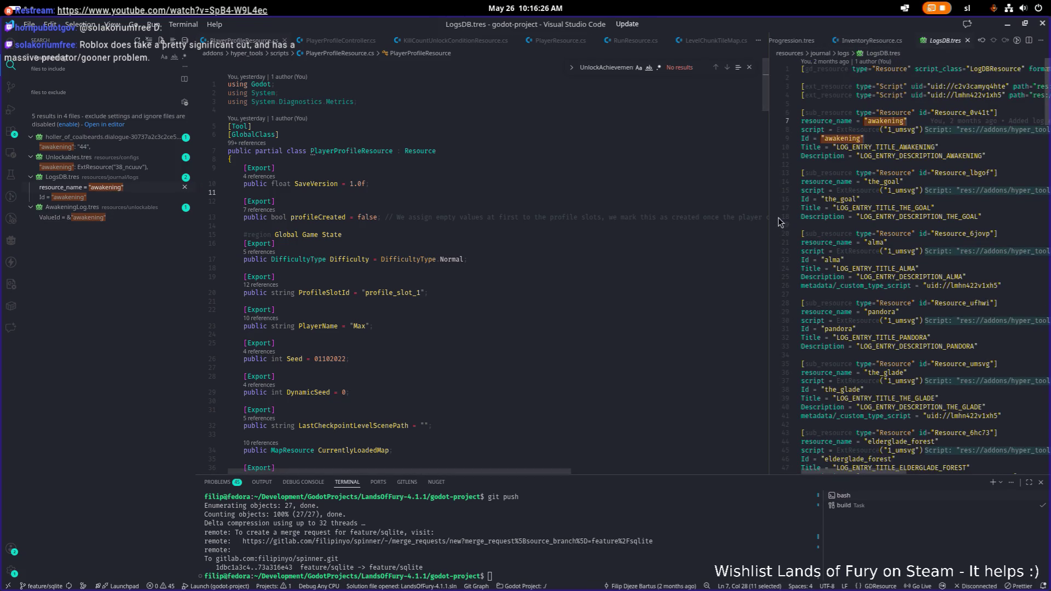
{"action": "double_click", "coordinate": [848, 199]}
Search the project for the_goal and open the pandora.dialogue match unlocking the_goal_log
{"action": "key", "text": "ctrl+shift+f"}
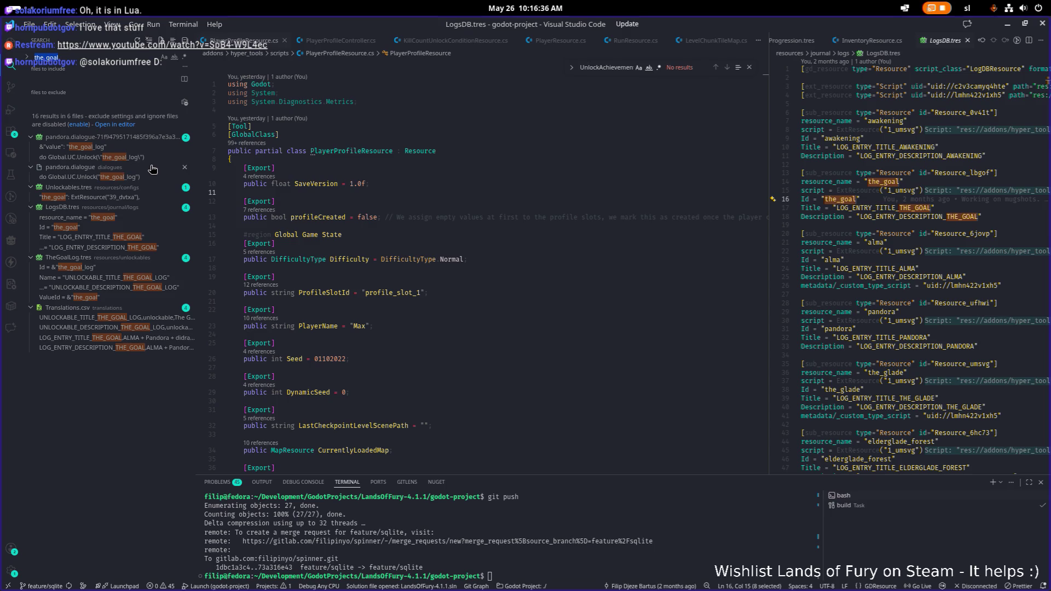
{"action": "left_click", "coordinate": [86, 148]}
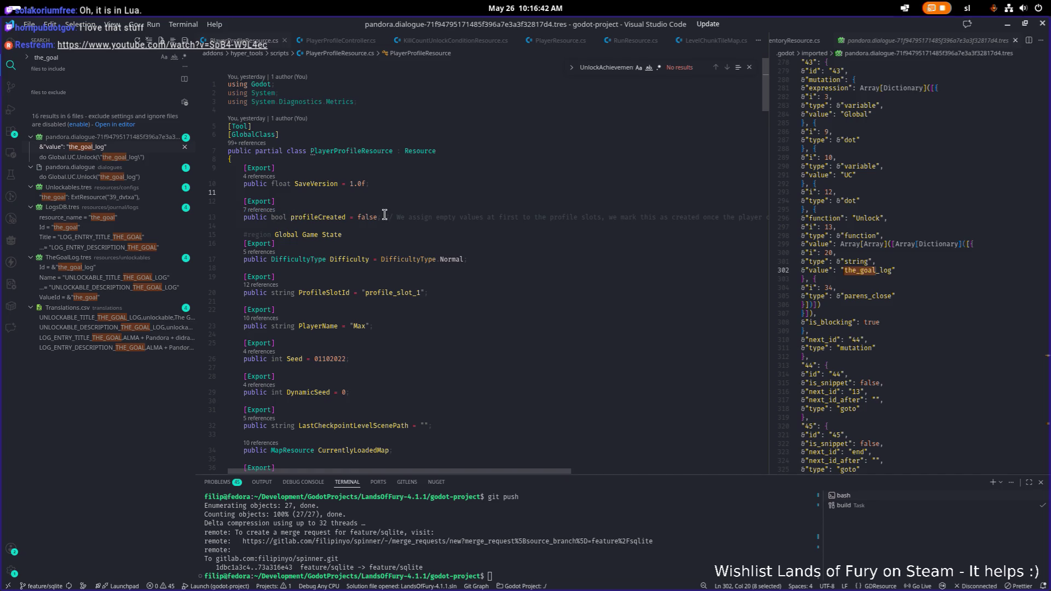
{"action": "key", "text": "alt+Tab"}
{"action": "key", "text": "alt+Tab"}
{"action": "key", "text": "Escape"}
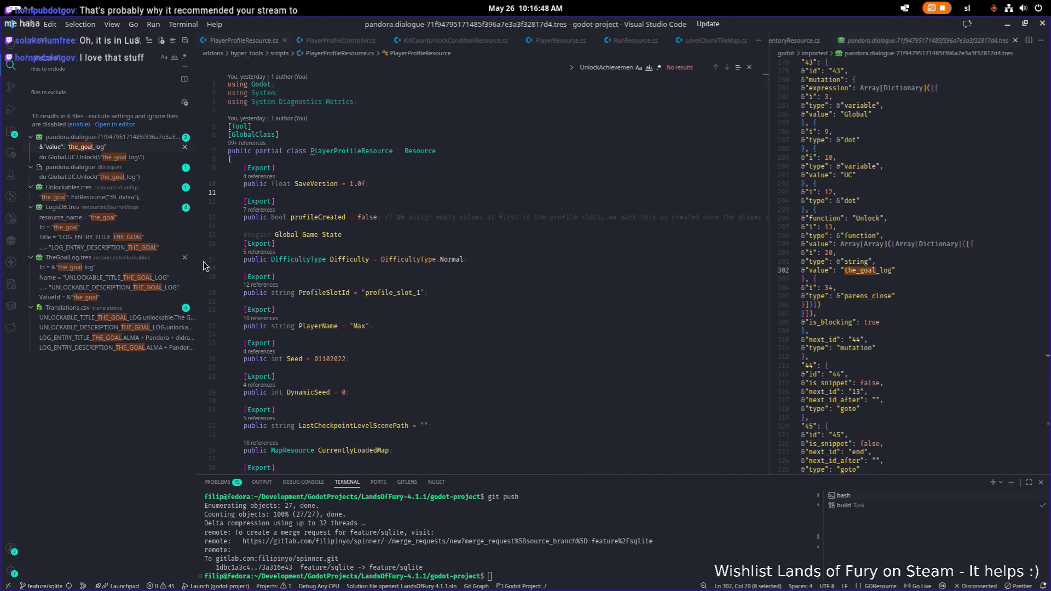
{"action": "key", "text": "alt+Tab"}
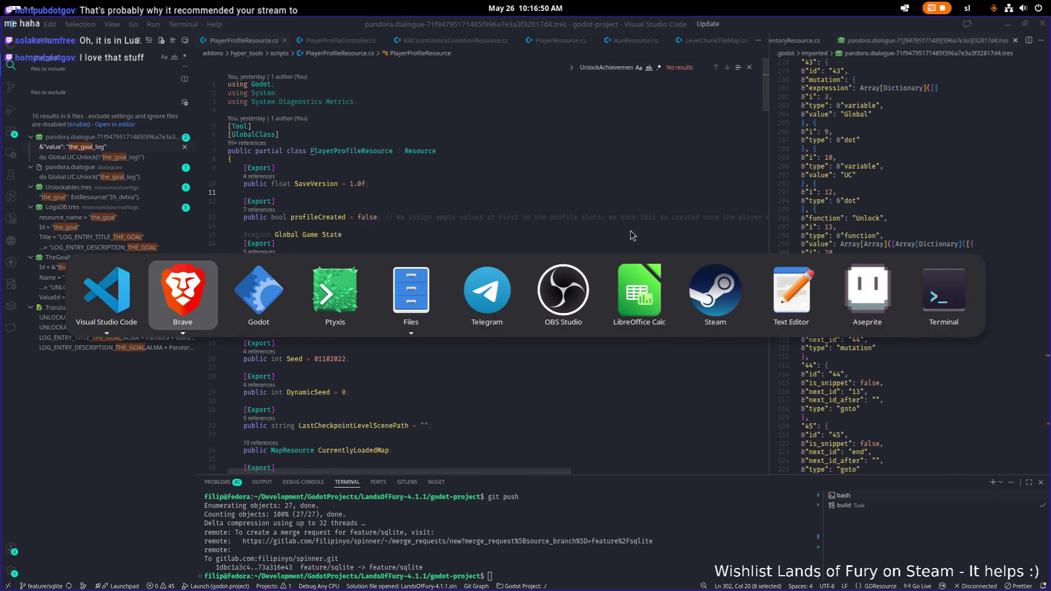
In Godot's Dialogue editor, load the pandora script and widen its editing area
{"action": "left_click", "coordinate": [276, 296]}
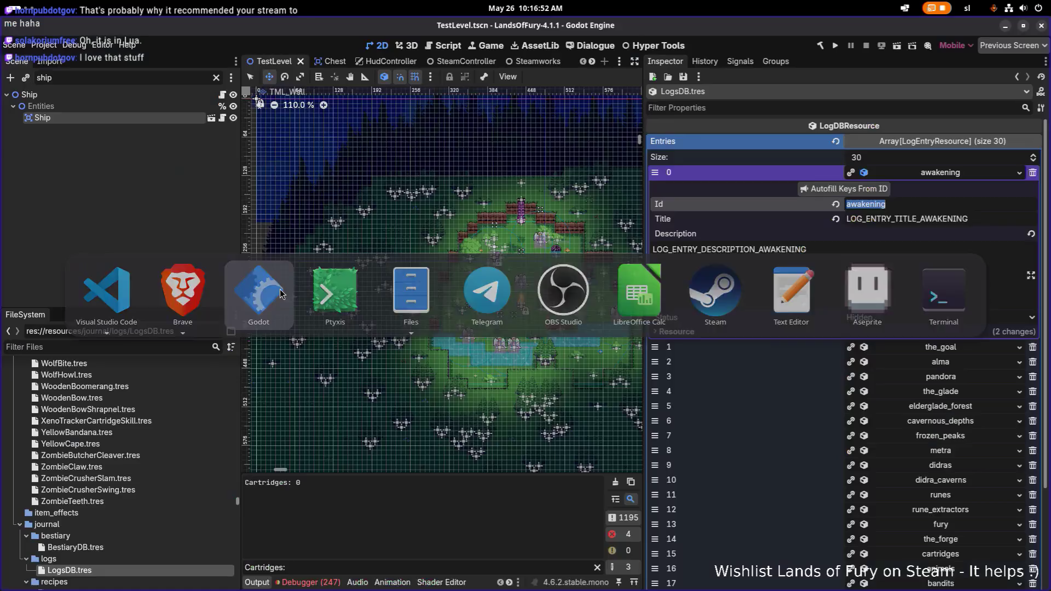
{"action": "left_click", "coordinate": [596, 44]}
{"action": "left_click", "coordinate": [280, 118]}
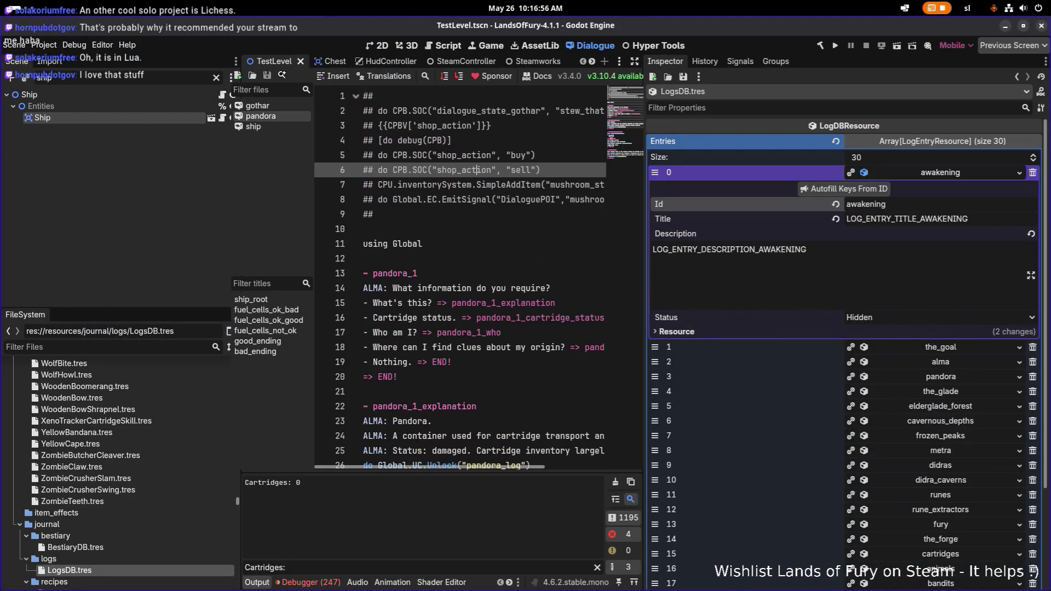
{"action": "left_click_drag", "start_coordinate": [646, 165], "coordinate": [890, 153]}
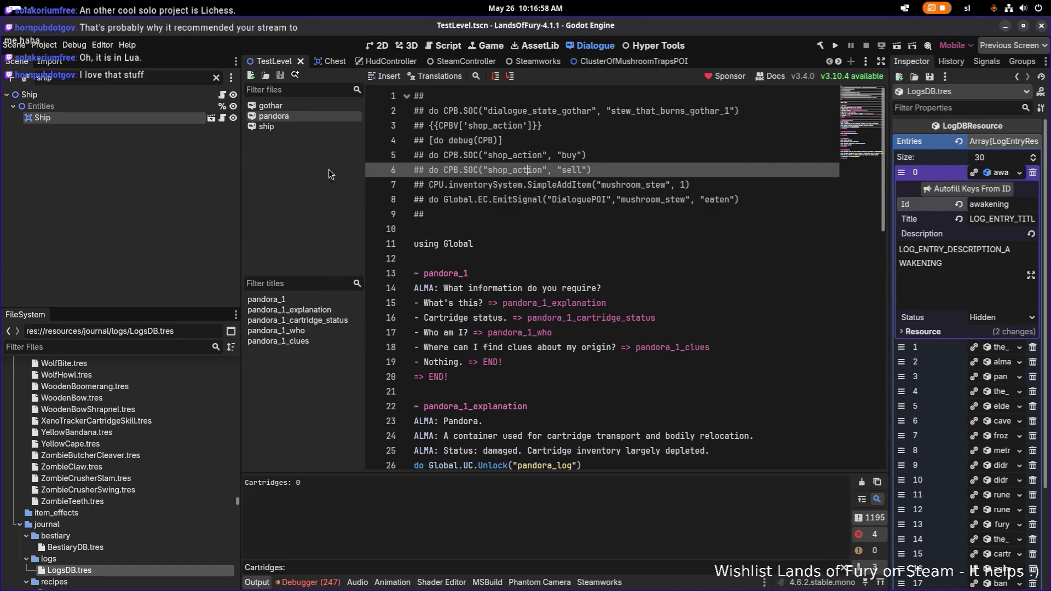
{"action": "left_click_drag", "start_coordinate": [241, 174], "coordinate": [123, 174]}
Select the pandora_log unlock line in pandora_1_explanation
{"action": "left_click", "coordinate": [495, 185]}
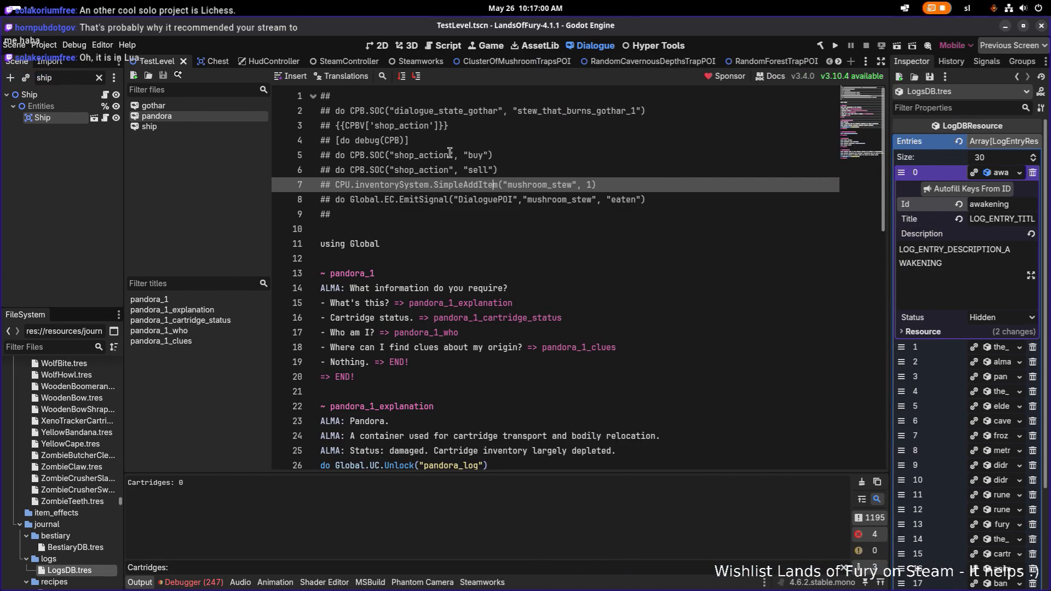
{"action": "left_click", "coordinate": [558, 257]}
{"action": "left_click", "coordinate": [544, 248]}
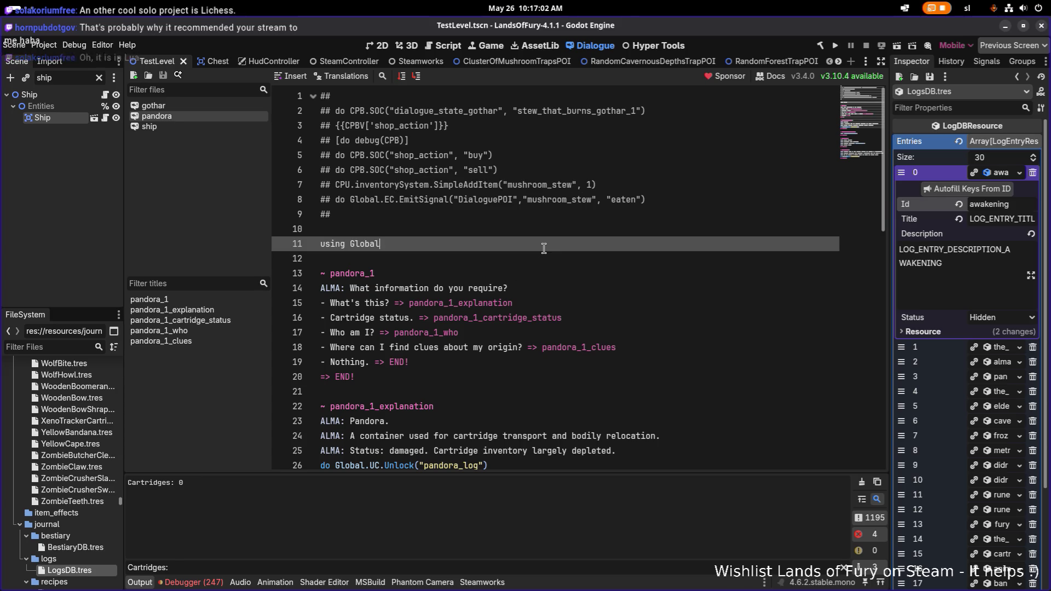
{"action": "key", "text": "ctrl+f"}
{"action": "scroll", "coordinate": [544, 248], "scroll_direction": "down", "scroll_amount": 7}
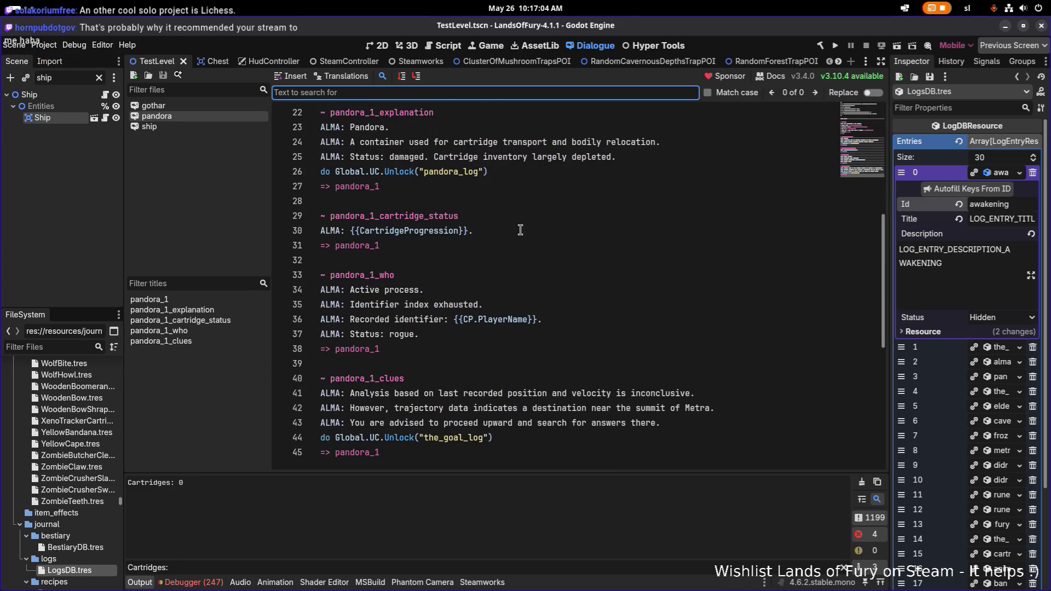
{"action": "left_click", "coordinate": [398, 187]}
{"action": "left_click", "coordinate": [376, 171]}
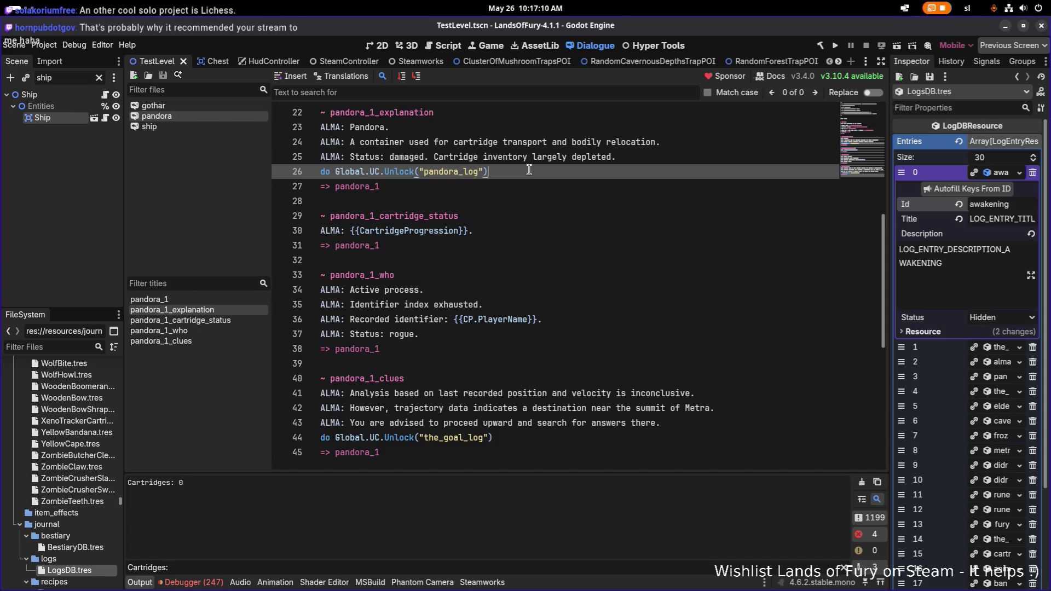
{"action": "key", "text": "shift+Home"}
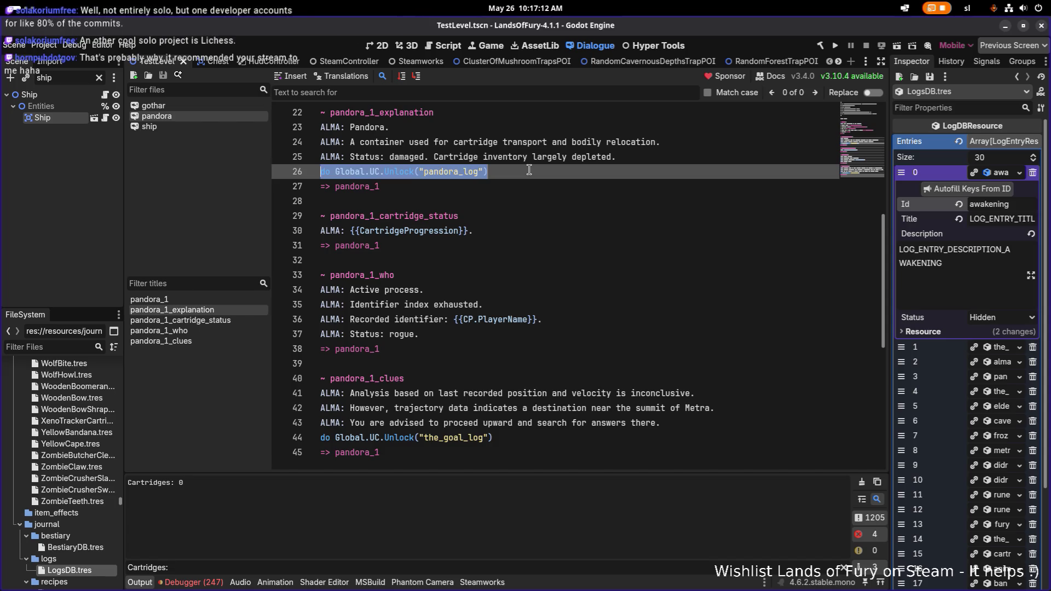
Widen the Inspector and the Scene/FileSystem docks, then focus the file filter
{"action": "left_click_drag", "start_coordinate": [889, 173], "coordinate": [774, 173]}
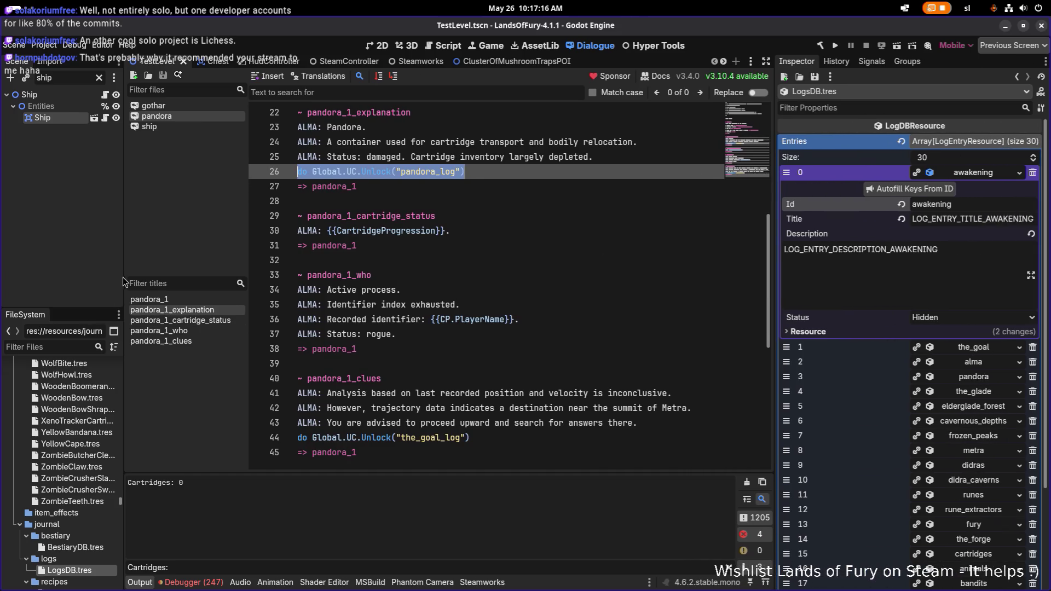
{"action": "left_click_drag", "start_coordinate": [123, 282], "coordinate": [220, 282]}
{"action": "left_click", "coordinate": [64, 347]}
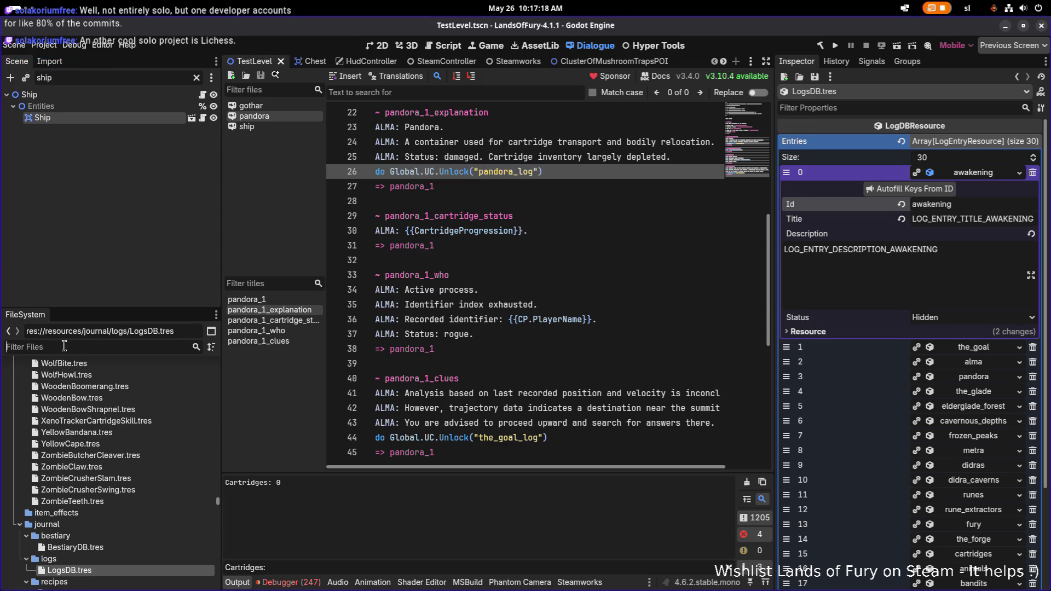
Filter the FileSystem for 'log.tre', inspect AlmaLog, AntonLog and BanditsLog, then return to Calc
{"action": "type", "text": "log"}
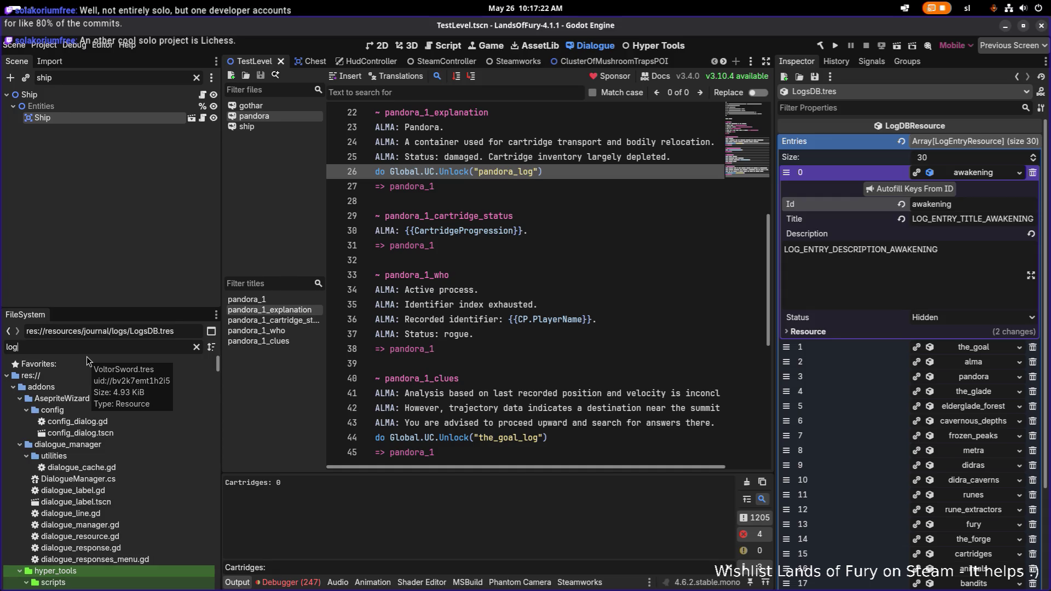
{"action": "type", "text": ".tre"}
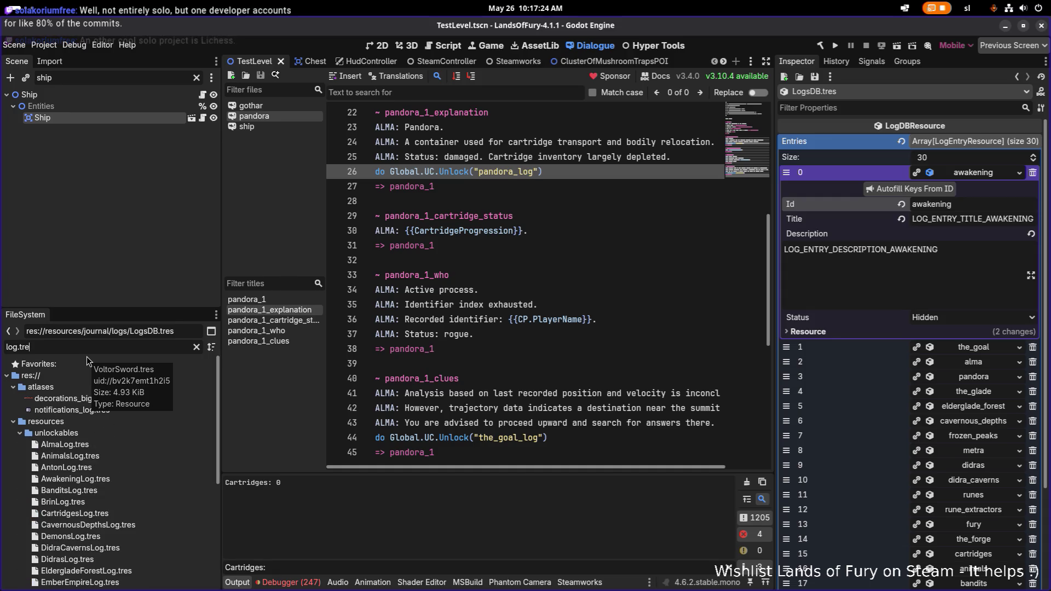
{"action": "scroll", "coordinate": [99, 405], "scroll_direction": "down", "scroll_amount": 2}
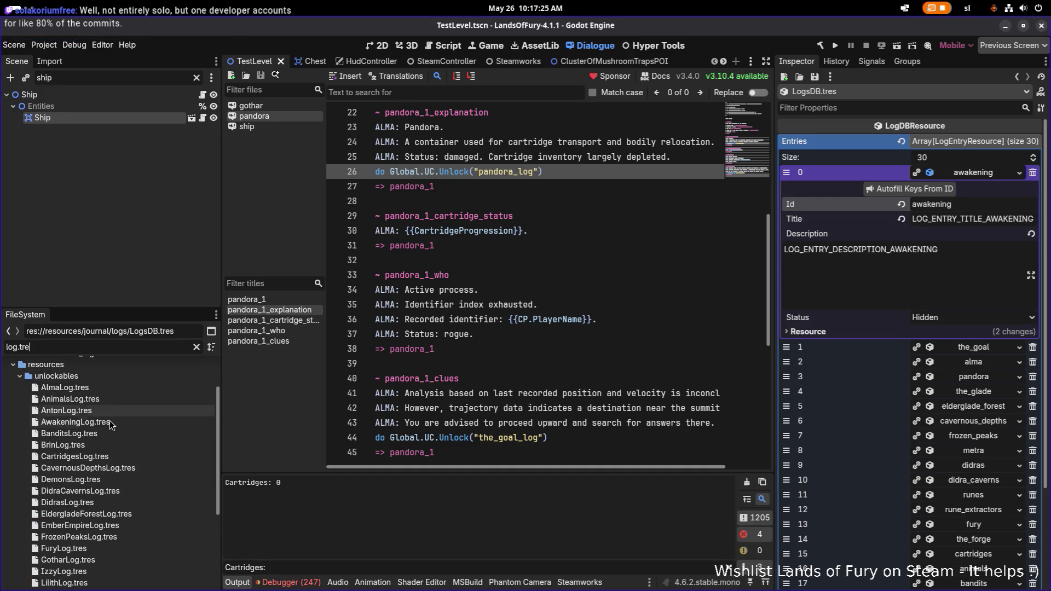
{"action": "left_click", "coordinate": [132, 384]}
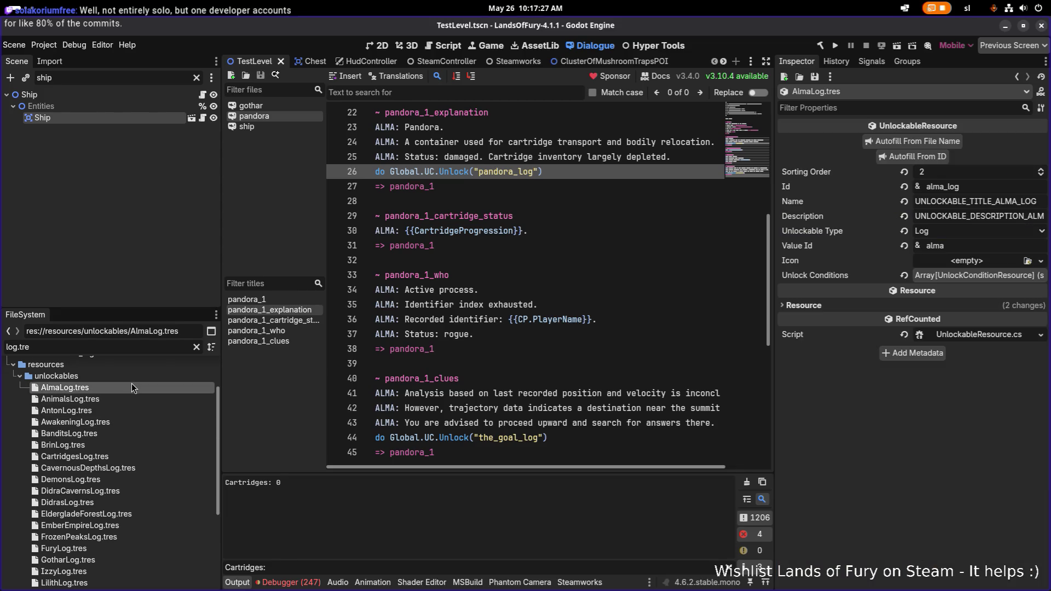
{"action": "left_click", "coordinate": [129, 411]}
{"action": "scroll", "coordinate": [127, 429], "scroll_direction": "down", "scroll_amount": 5}
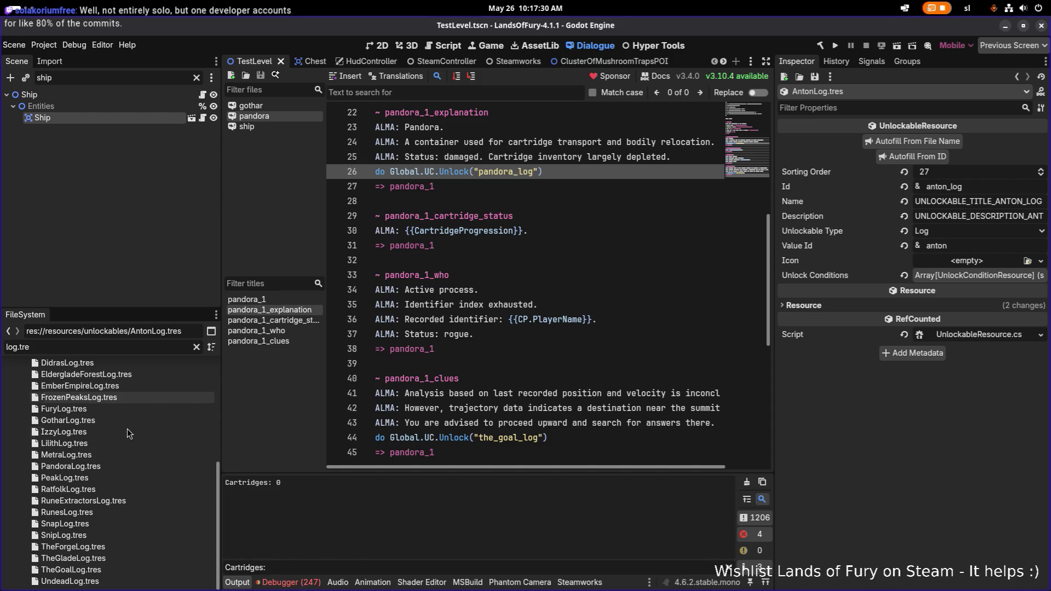
{"action": "scroll", "coordinate": [114, 466], "scroll_direction": "up", "scroll_amount": 4}
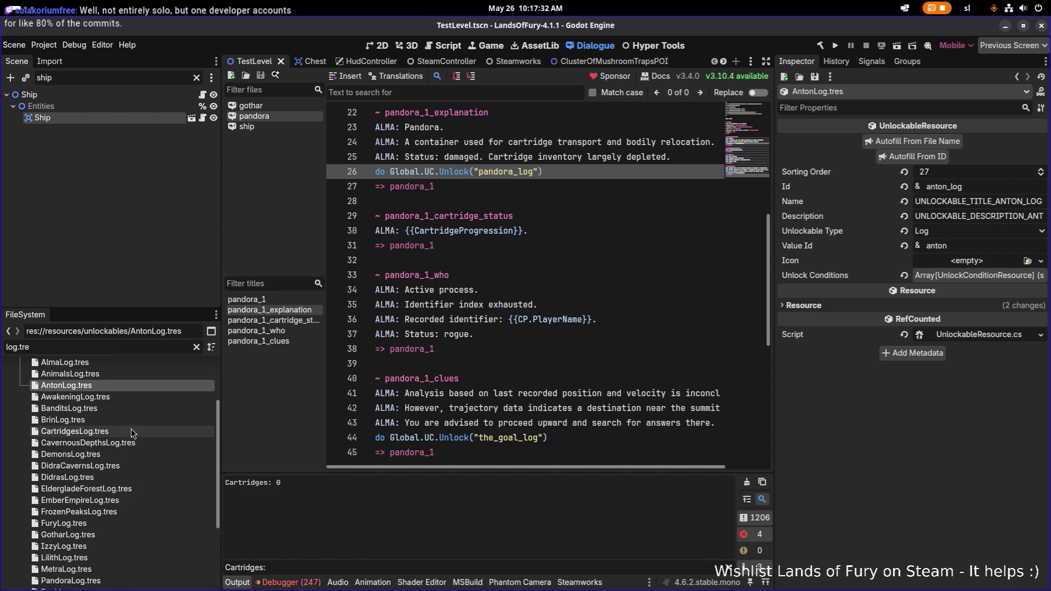
{"action": "left_click", "coordinate": [132, 408]}
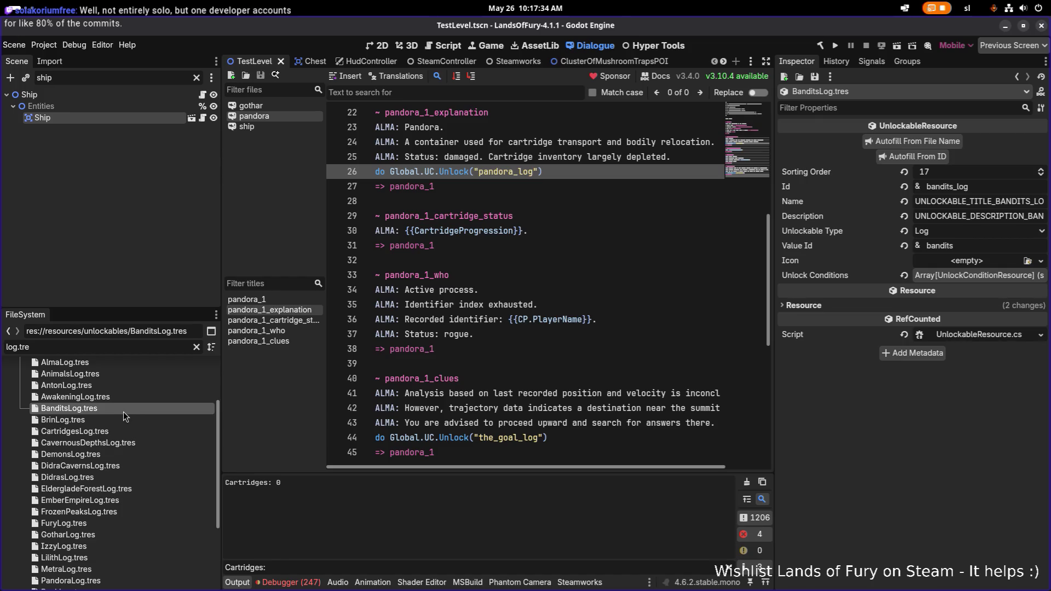
{"action": "scroll", "coordinate": [114, 430], "scroll_direction": "down", "scroll_amount": 4}
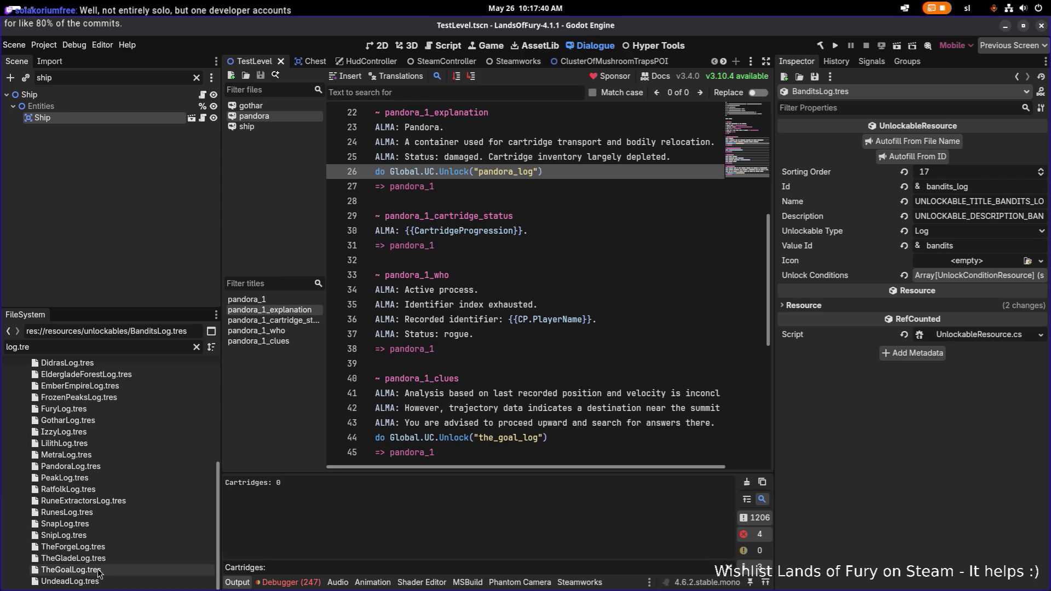
{"action": "scroll", "coordinate": [101, 508], "scroll_direction": "up", "scroll_amount": 3}
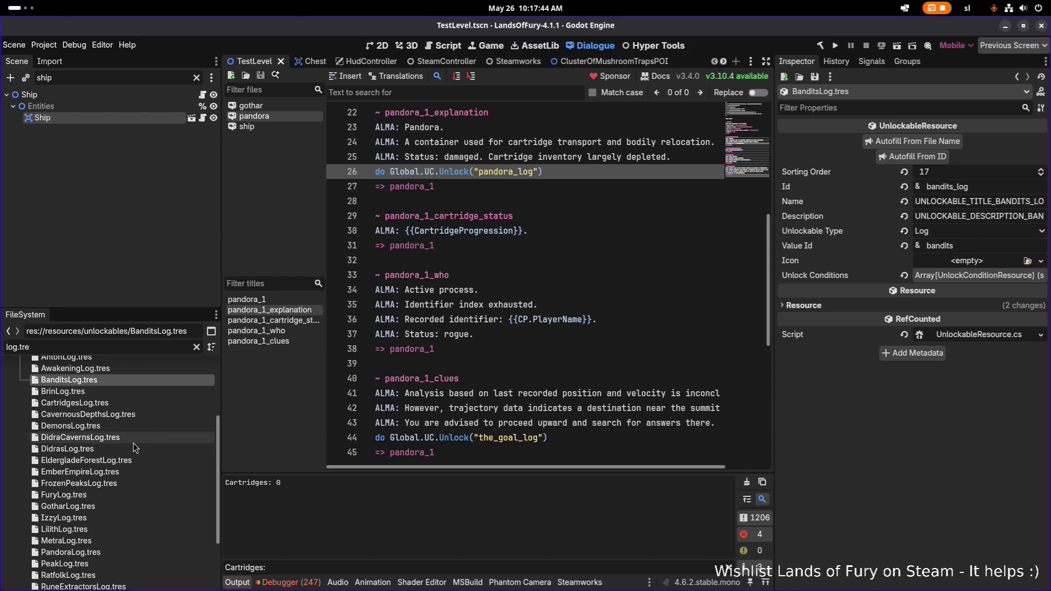
{"action": "key", "text": "alt+Tab"}
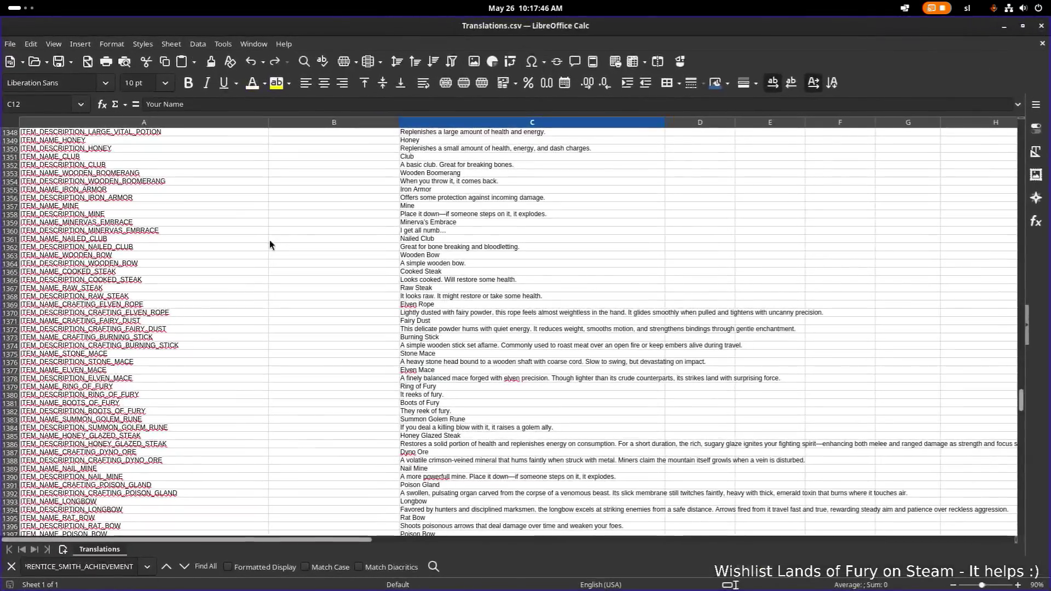
Search the sheet for '_LOG' to jump to the log entry rows
{"action": "left_click", "coordinate": [245, 256]}
{"action": "key", "text": "ctrl+f"}
{"action": "key", "text": "BackSpace"}
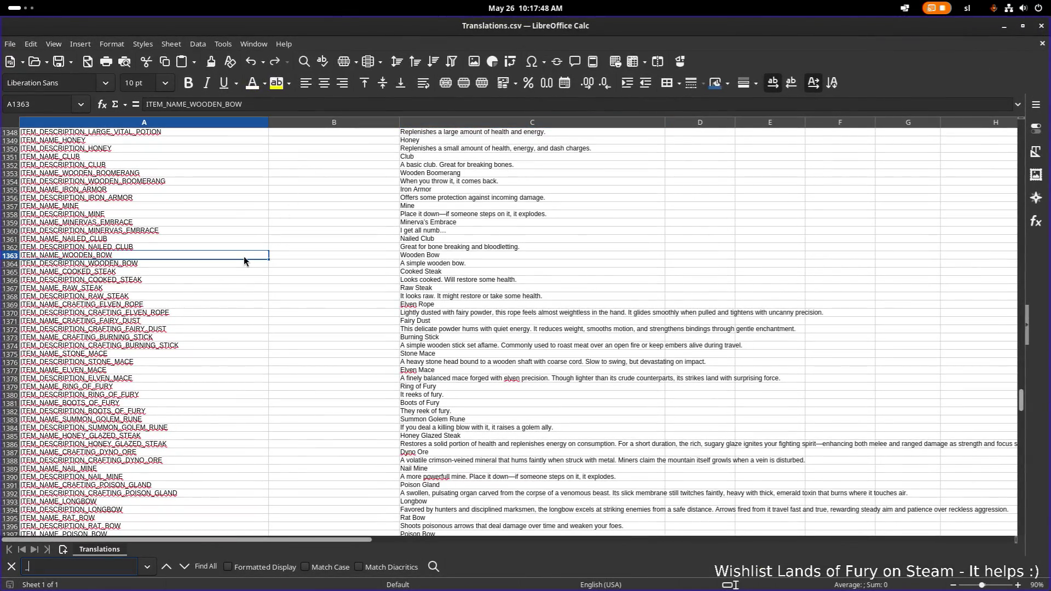
{"action": "type", "text": "_LOG"}
{"action": "key", "text": "Return"}
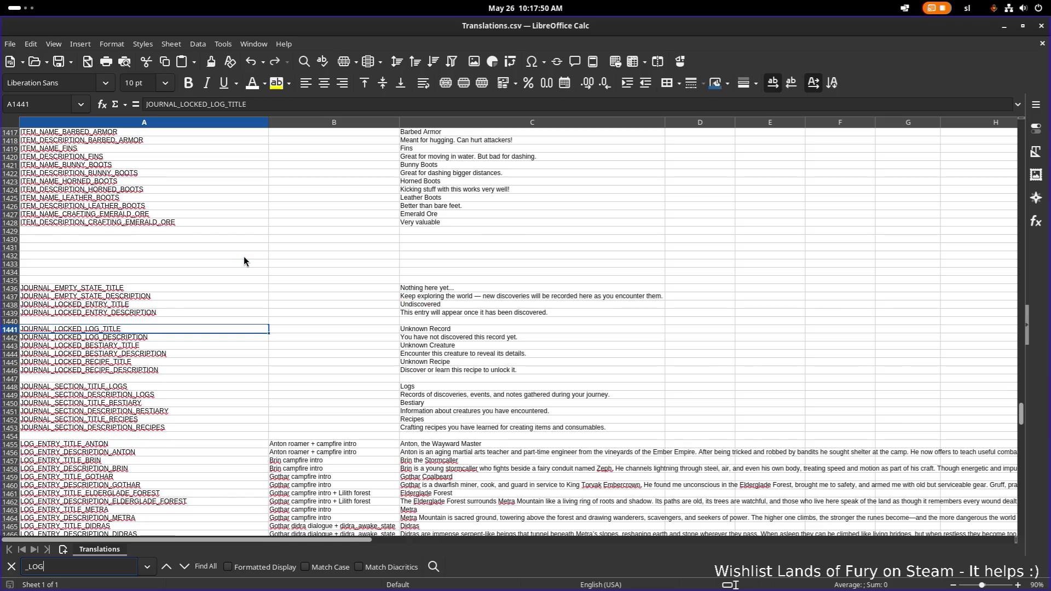
{"action": "scroll", "coordinate": [235, 276], "scroll_direction": "down", "scroll_amount": 3}
{"action": "scroll", "coordinate": [156, 301], "scroll_direction": "down", "scroll_amount": 3}
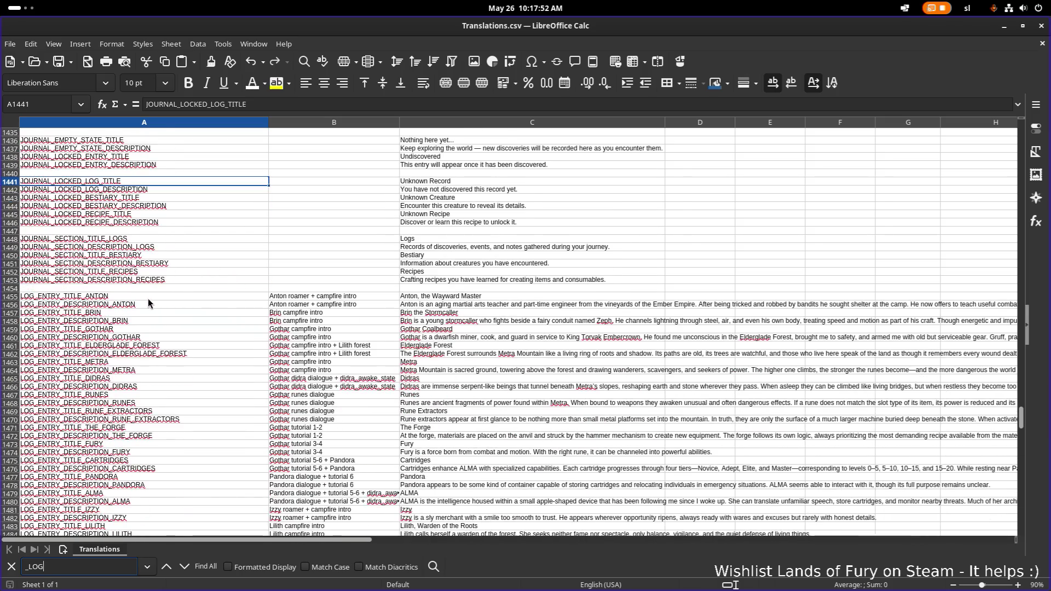
{"action": "scroll", "coordinate": [148, 303], "scroll_direction": "down", "scroll_amount": 3}
Read log titles Anton, Brin the Stormcaller, Gothar, Elderglade Forest, Metra, Didras, Runes, Rune Extractors, The Forge
{"action": "left_click", "coordinate": [141, 239]}
{"action": "left_click", "coordinate": [140, 222]}
{"action": "left_click", "coordinate": [488, 219]}
{"action": "left_click", "coordinate": [472, 240]}
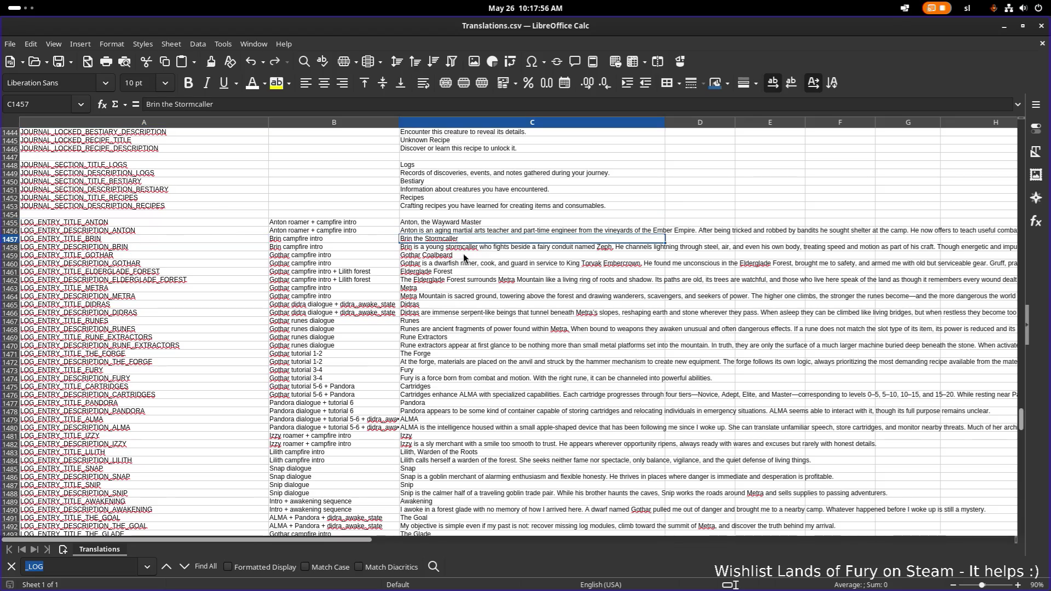
{"action": "left_click", "coordinate": [464, 255]}
{"action": "left_click", "coordinate": [469, 272]}
{"action": "left_click", "coordinate": [438, 289]}
{"action": "left_click", "coordinate": [433, 305]}
{"action": "left_click", "coordinate": [427, 322]}
{"action": "left_click", "coordinate": [442, 338]}
{"action": "left_click", "coordinate": [437, 354]}
Continue through the Fury, Cartridges, Pandora, Awakening, The Glade and Didra Caverns titles
{"action": "scroll", "coordinate": [435, 359], "scroll_direction": "down", "scroll_amount": 1}
{"action": "left_click", "coordinate": [431, 346]}
{"action": "left_click", "coordinate": [434, 362]}
{"action": "left_click", "coordinate": [438, 379]}
{"action": "scroll", "coordinate": [442, 386], "scroll_direction": "down", "scroll_amount": 2}
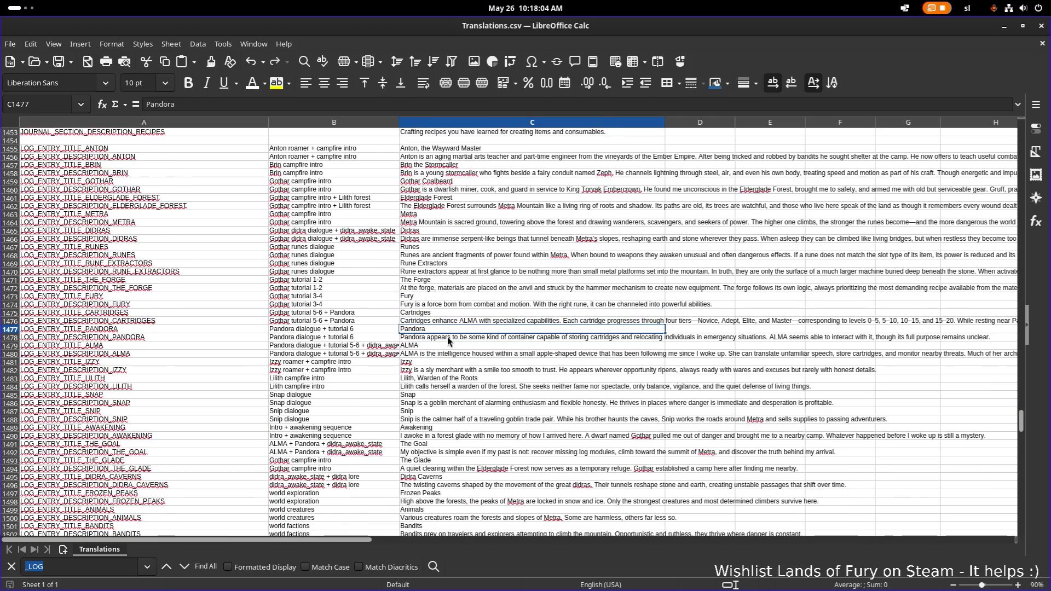
{"action": "scroll", "coordinate": [448, 341], "scroll_direction": "down", "scroll_amount": 3}
{"action": "left_click", "coordinate": [438, 355]}
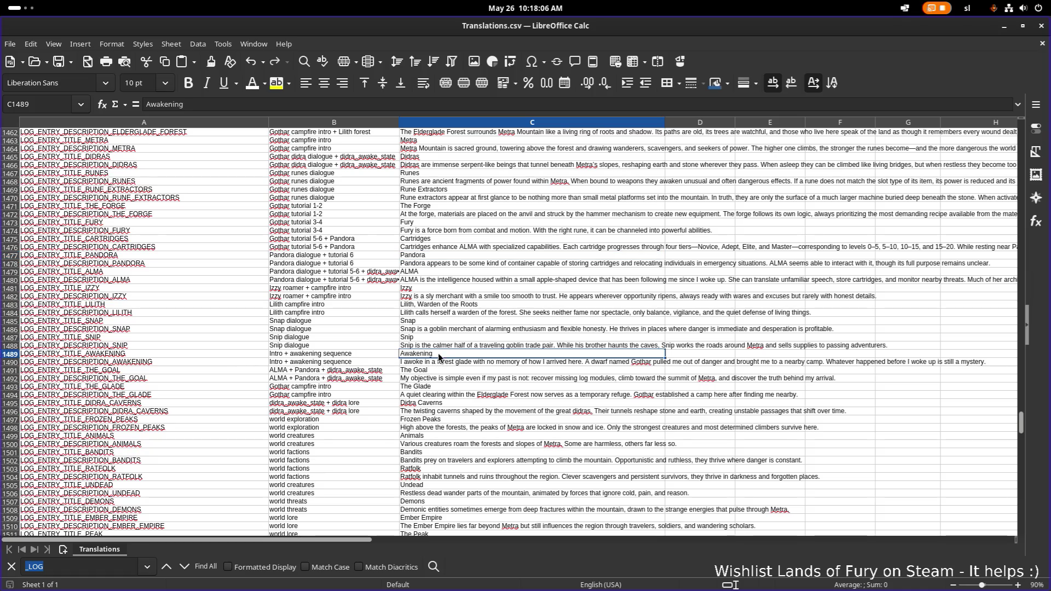
{"action": "scroll", "coordinate": [437, 394], "scroll_direction": "down", "scroll_amount": 1}
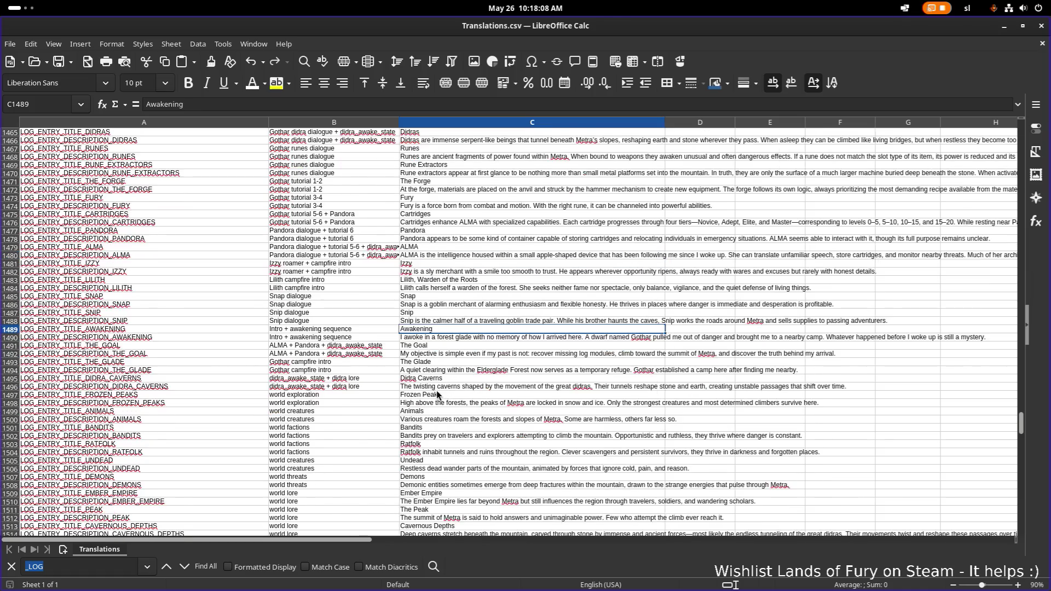
{"action": "scroll", "coordinate": [437, 394], "scroll_direction": "down", "scroll_amount": 1}
{"action": "scroll", "coordinate": [432, 392], "scroll_direction": "down", "scroll_amount": 1}
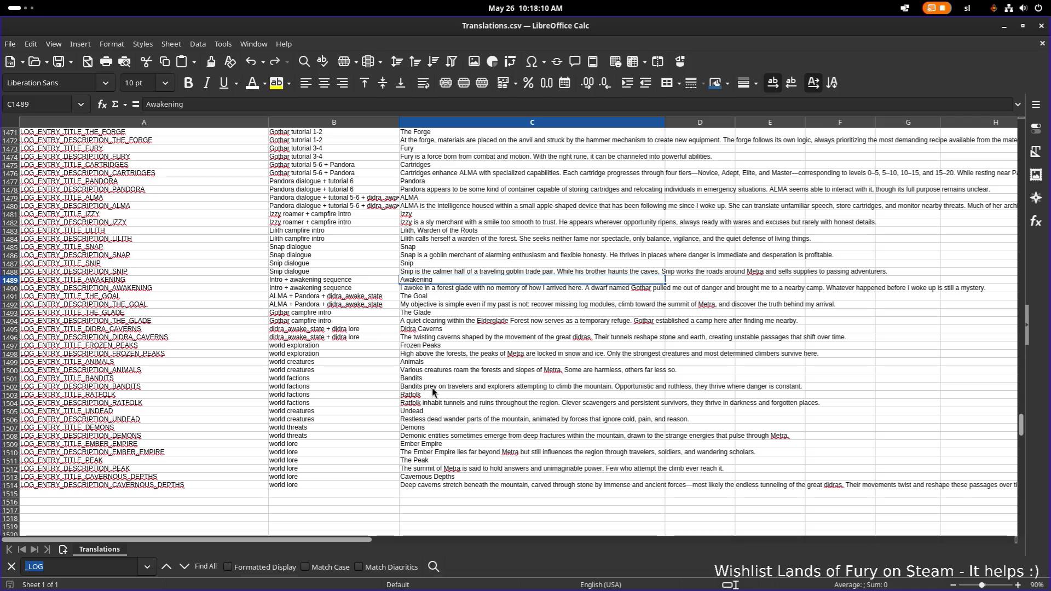
{"action": "left_click", "coordinate": [448, 314]}
{"action": "left_click", "coordinate": [445, 327]}
{"action": "left_click", "coordinate": [448, 314]}
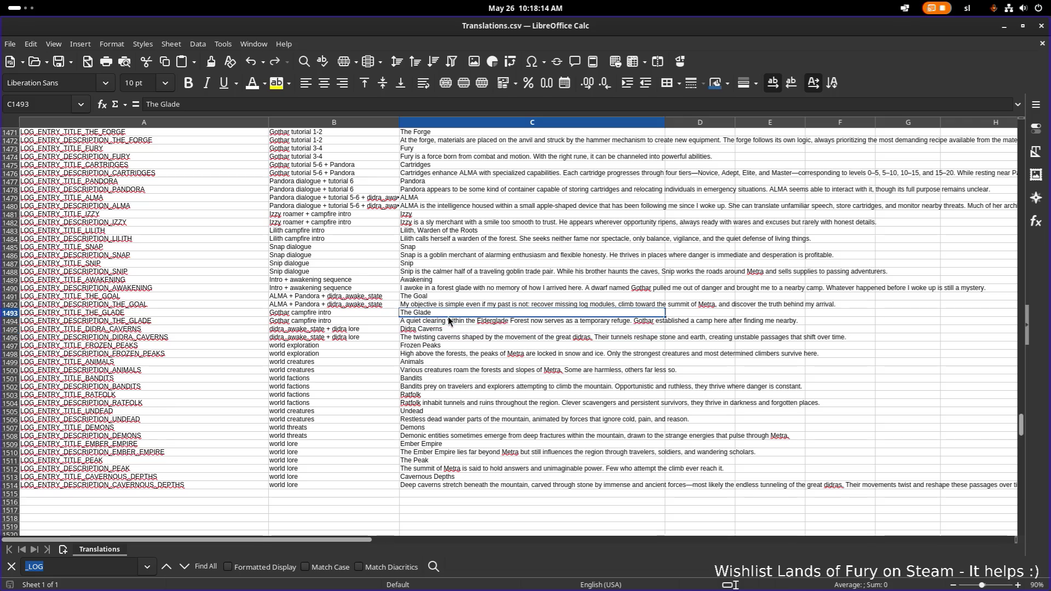
{"action": "left_click", "coordinate": [430, 332]}
Check The Glade and The Goal descriptions and the LOG_ENTRY_TITLE_THE_GOAL key, then edit The Goal description
{"action": "left_click", "coordinate": [439, 323]}
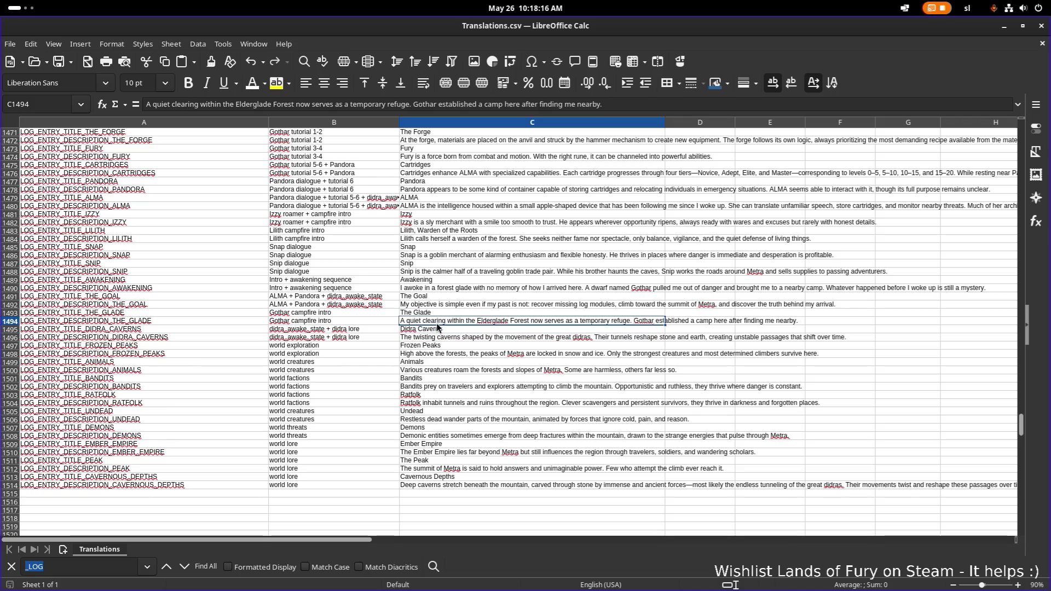
{"action": "left_click", "coordinate": [432, 306]}
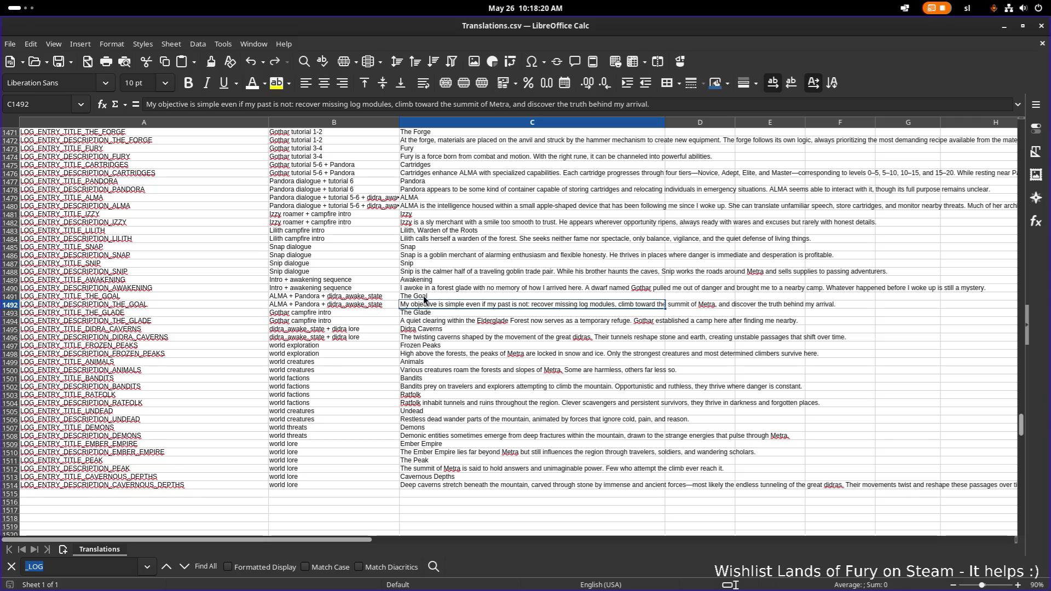
{"action": "left_click", "coordinate": [192, 296]}
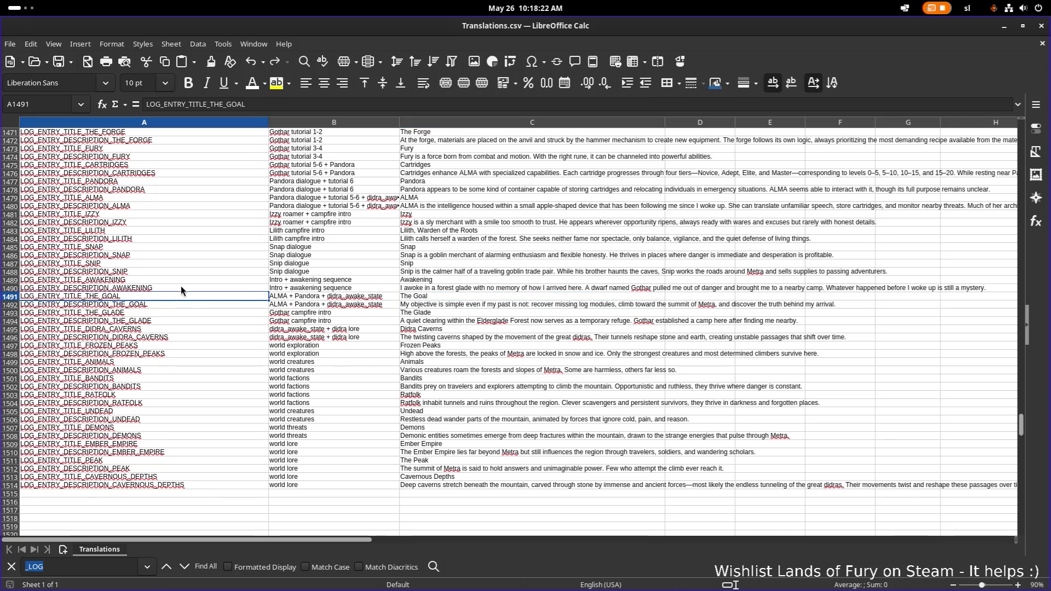
{"action": "left_click", "coordinate": [426, 307]}
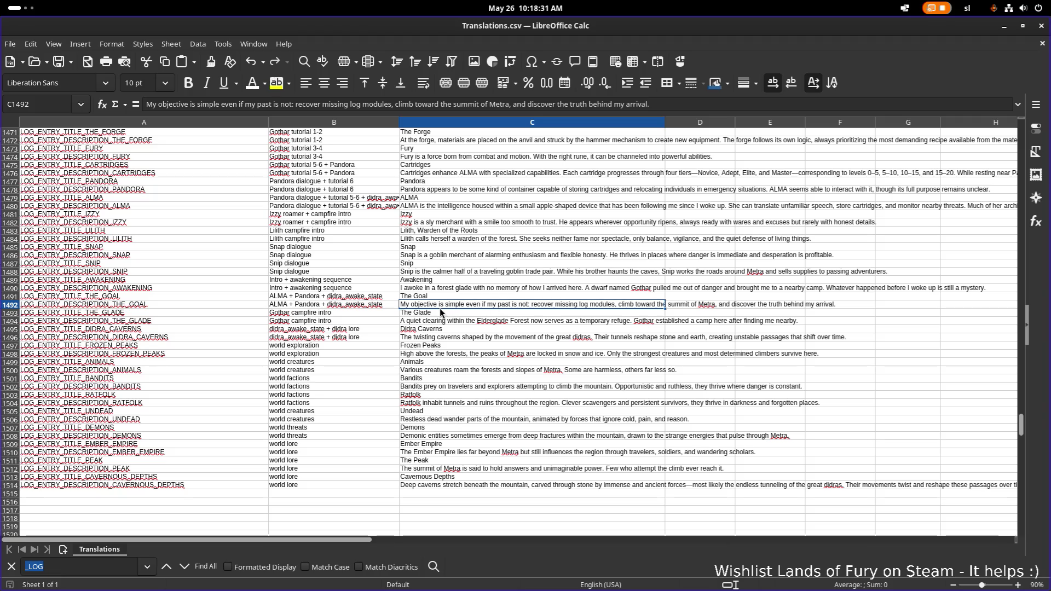
{"action": "double_click", "coordinate": [556, 308]}
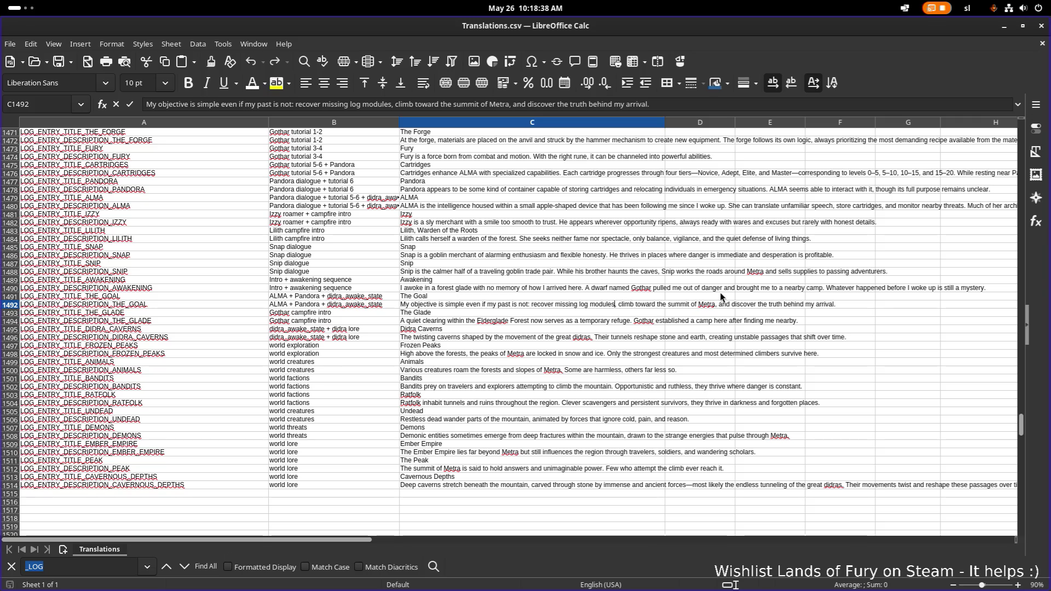
Insert 'cartridges,' after 'recover' in The Goal description text
{"action": "key", "text": "ctrl+Left"}
{"action": "key", "text": "ctrl+Right"}
{"action": "type", "text": "car "}
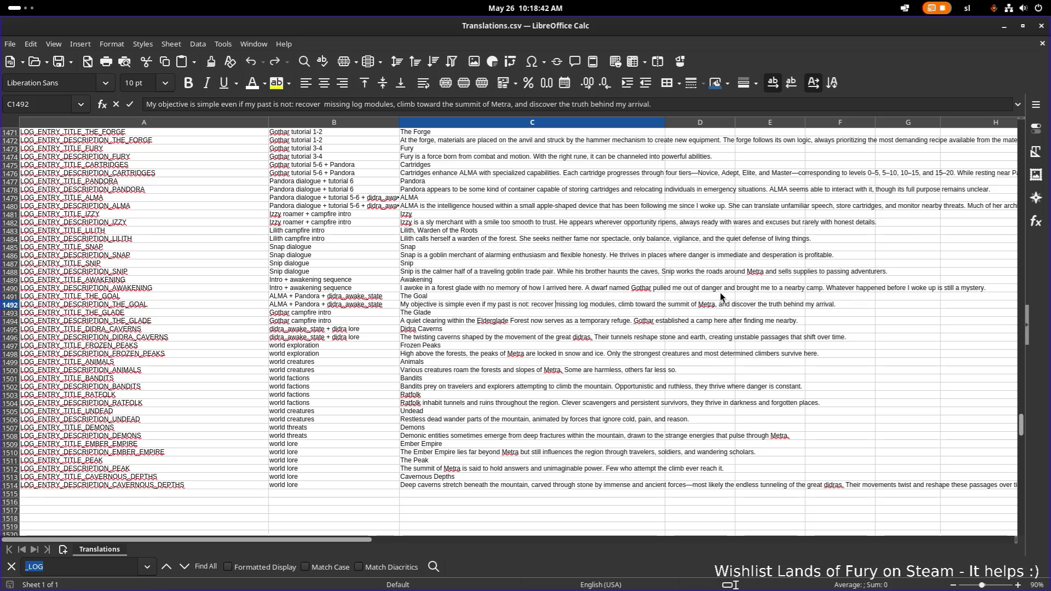
{"action": "type", "text": "tridges"}
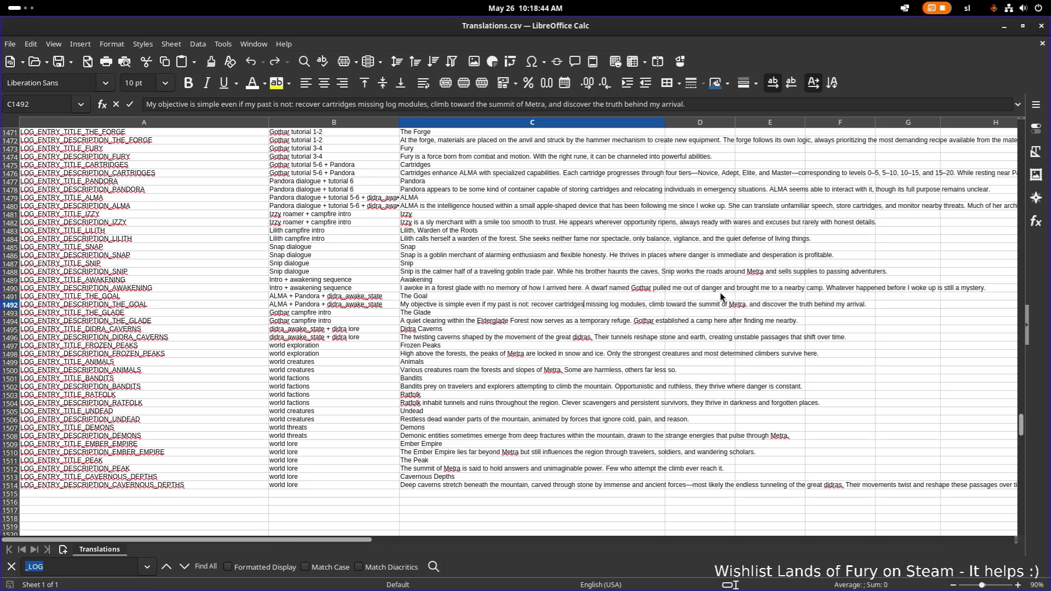
{"action": "type", "text": ","}
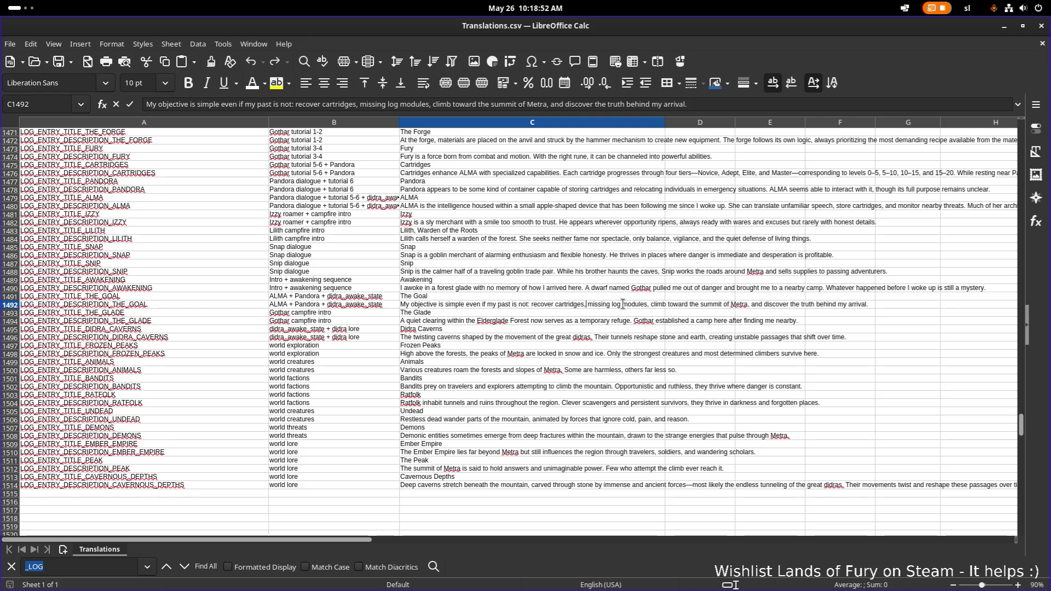
{"action": "left_click", "coordinate": [651, 304]}
Commit the edit and review The Goal, The Glade, Didra Caverns and Frozen Peaks entries
{"action": "left_click", "coordinate": [478, 312]}
{"action": "left_click", "coordinate": [479, 297]}
{"action": "left_click", "coordinate": [455, 313]}
{"action": "left_click", "coordinate": [449, 324]}
{"action": "left_click", "coordinate": [445, 330]}
{"action": "left_click", "coordinate": [439, 347]}
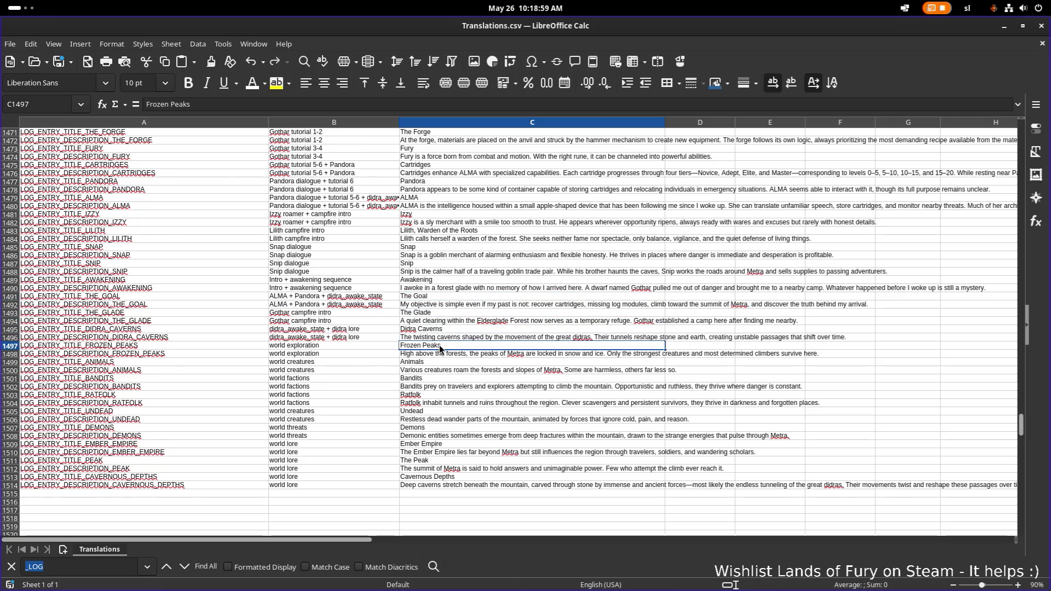
{"action": "left_click", "coordinate": [426, 395]}
{"action": "left_click", "coordinate": [432, 377]}
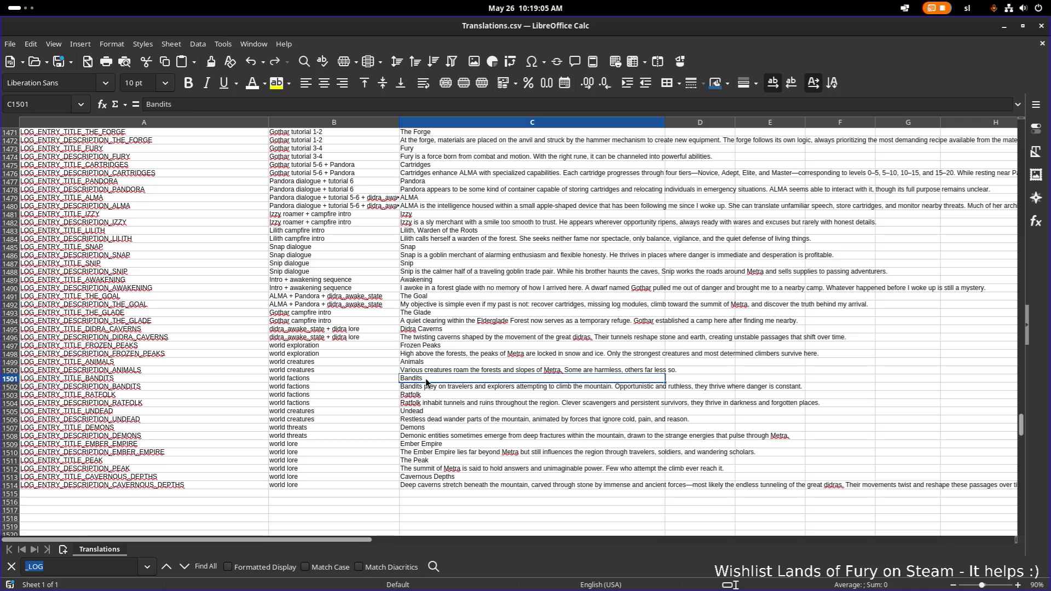
{"action": "left_click", "coordinate": [431, 436]}
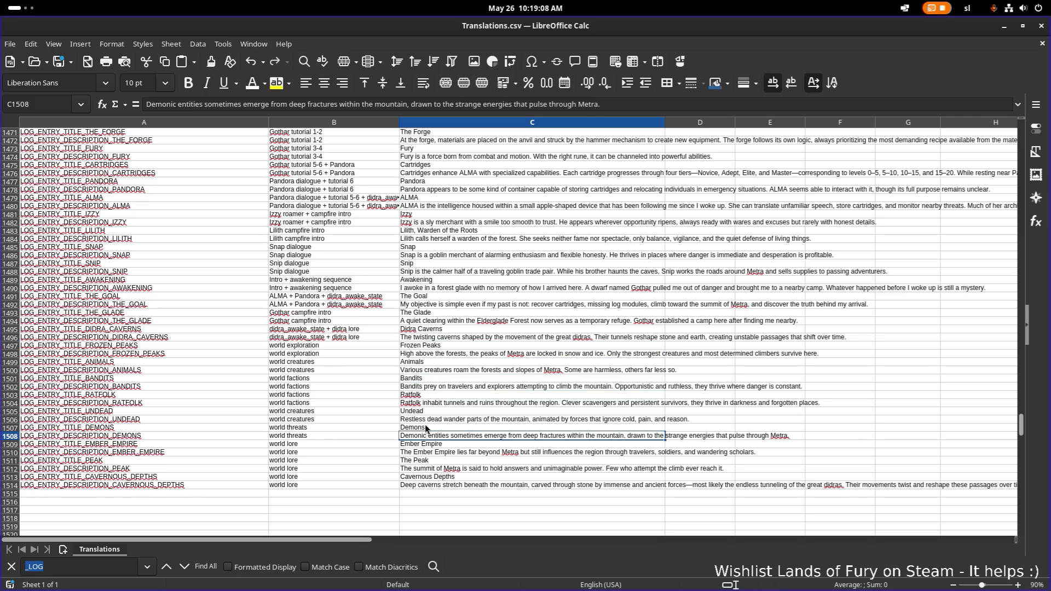
{"action": "left_click", "coordinate": [427, 421]}
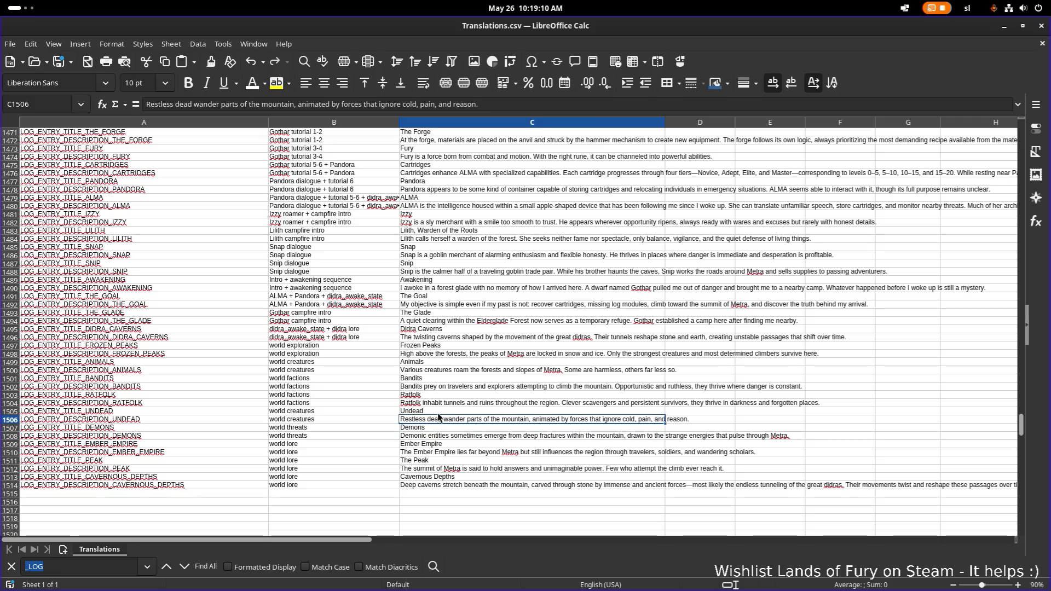
{"action": "left_click", "coordinate": [366, 434]}
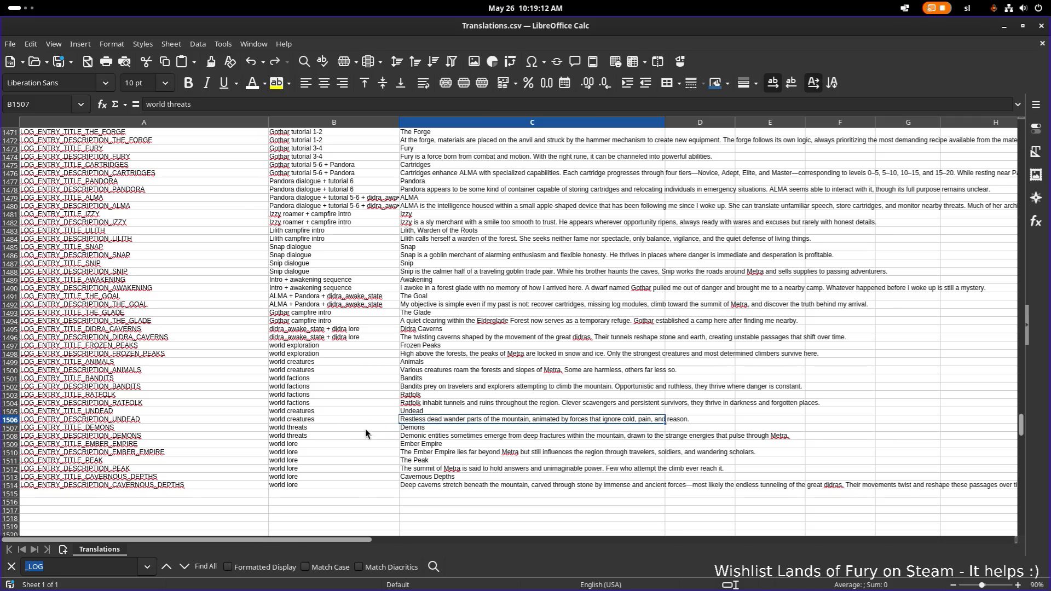
{"action": "right_click", "coordinate": [180, 437]}
{"action": "left_click", "coordinate": [124, 452]}
{"action": "left_click", "coordinate": [127, 447]}
{"action": "right_click", "coordinate": [132, 449]}
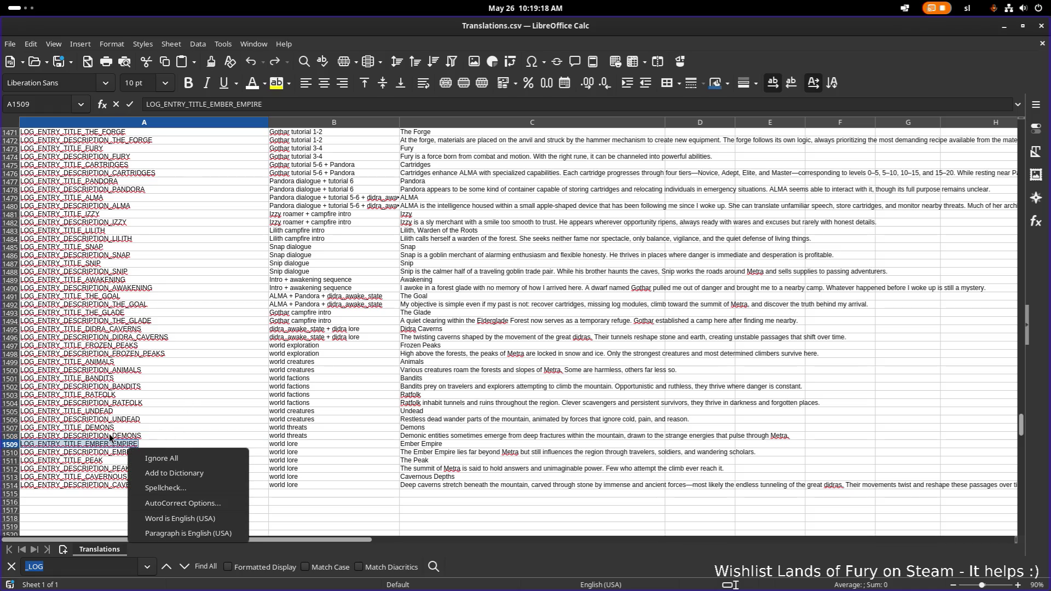
{"action": "key", "text": "Escape"}
{"action": "right_click", "coordinate": [133, 437]}
{"action": "left_click", "coordinate": [112, 438]}
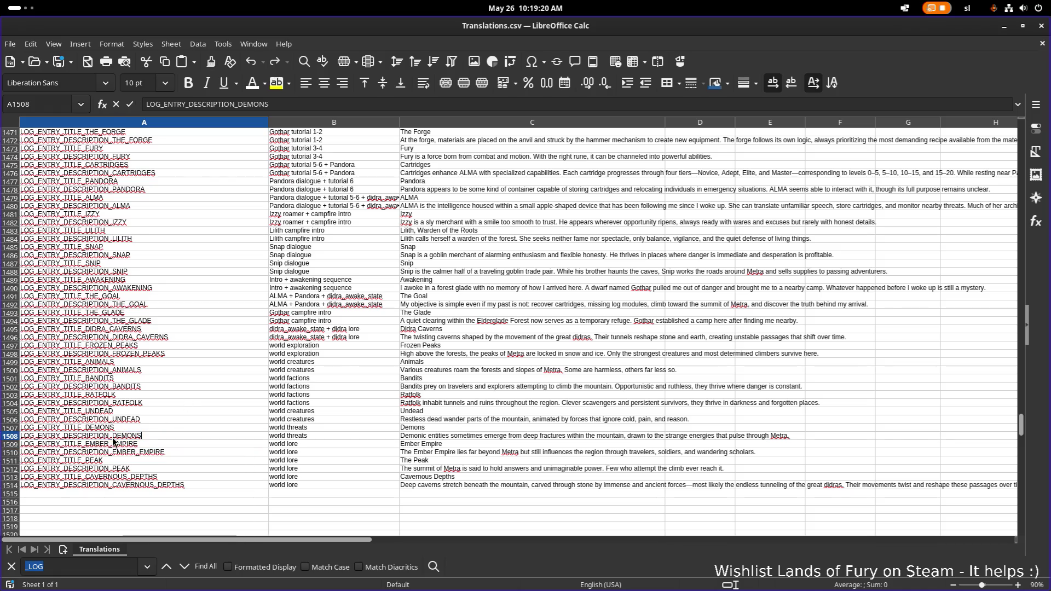
{"action": "right_click", "coordinate": [15, 437]}
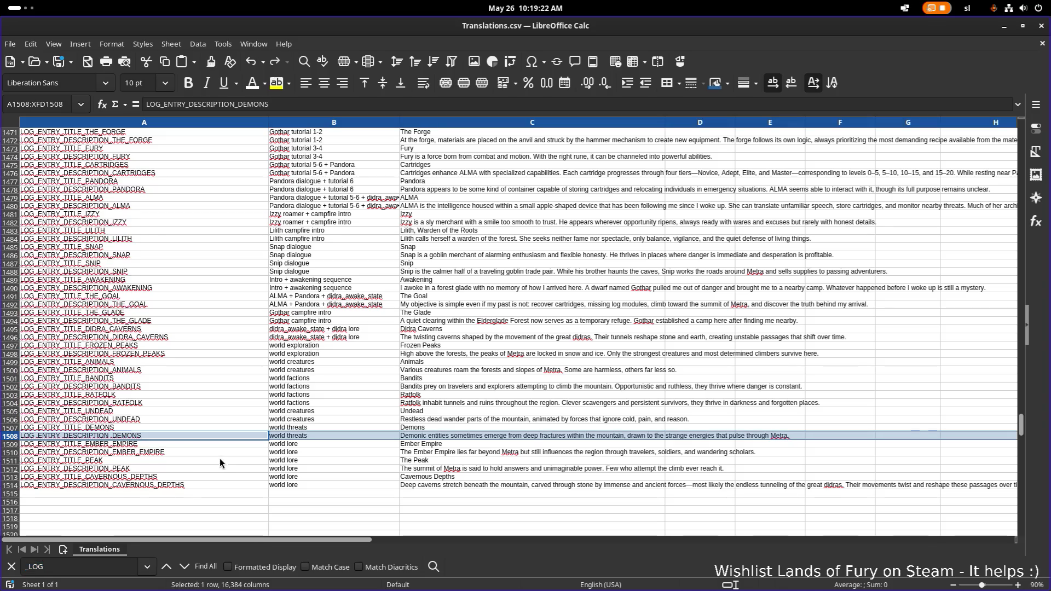
{"action": "left_click", "coordinate": [116, 454]}
{"action": "left_click", "coordinate": [107, 445]}
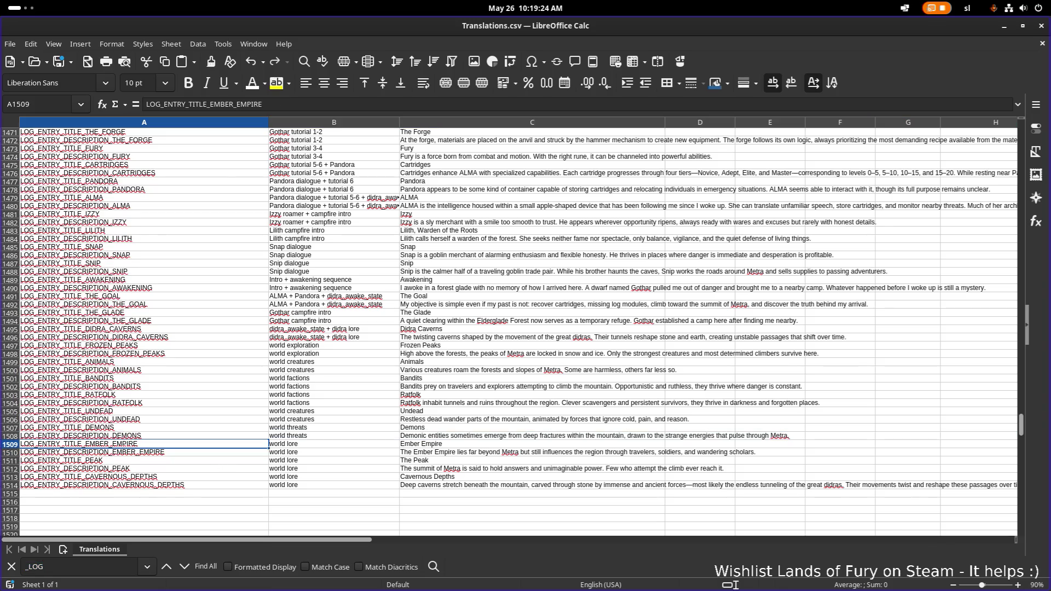
{"action": "right_click", "coordinate": [10, 449]}
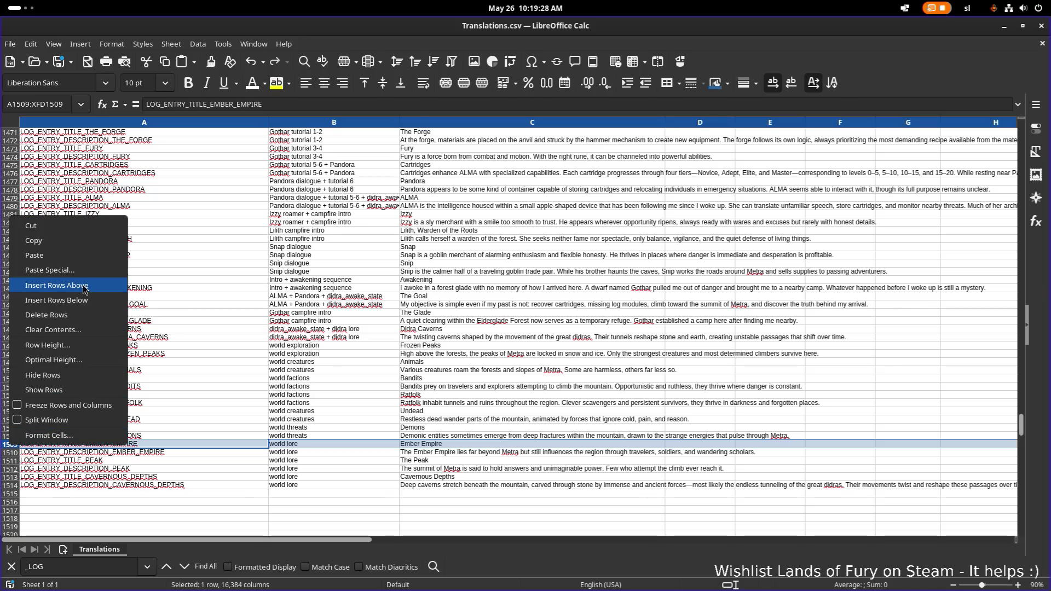
Insert two empty rows above Ember Empire, then 10 more entire rows
{"action": "left_click", "coordinate": [38, 223]}
{"action": "right_click", "coordinate": [28, 447]}
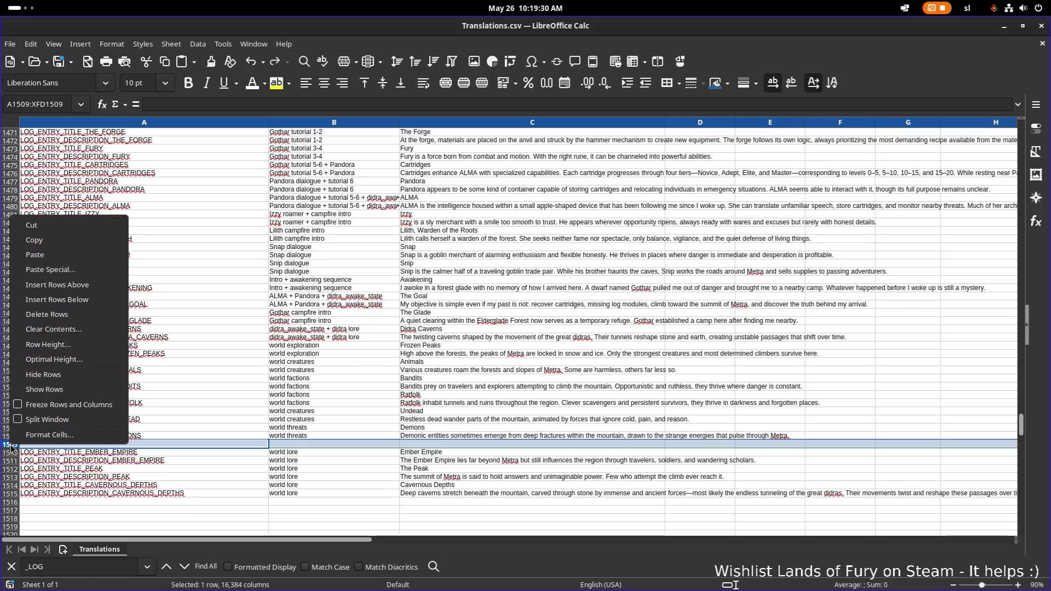
{"action": "left_click", "coordinate": [75, 285]}
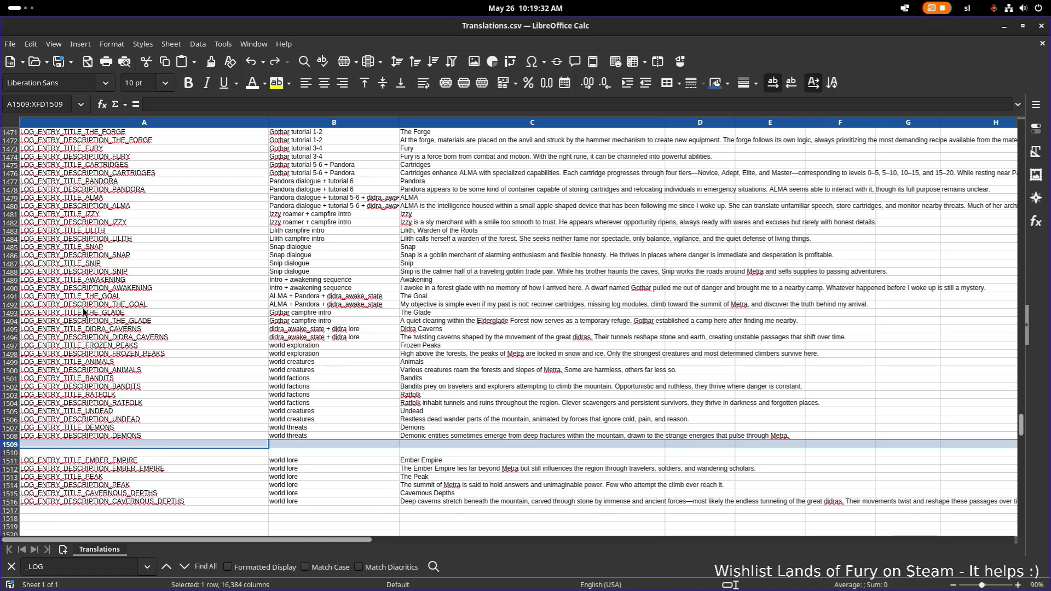
{"action": "right_click", "coordinate": [112, 446]}
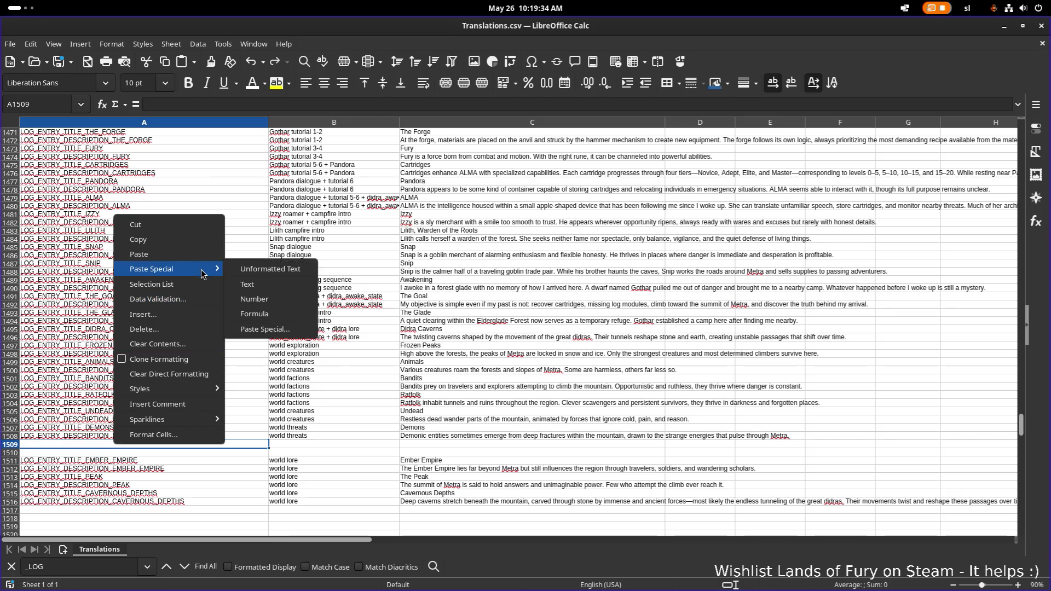
{"action": "left_click", "coordinate": [186, 316]}
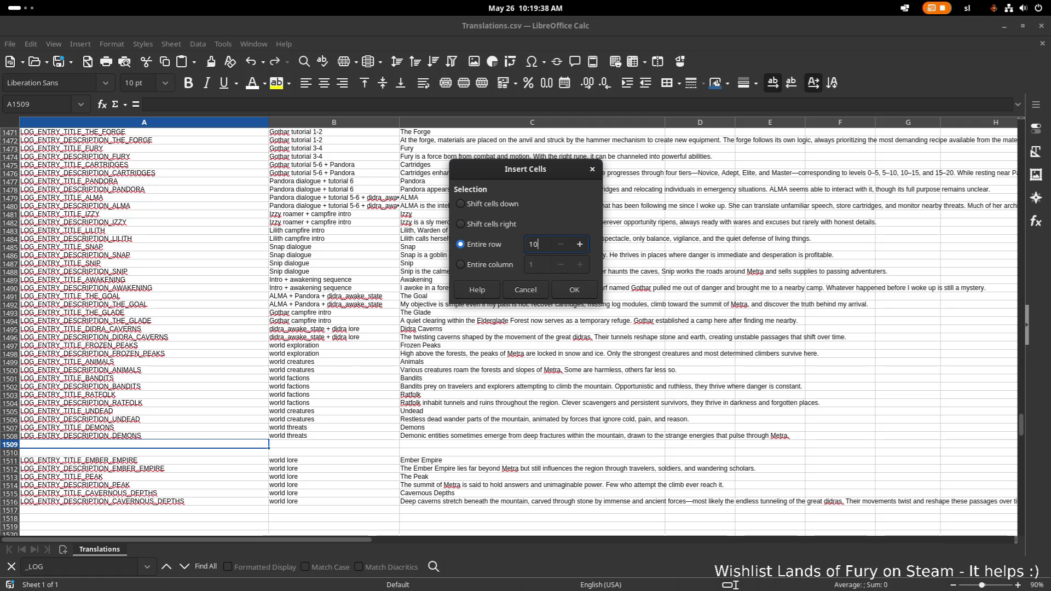
{"action": "left_click", "coordinate": [575, 290]}
Copy the LOG_ENTRY_TITLE_DEMONS key and select the first empty key cell
{"action": "left_click", "coordinate": [319, 438]}
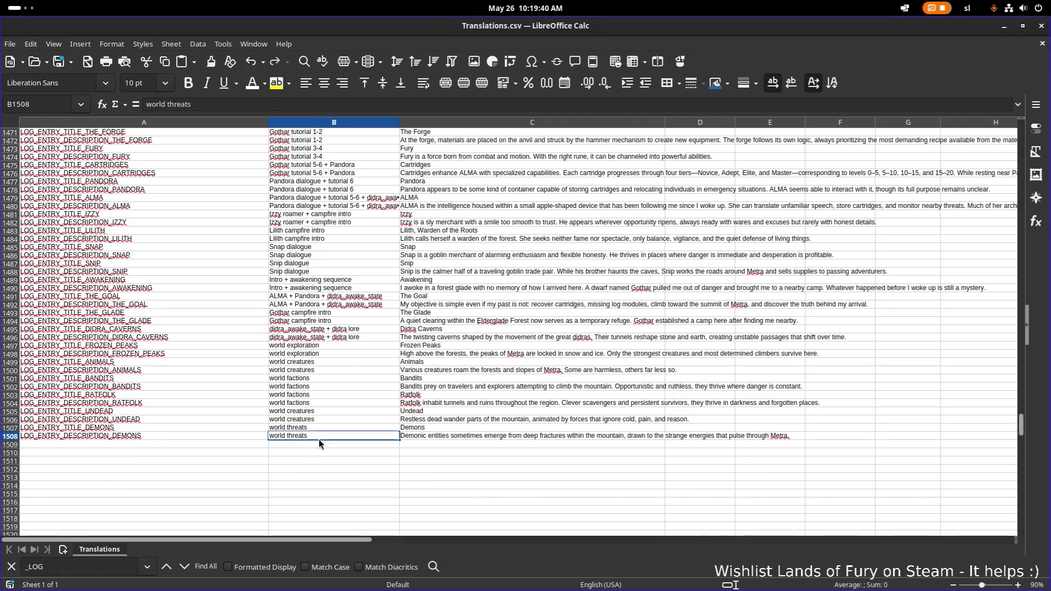
{"action": "left_click", "coordinate": [160, 430]}
{"action": "key", "text": "ctrl+c"}
{"action": "left_click", "coordinate": [151, 444]}
Paste the Demons key into A1509 and rename it LOG_ENTRY_TITLE_DINOFOLK
{"action": "double_click", "coordinate": [151, 445]}
{"action": "key", "text": "ctrl+v"}
{"action": "left_click", "coordinate": [90, 444]}
{"action": "key", "text": "Delete"}
{"action": "key", "text": "Delete"}
{"action": "key", "text": "Delete"}
{"action": "type", "text": "INF"}
{"action": "key", "text": "BackSpace"}
{"action": "type", "text": "OFI"}
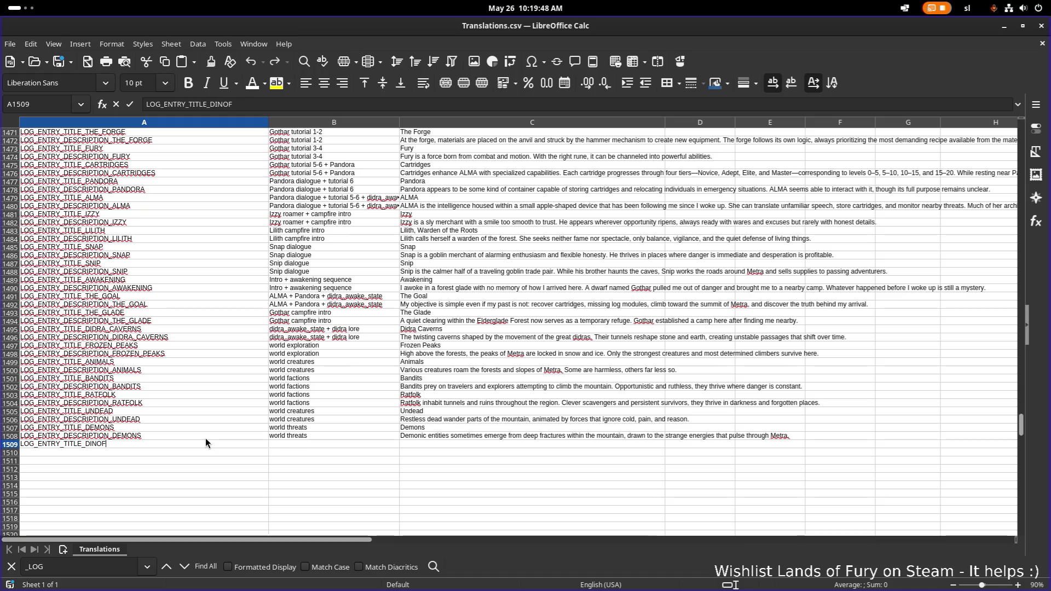
{"action": "key", "text": "BackSpace"}
{"action": "type", "text": "OL"}
{"action": "key", "text": "Return"}
Add a LOG_ENTRY_DESCRIPTION_DINOFOLK key in the row below
{"action": "left_click", "coordinate": [188, 440]}
{"action": "left_click", "coordinate": [180, 447]}
{"action": "left_click", "coordinate": [180, 453]}
{"action": "key", "text": "ctrl+v"}
{"action": "double_click", "coordinate": [70, 452]}
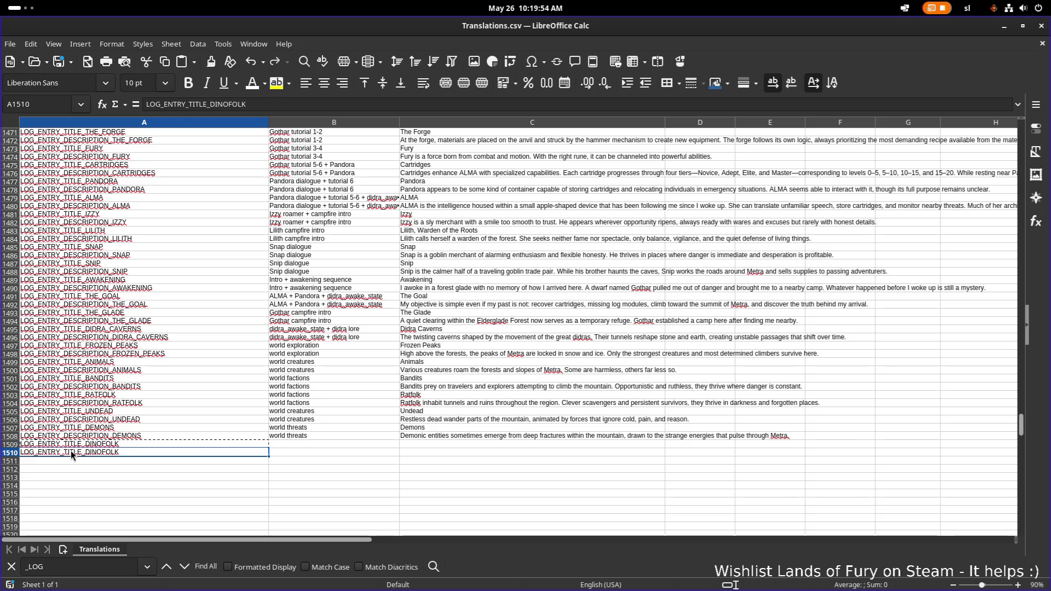
{"action": "type", "text": "DESCRIPTION"}
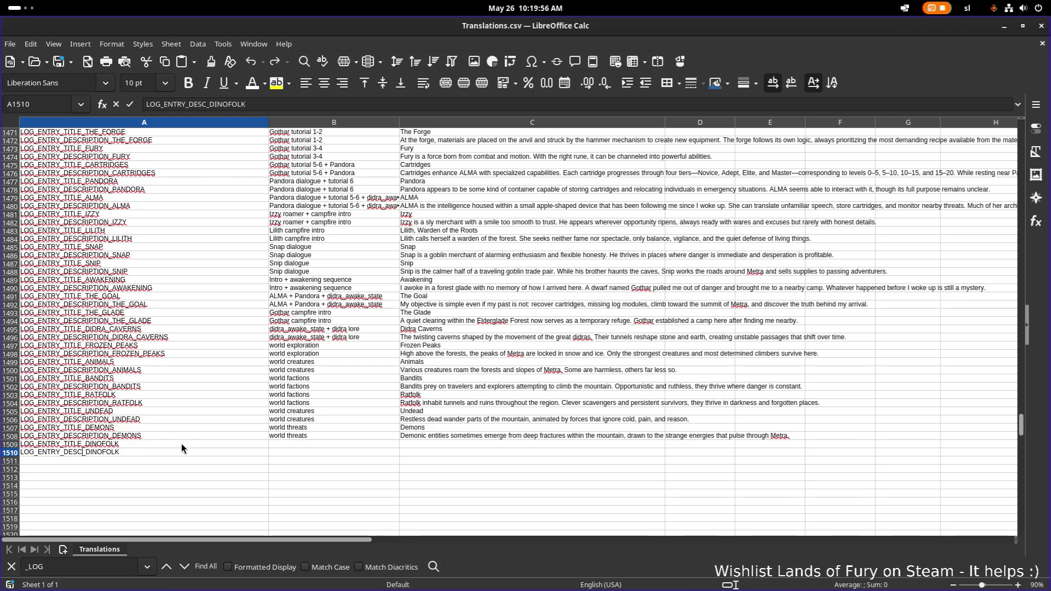
{"action": "left_click", "coordinate": [314, 423]}
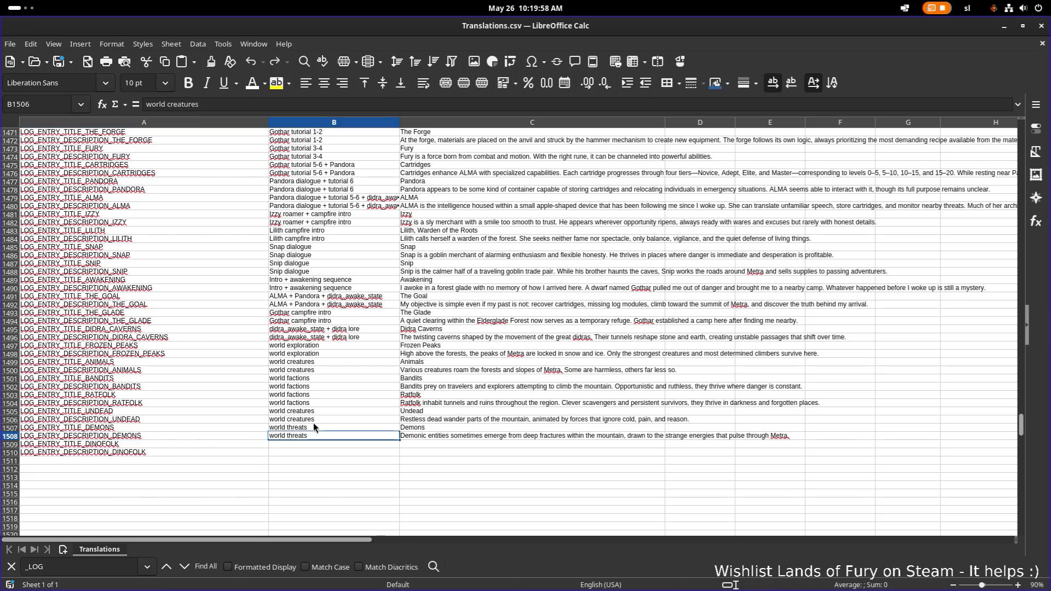
Fill column B of both Dinofolk rows with the 'world creatures' category
{"action": "left_click", "coordinate": [312, 427]}
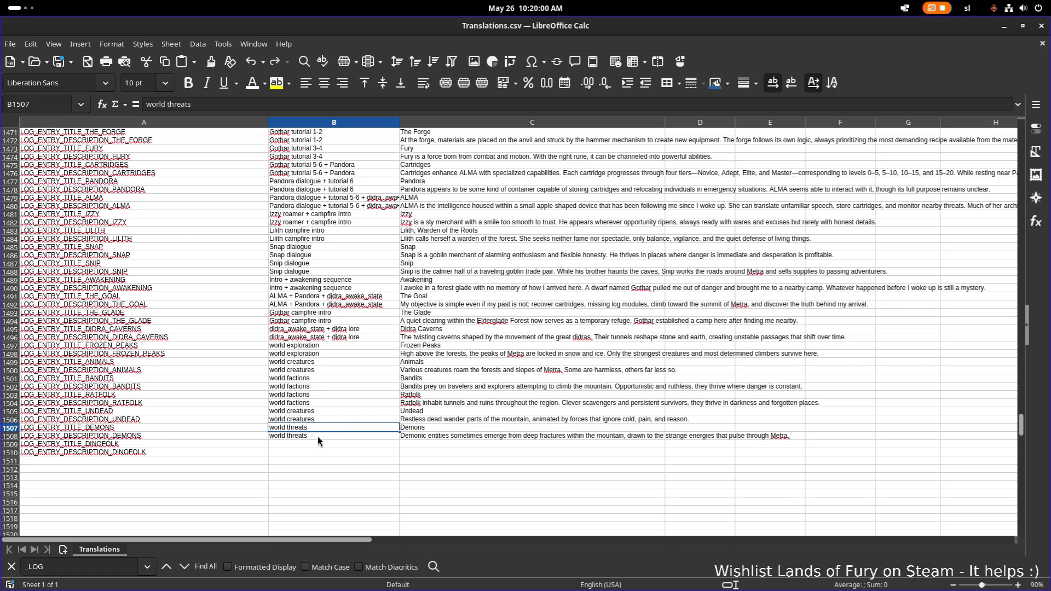
{"action": "left_click", "coordinate": [317, 437]}
{"action": "left_click", "coordinate": [319, 412]}
{"action": "key", "text": "ctrl+c"}
{"action": "left_click", "coordinate": [317, 445]}
{"action": "key", "text": "ctrl+v"}
{"action": "left_click", "coordinate": [316, 422]}
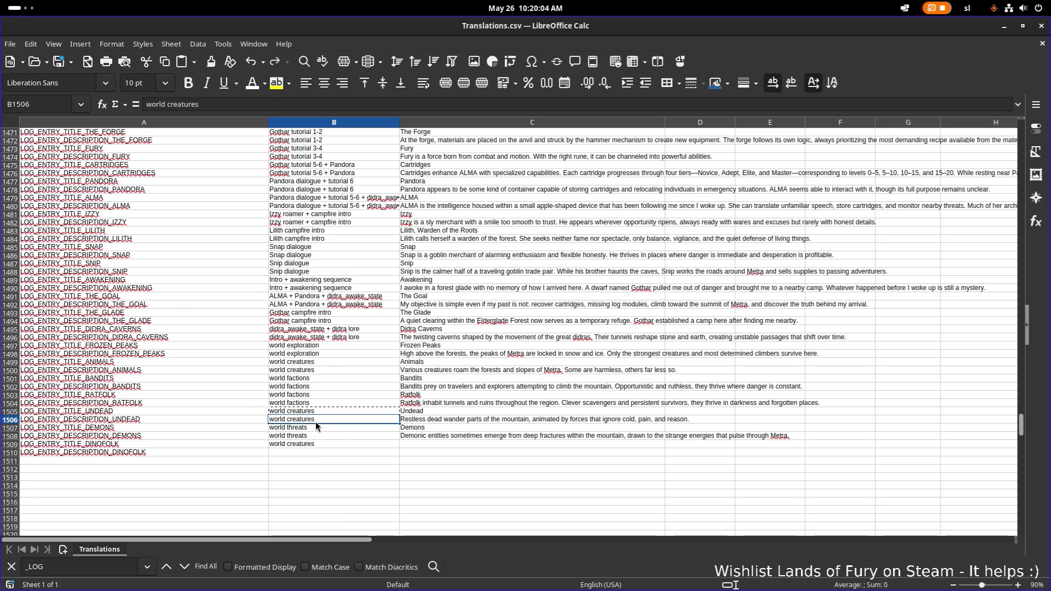
{"action": "key", "text": "ctrl+c"}
{"action": "left_click", "coordinate": [314, 451]}
{"action": "key", "text": "ctrl+v"}
Enter 'Dinofolk' as the title text and 'todo' as the description text
{"action": "left_click", "coordinate": [444, 436]}
{"action": "double_click", "coordinate": [472, 444]}
{"action": "type", "text": "Dinofol"}
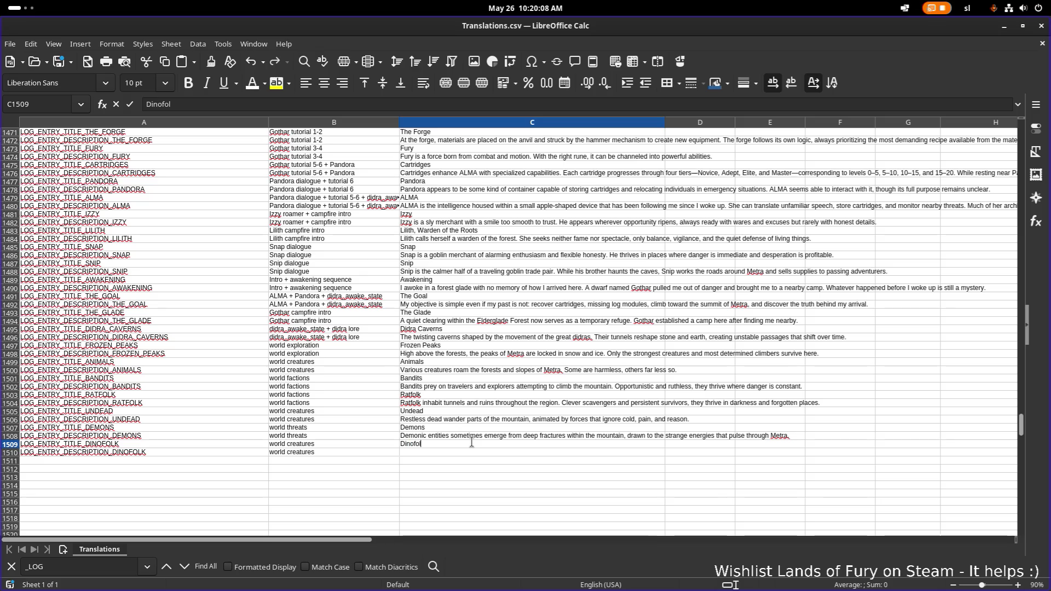
{"action": "type", "text": "k"}
{"action": "key", "text": "Return"}
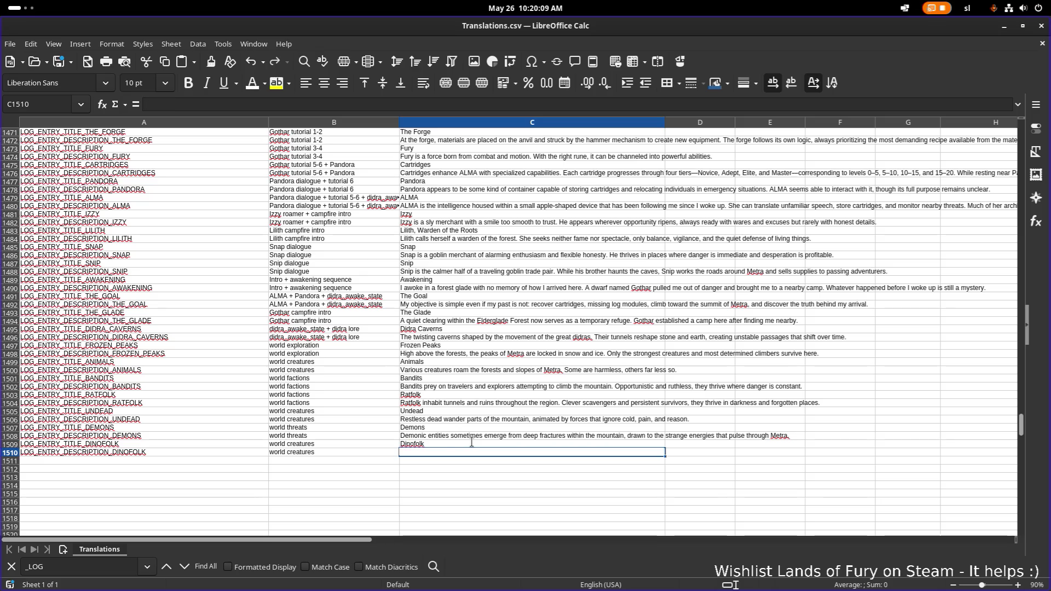
{"action": "key", "text": "Up"}
{"action": "key", "text": "Up"}
{"action": "key", "text": "Down"}
{"action": "key", "text": "Down"}
{"action": "double_click", "coordinate": [452, 451]}
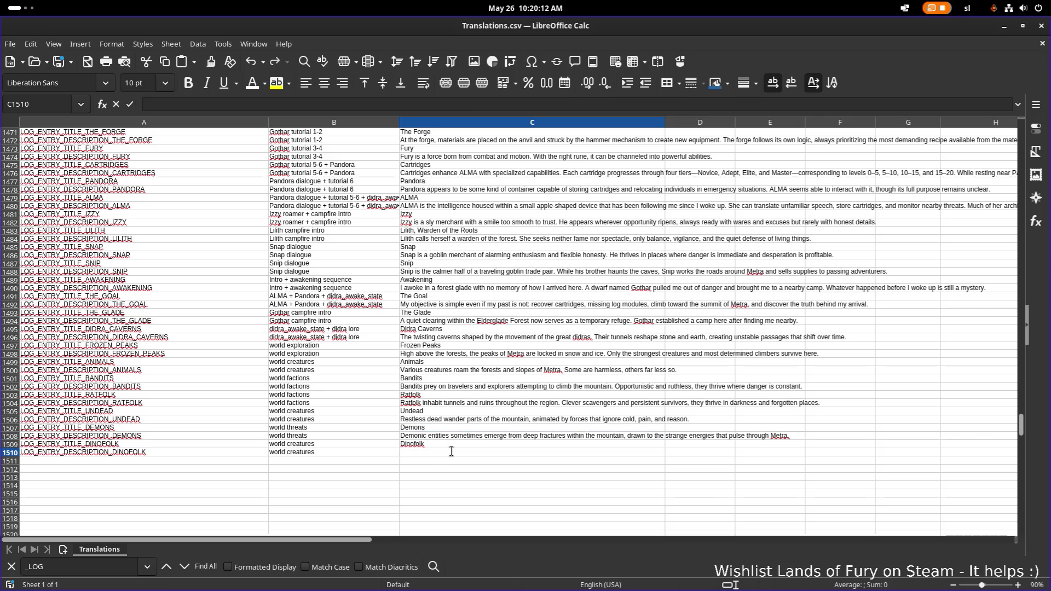
{"action": "type", "text": "tood"}
{"action": "double_click", "coordinate": [452, 452]}
{"action": "key", "text": "BackSpace"}
{"action": "type", "text": "odo"}
{"action": "key", "text": "Return"}
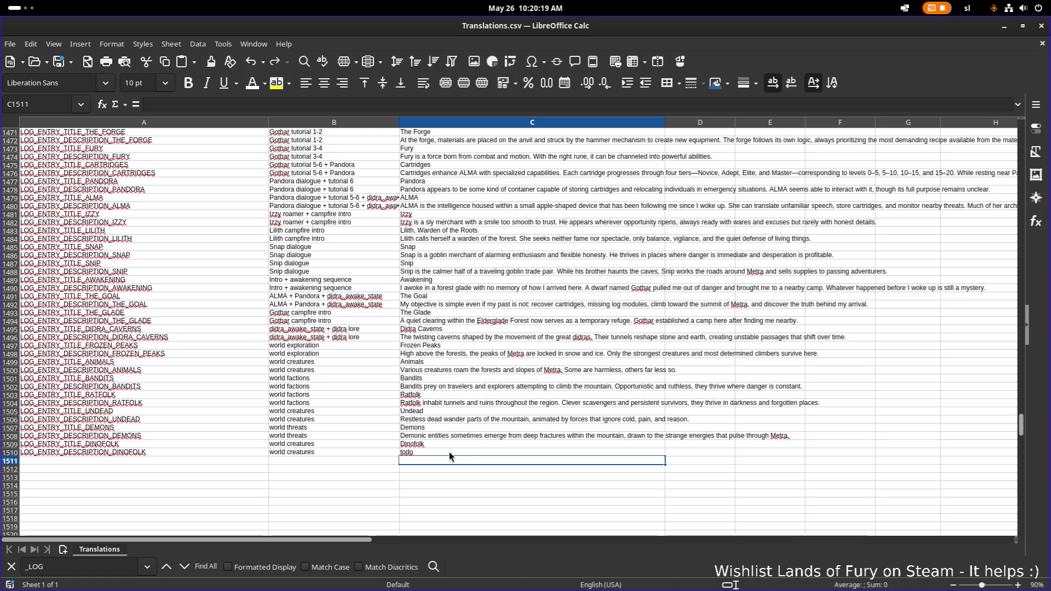